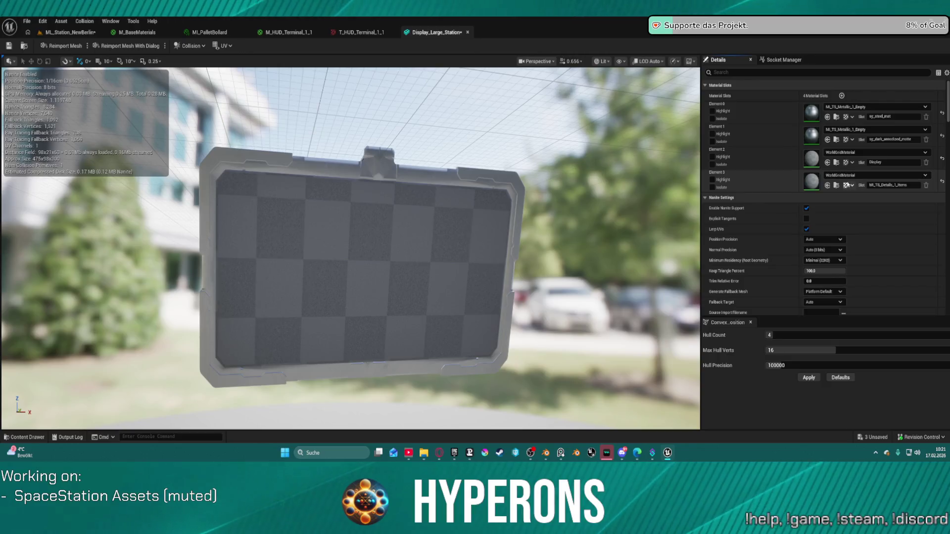
# Find MI_TS_Details_2_Items by filtering Materials for 'deta' and drop it onto Element 3
pyautogui.hotkey('ctrl', 'space')
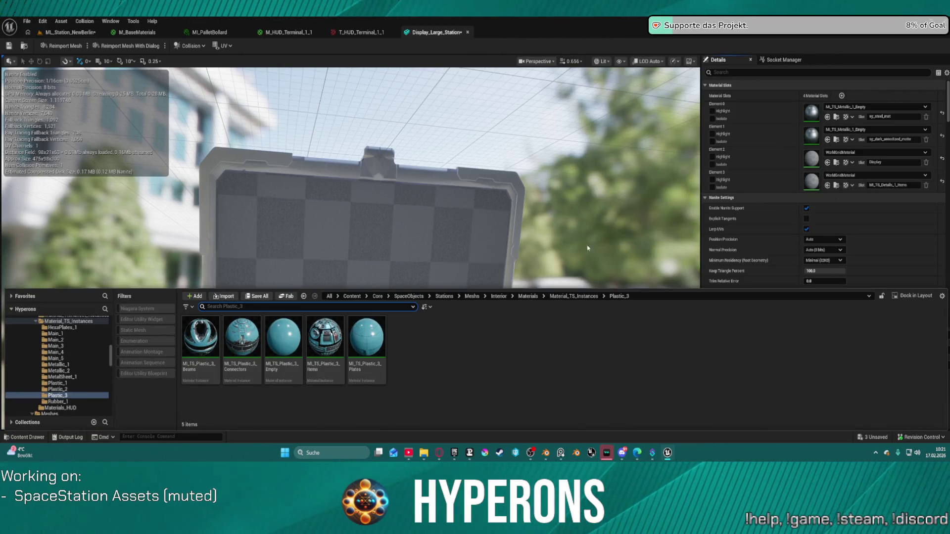
pyautogui.scroll(5, 84, 361)
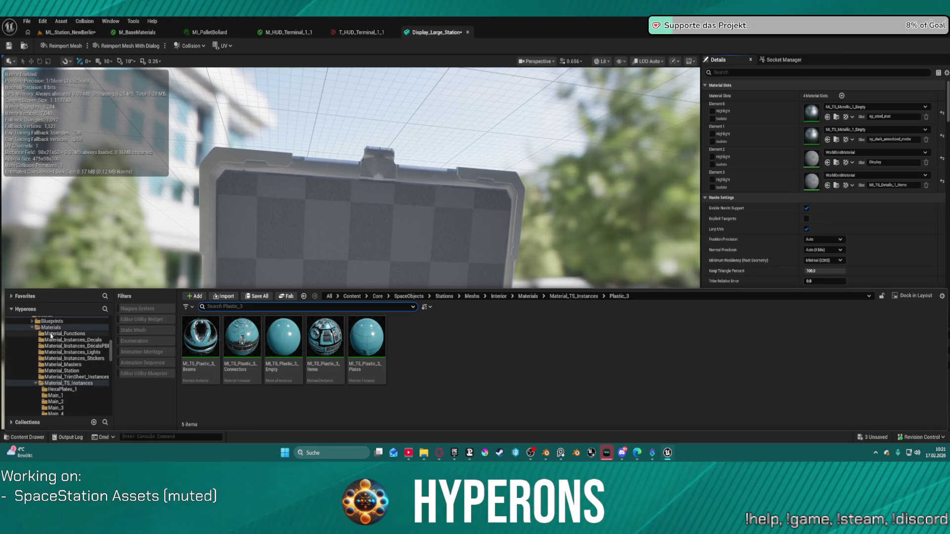
pyautogui.click(51, 327)
pyautogui.click(238, 307)
pyautogui.write('deta')
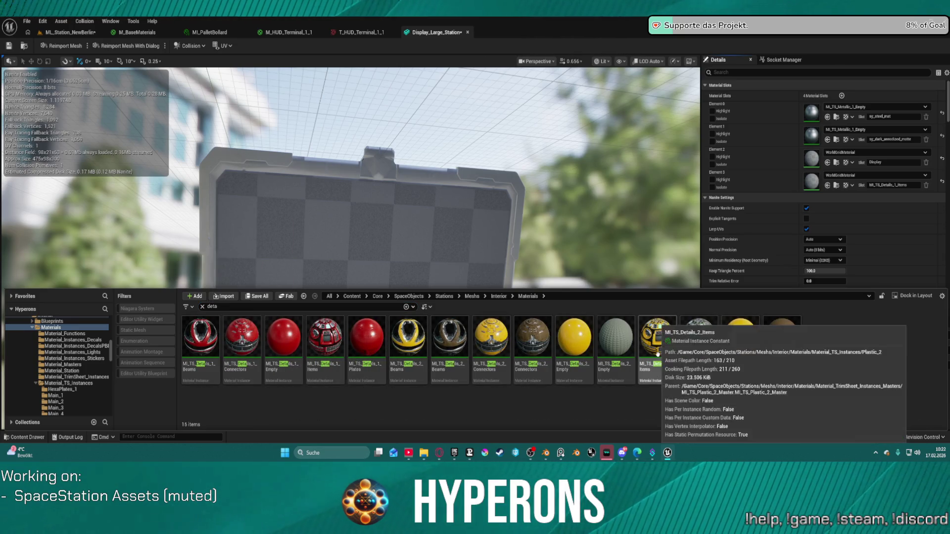
pyautogui.moveTo(668, 350)
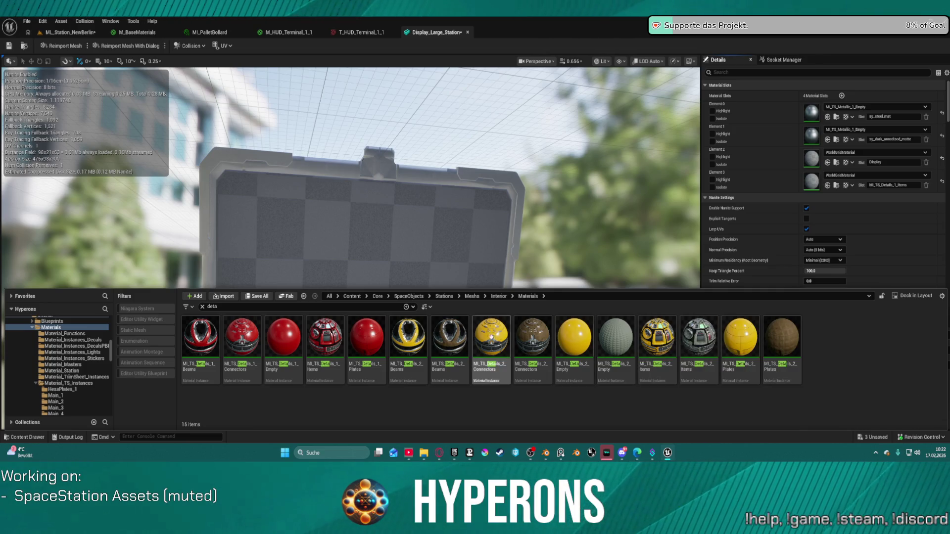
pyautogui.moveTo(709, 348)
pyautogui.mouseDown()
pyautogui.moveTo(721, 289)
pyautogui.moveTo(772, 197)
pyautogui.moveTo(815, 186)
pyautogui.mouseUp()
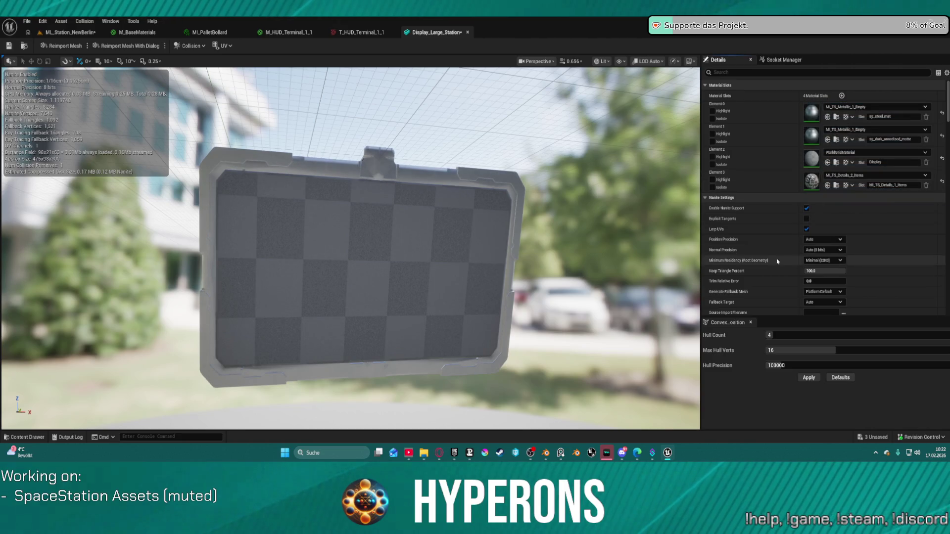
pyautogui.hotkey('ctrl', 'space')
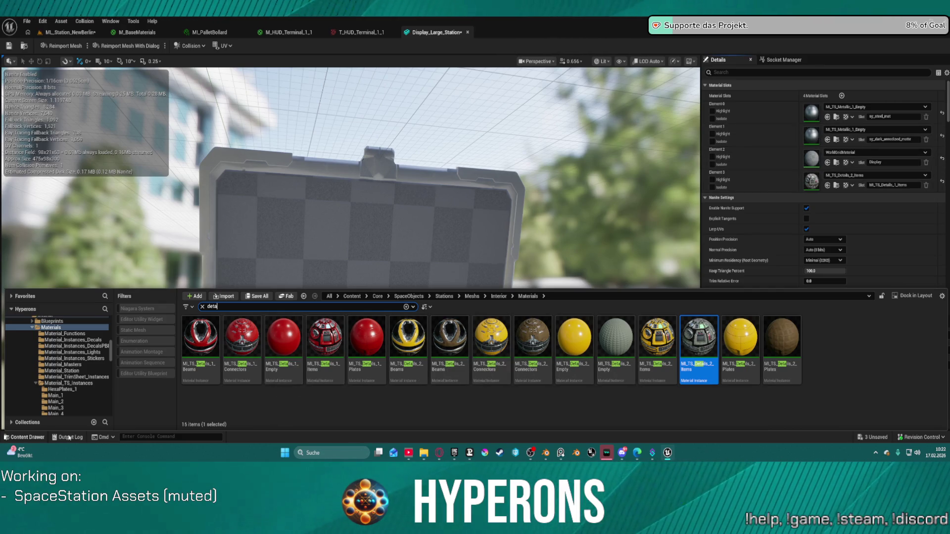
pyautogui.click(861, 153)
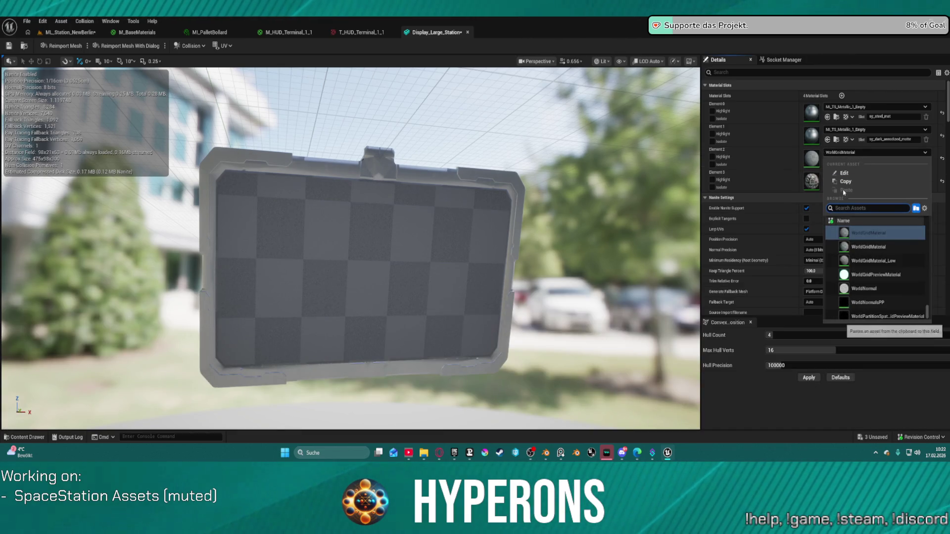
# Search the picker for the emissive glass and put MI_Glass01_Mirror_Emissive on the Display slot
pyautogui.write('bas')
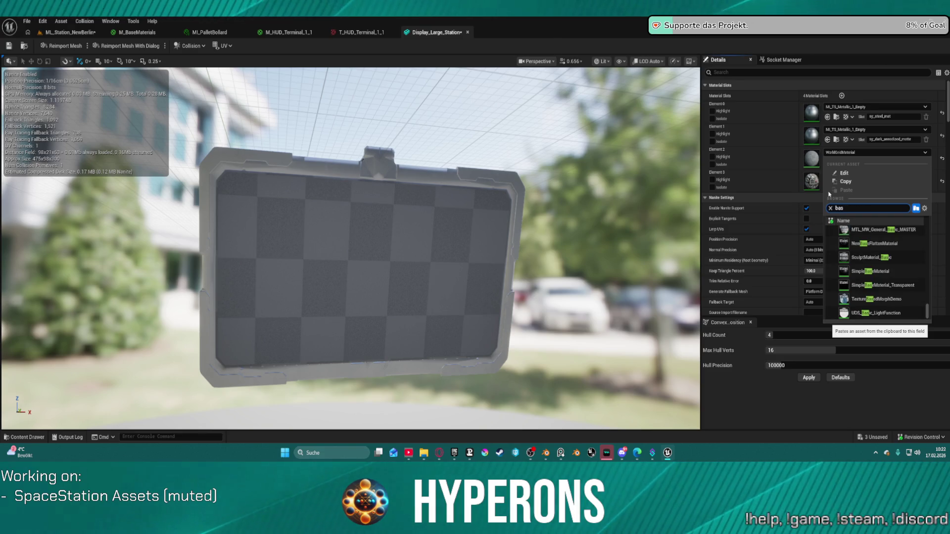
pyautogui.write('e emiss')
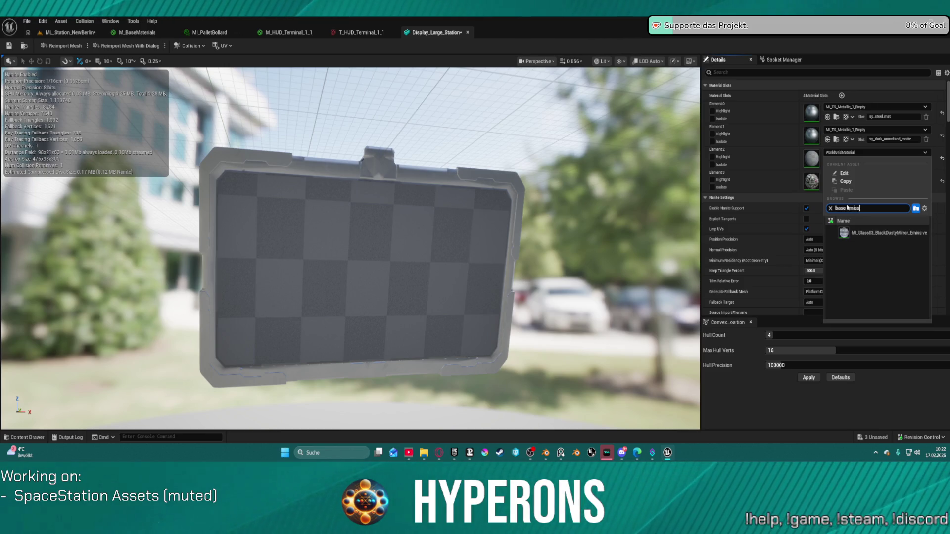
pyautogui.moveTo(847, 208); pyautogui.dragTo(835, 208)
pyautogui.press('BackSpace')
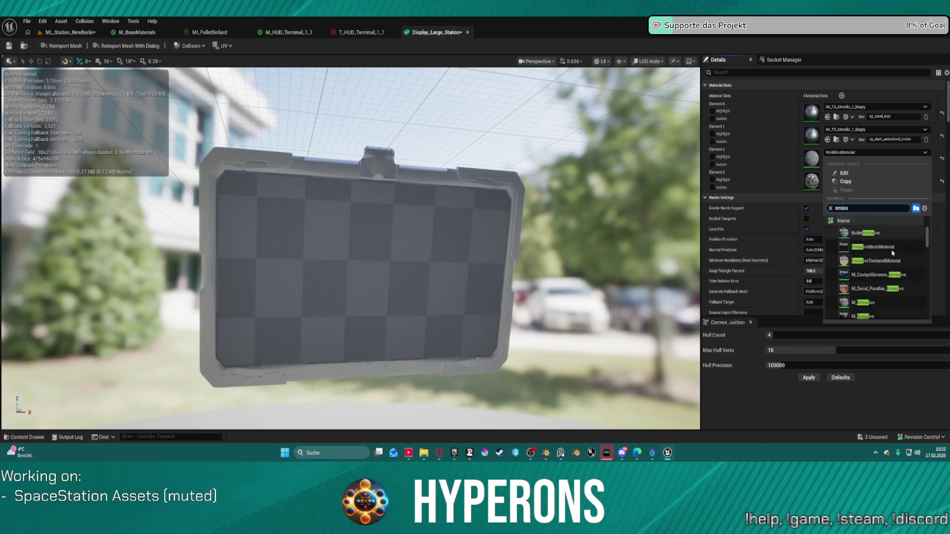
pyautogui.scroll(-3, 901, 273)
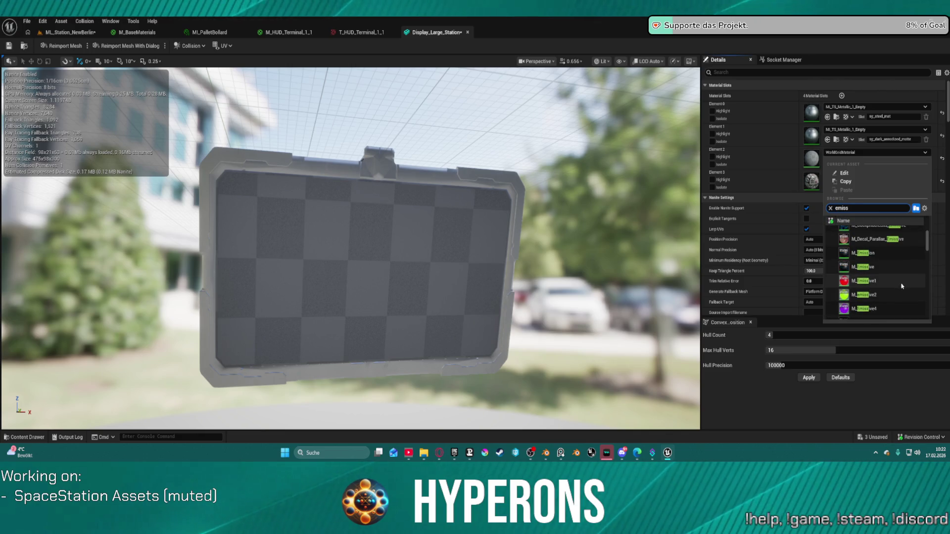
pyautogui.scroll(-5, 898, 277)
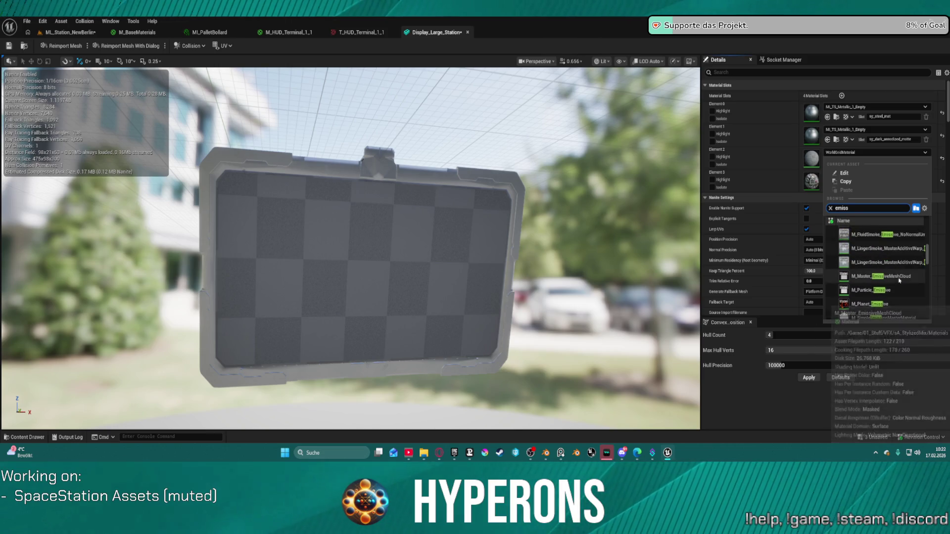
pyautogui.scroll(-6, 889, 266)
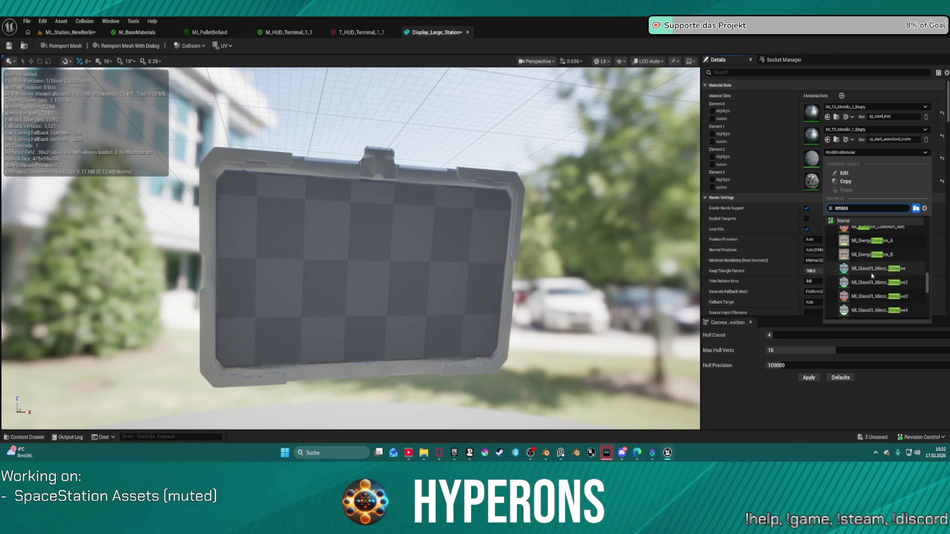
pyautogui.press('Escape')
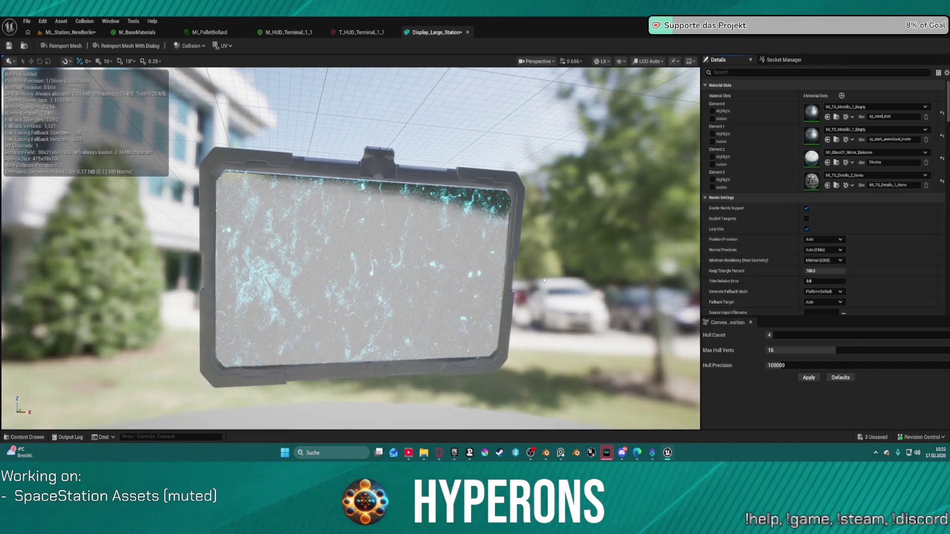
pyautogui.scroll(-2, 584, 283)
pyautogui.moveTo(554, 262)
pyautogui.mouseDown()
pyautogui.moveTo(287, 262)
pyautogui.moveTo(287, 203)
pyautogui.moveTo(262, 223)
pyautogui.moveTo(164, 253)
pyautogui.moveTo(143, 233)
pyautogui.moveTo(619, 235)
pyautogui.mouseUp()
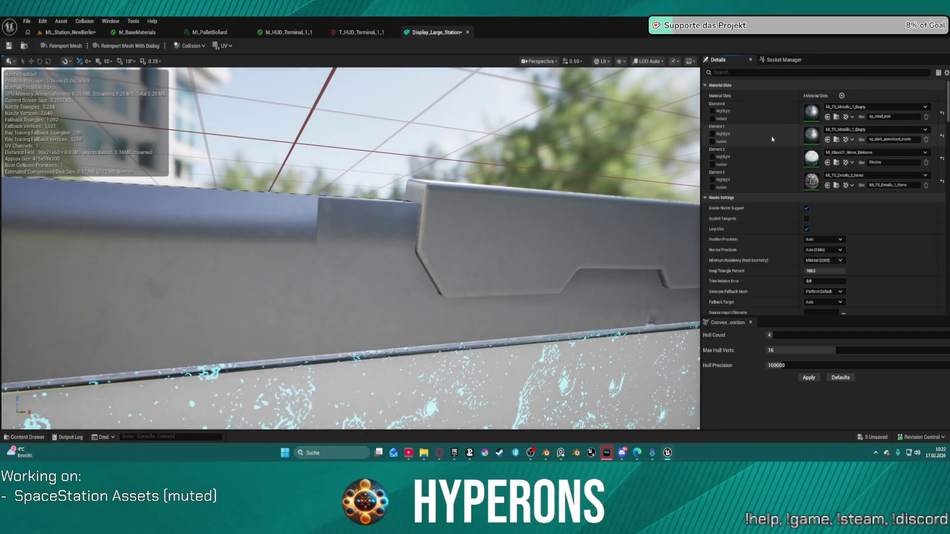
# In Material_TS_Instances/Main_5, select all five instances and duplicate them with Ctrl+D
pyautogui.click(836, 185)
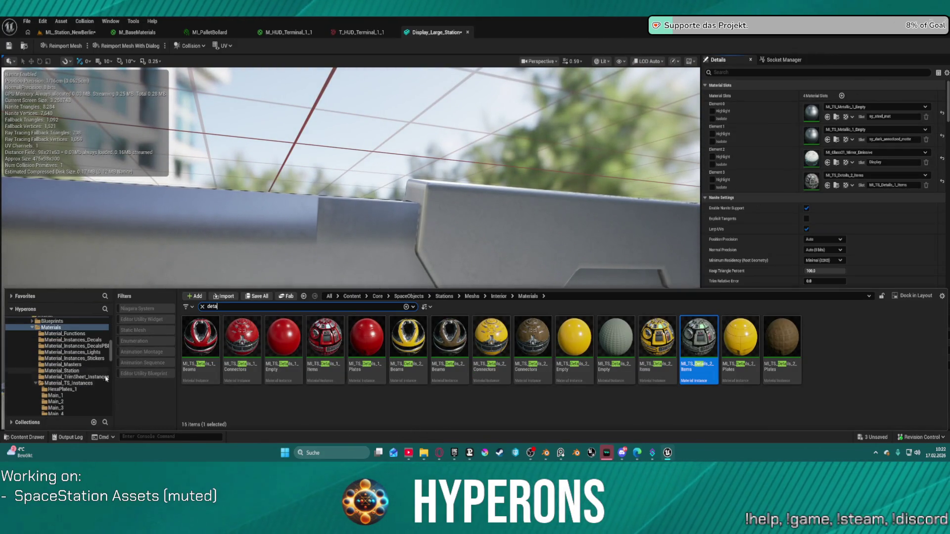
pyautogui.scroll(-2, 94, 363)
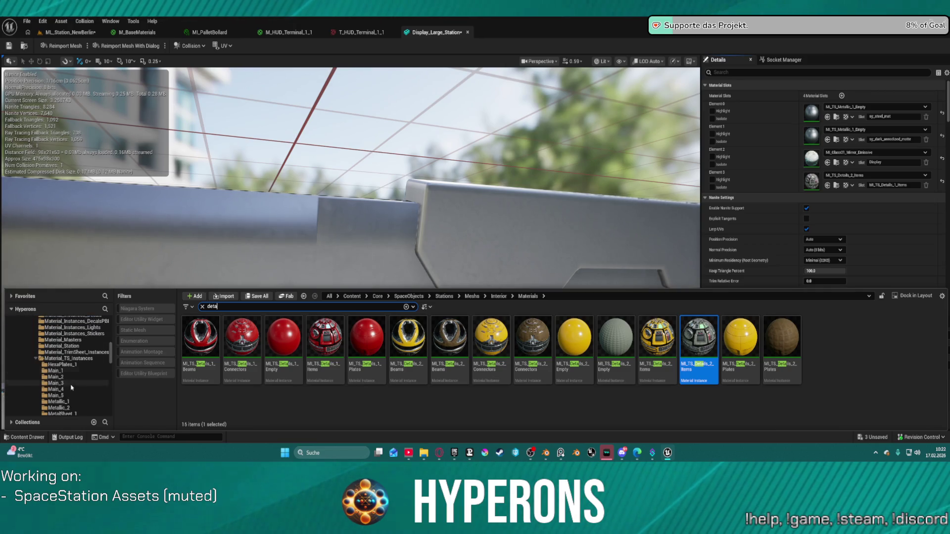
pyautogui.click(61, 384)
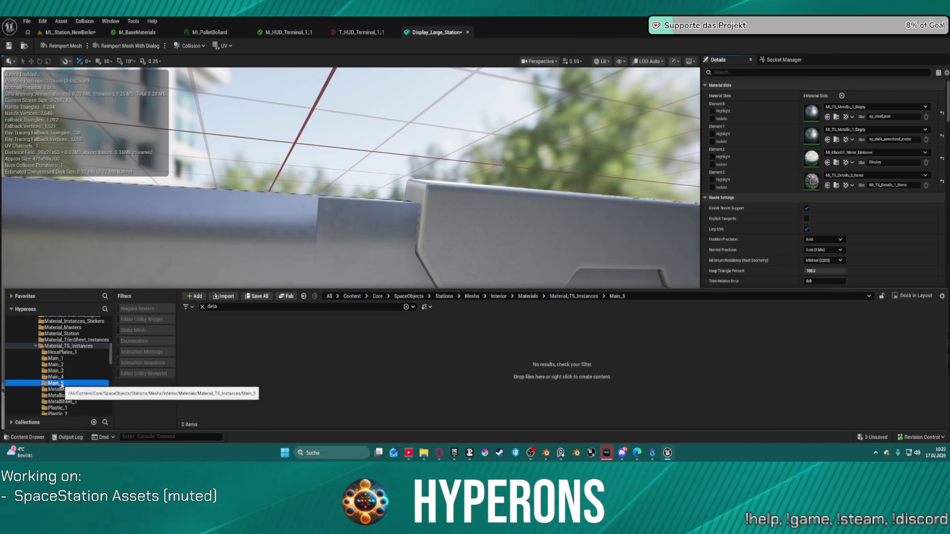
pyautogui.click(202, 306)
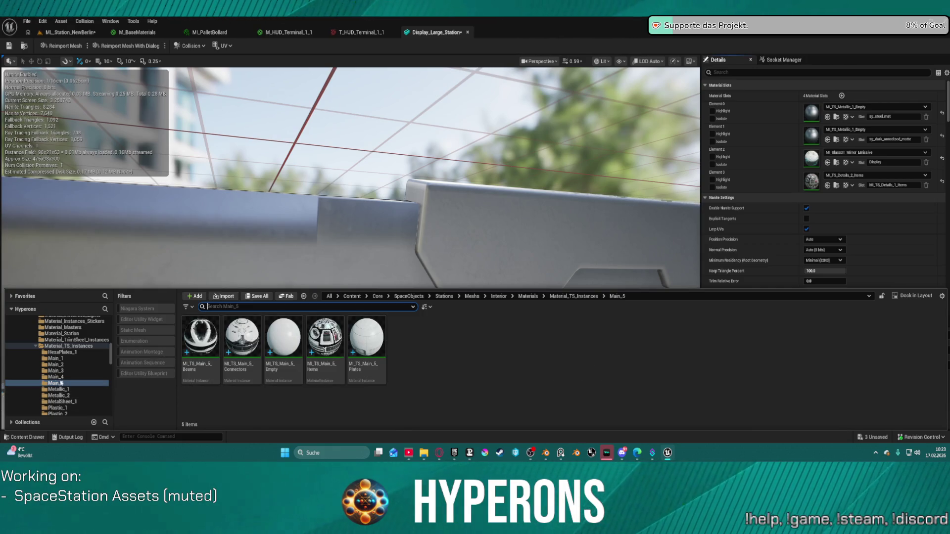
pyautogui.click(59, 385)
pyautogui.rightClick(59, 384)
pyautogui.click(201, 346)
pyautogui.keyDown('shift'); pyautogui.click(380, 378); pyautogui.keyUp('shift')
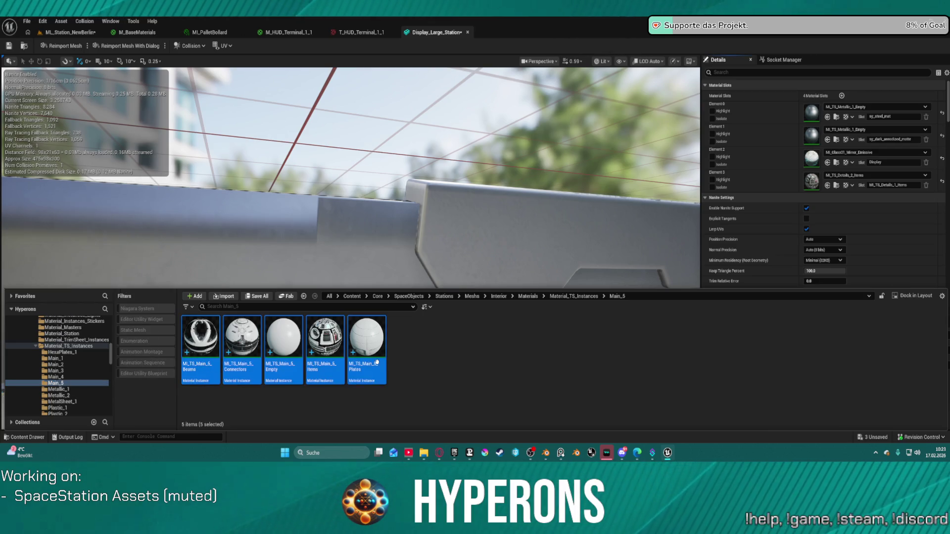
pyautogui.hotkey('ctrl', 'd')
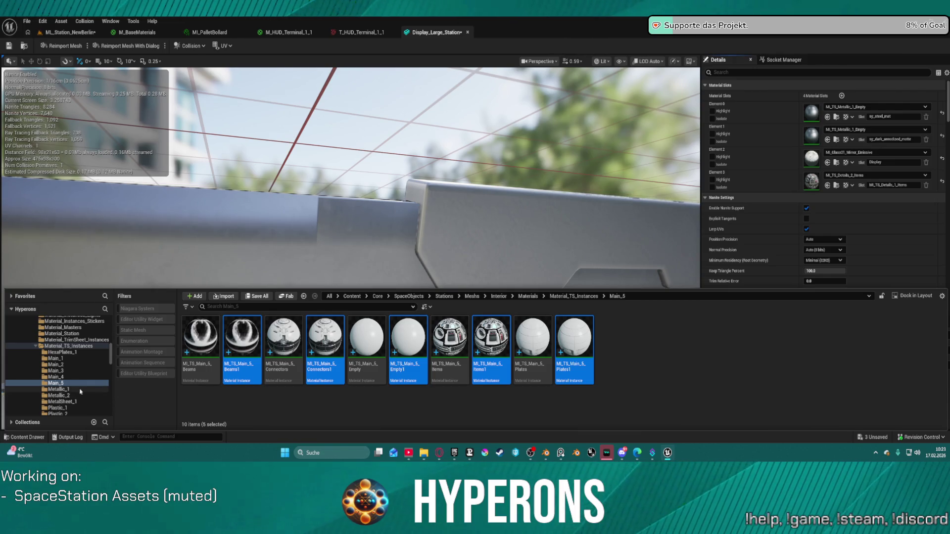
pyautogui.click(58, 346)
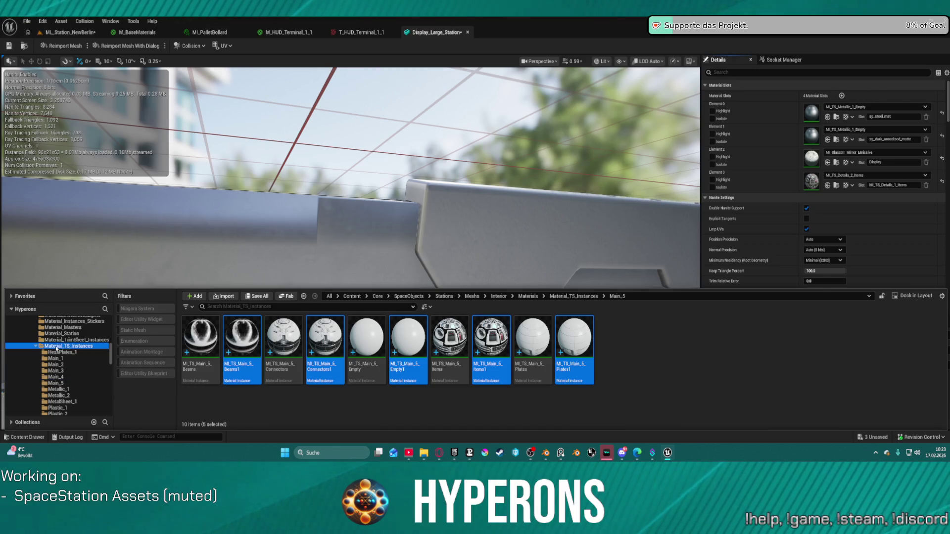
# Create a new folder named Main_6 inside Material_TS_Instances
pyautogui.rightClick(58, 348)
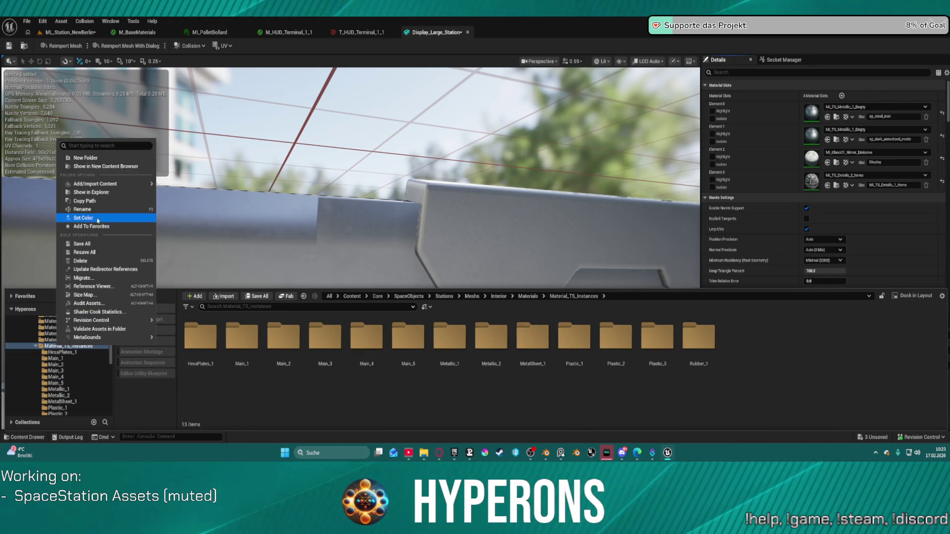
pyautogui.click(85, 158)
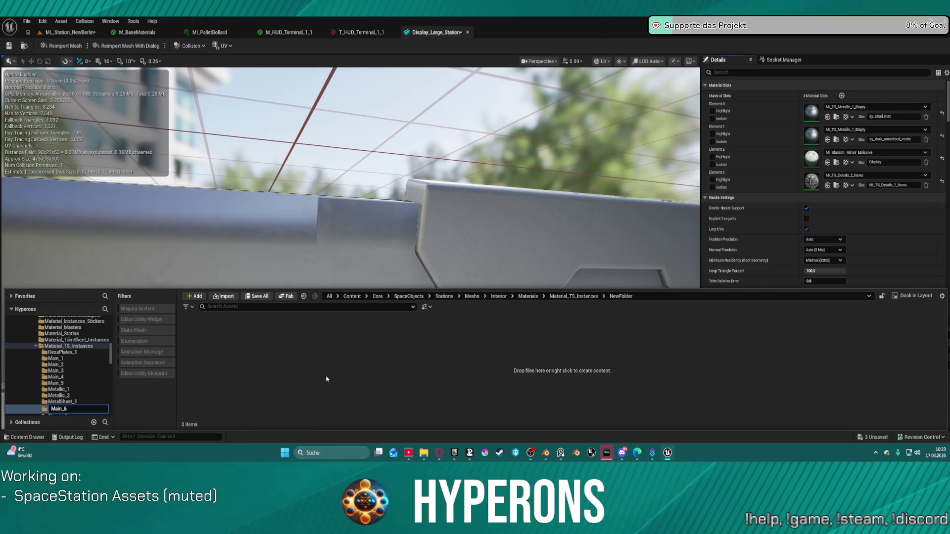
pyautogui.press('Return')
# Move Beams1, Connectors1, Empty1, Items1 and Plates1 from Main_5 into Main_6
pyautogui.click(40, 383)
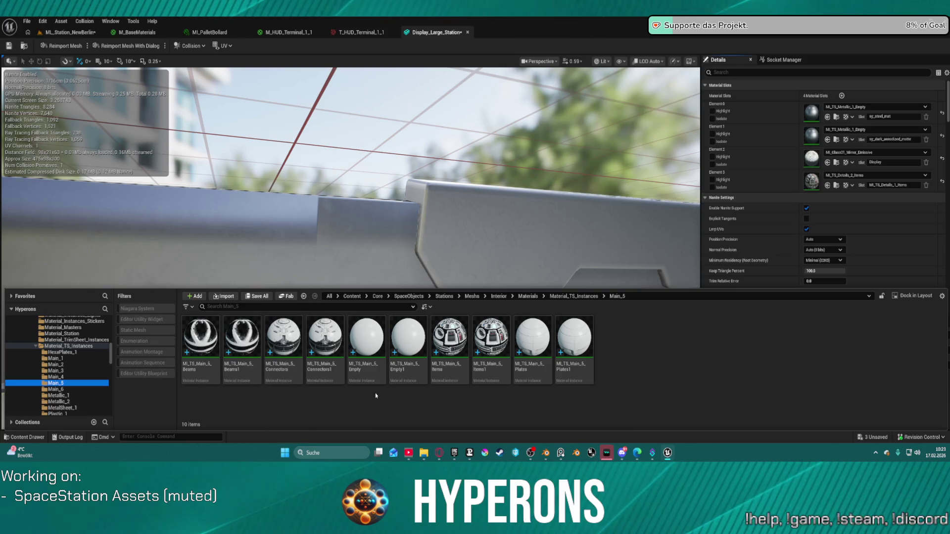
pyautogui.click(241, 368)
pyautogui.keyDown('ctrl'); pyautogui.click(324, 368); pyautogui.keyUp('ctrl')
pyautogui.keyDown('ctrl'); pyautogui.click(492, 342); pyautogui.keyUp('ctrl')
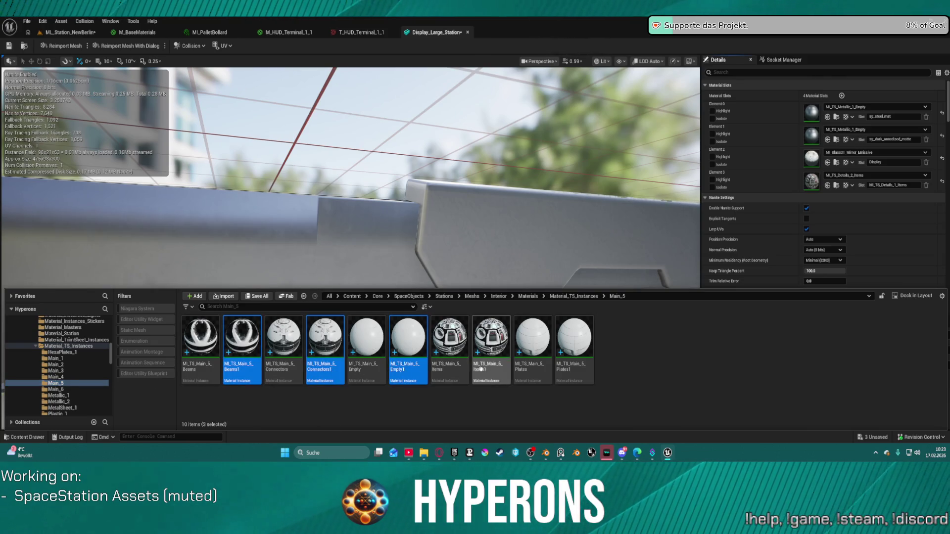
pyautogui.keyDown('ctrl'); pyautogui.click(573, 342); pyautogui.keyUp('ctrl')
pyautogui.keyDown('ctrl'); pyautogui.click(413, 344); pyautogui.keyUp('ctrl')
pyautogui.moveTo(413, 344)
pyautogui.mouseDown()
pyautogui.moveTo(285, 380)
pyautogui.moveTo(58, 394)
pyautogui.mouseUp()
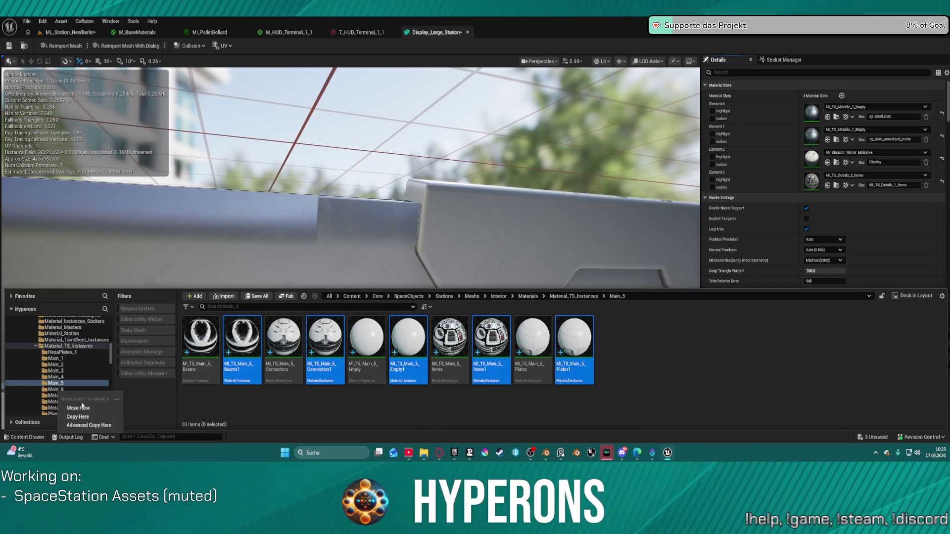
pyautogui.click(84, 409)
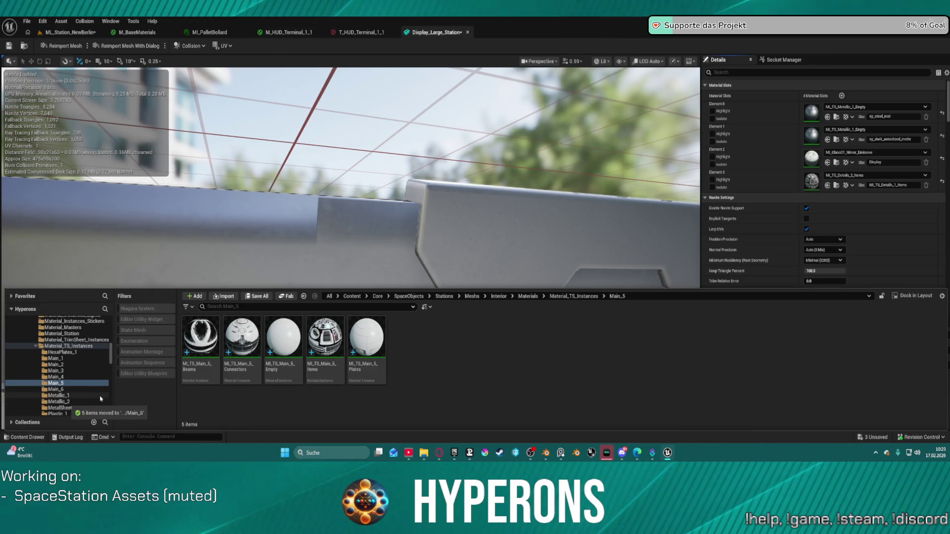
pyautogui.click(200, 346)
# Select all five instances in Main_6 and start a Batch Rename on them
pyautogui.press('F2')
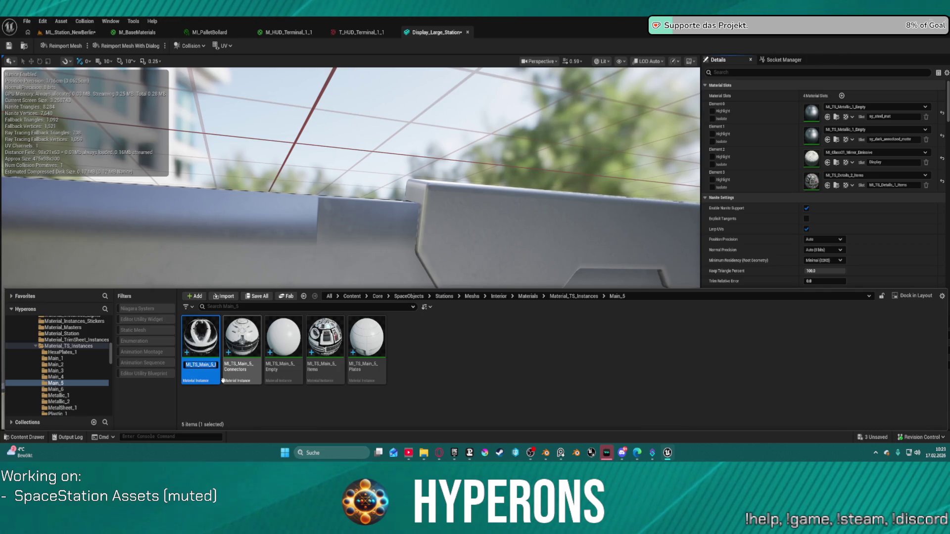
pyautogui.click(74, 390)
pyautogui.click(201, 342)
pyautogui.keyDown('shift'); pyautogui.click(365, 351); pyautogui.keyUp('shift')
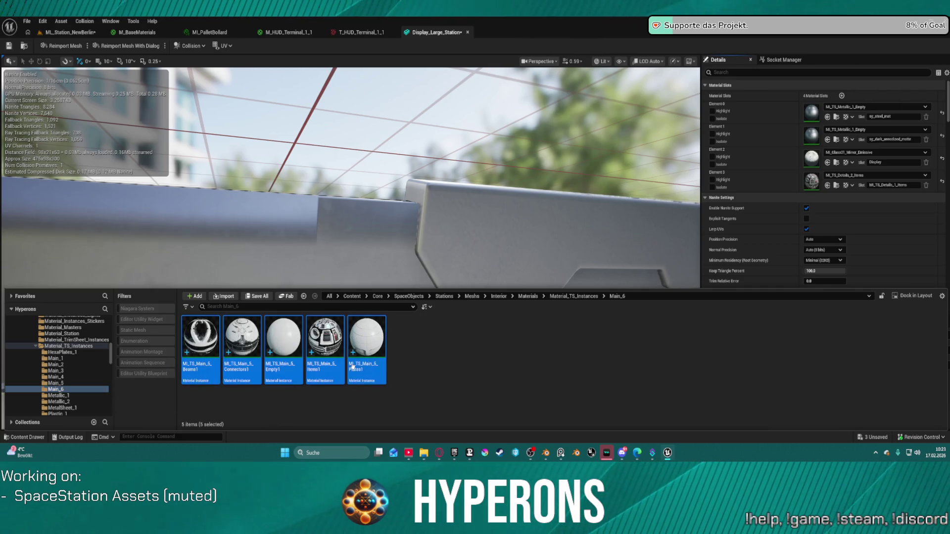
pyautogui.rightClick(365, 351)
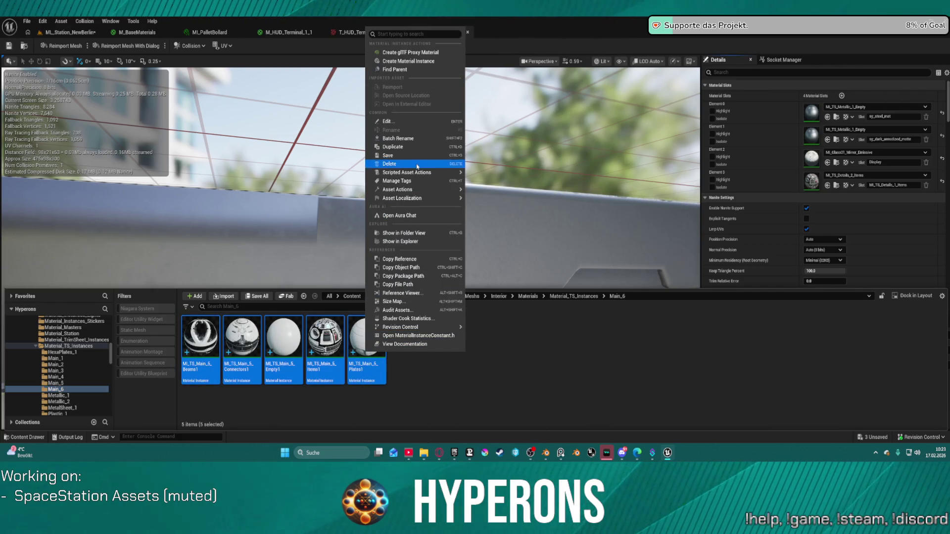
pyautogui.click(415, 139)
# Replace MI_TS_Main_5_ with MI_TS_Main_6_ and remove the old suffix 1, then apply
pyautogui.write('MI_TS_Main_5_Beams')
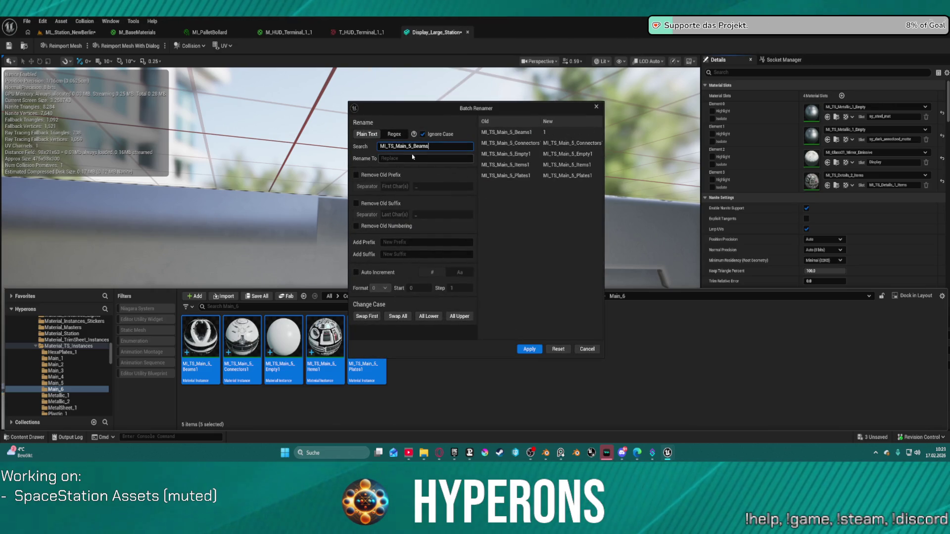
pyautogui.press('BackSpace')
pyautogui.press('BackSpace')
pyautogui.press('BackSpace')
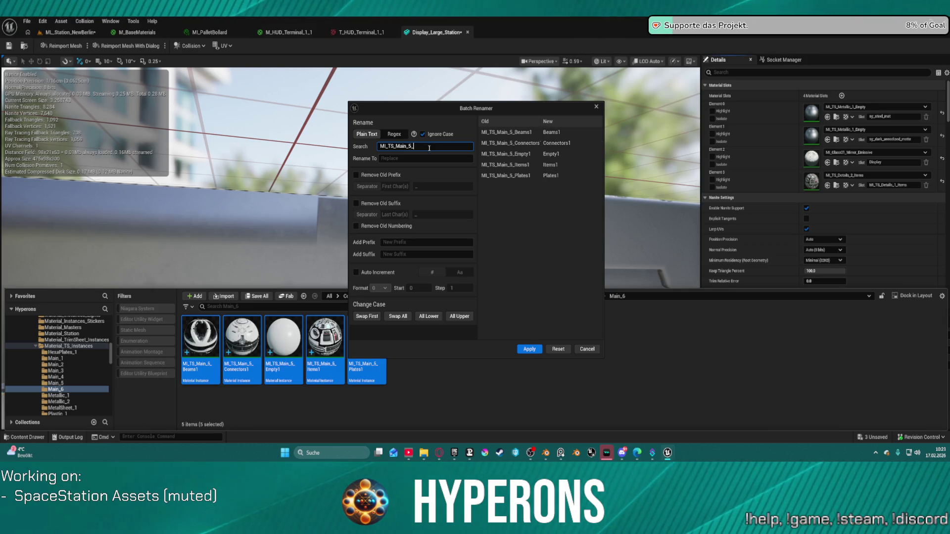
pyautogui.press('BackSpace')
pyautogui.press('BackSpace')
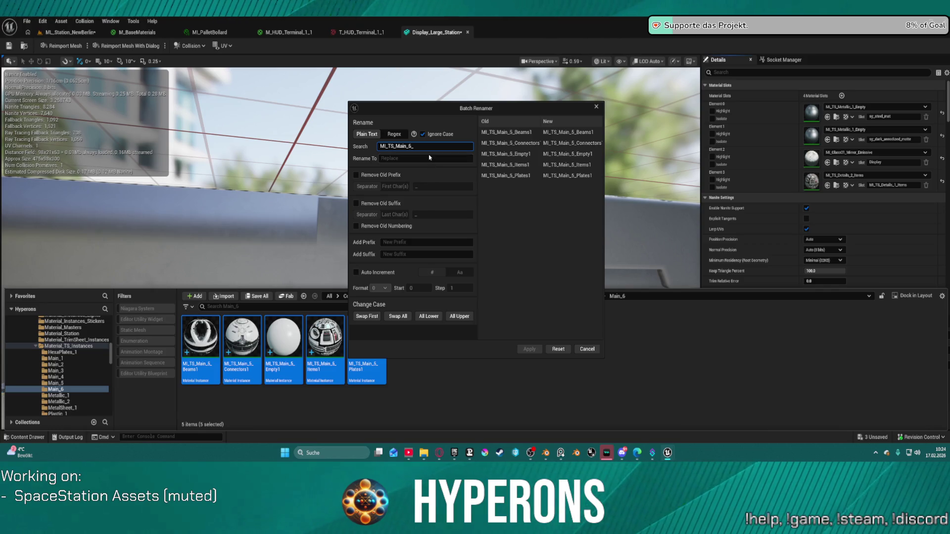
pyautogui.click(429, 157)
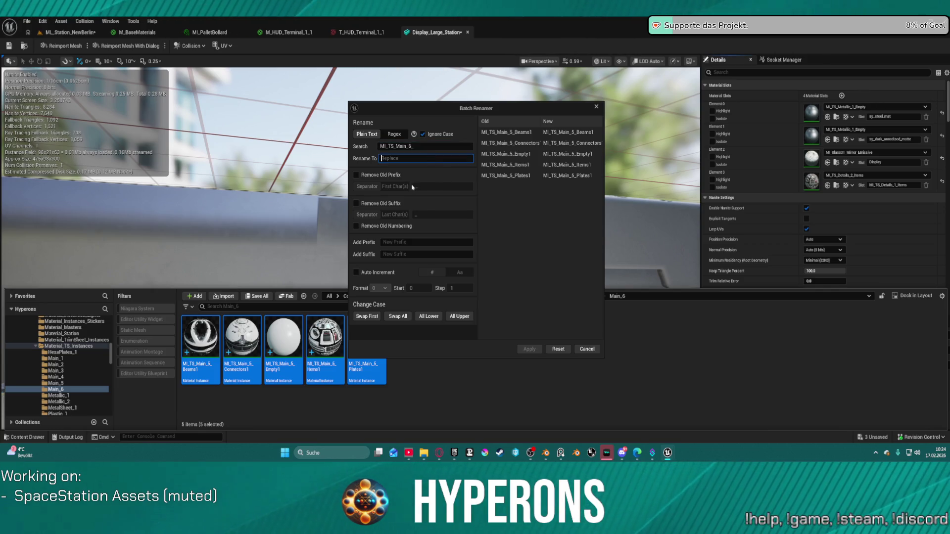
pyautogui.click(356, 204)
pyautogui.doubleClick(442, 214)
pyautogui.write('1')
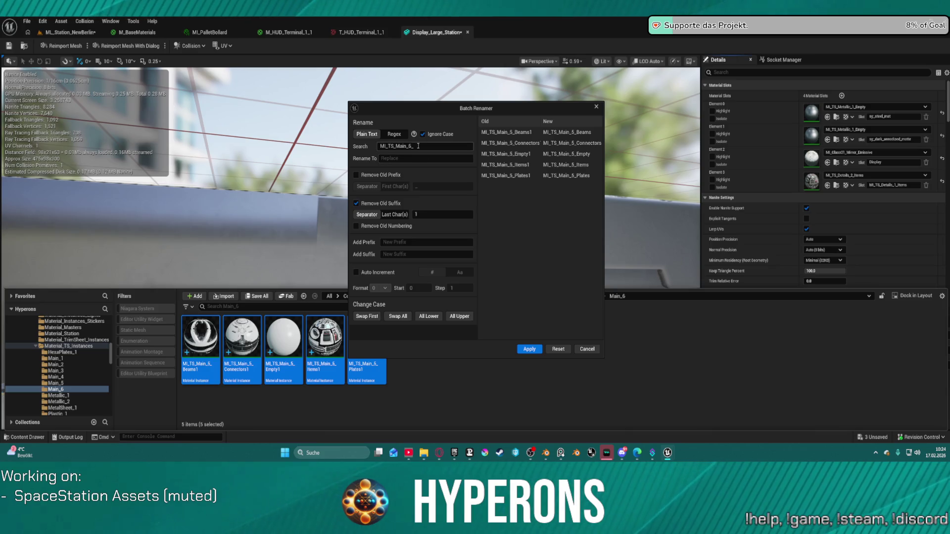
pyautogui.write('MI_TS_Main_6_')
pyautogui.click(406, 146)
pyautogui.press('BackSpace')
pyautogui.press('BackSpace')
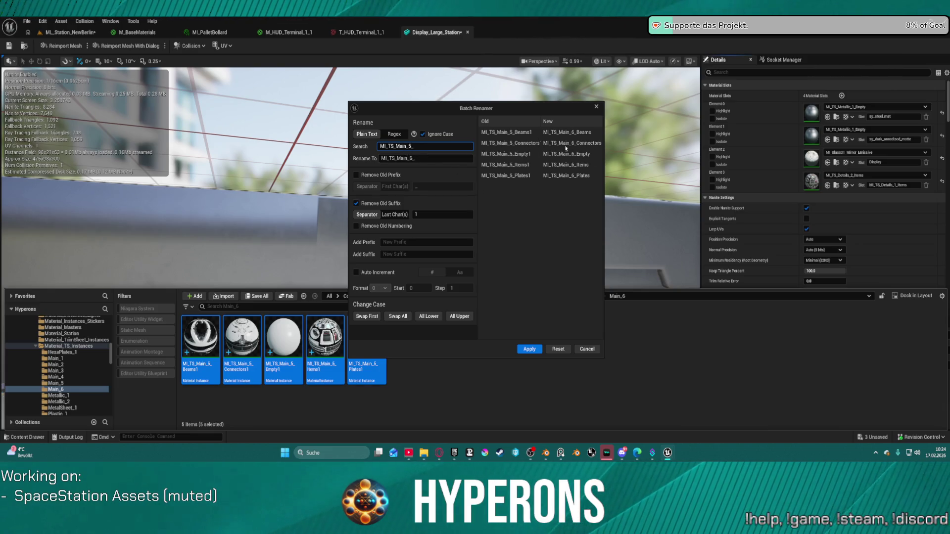
pyautogui.click(520, 349)
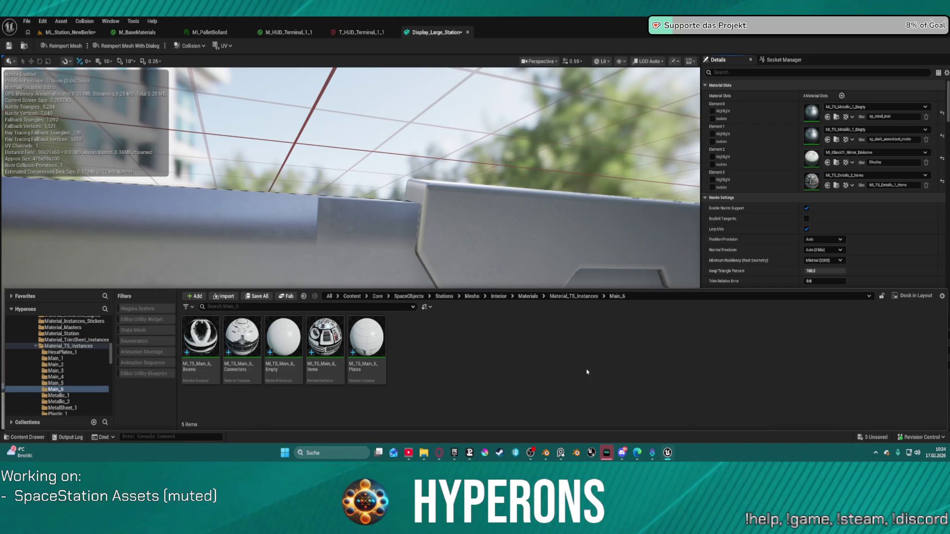
# Select the five renamed Main_6 instances and open them all for editing
pyautogui.click(201, 339)
pyautogui.keyDown('ctrl'); pyautogui.click(325, 339); pyautogui.keyUp('ctrl')
pyautogui.keyDown('ctrl'); pyautogui.click(242, 339); pyautogui.keyUp('ctrl')
pyautogui.keyDown('ctrl'); pyautogui.click(284, 339); pyautogui.keyUp('ctrl')
pyautogui.keyDown('ctrl'); pyautogui.click(371, 334); pyautogui.keyUp('ctrl')
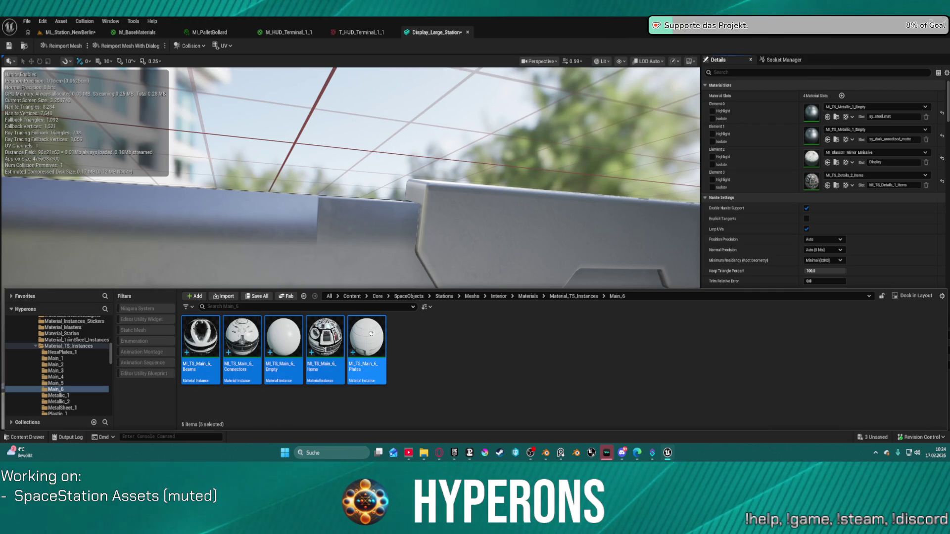
pyautogui.rightClick(370, 341)
pyautogui.click(412, 213)
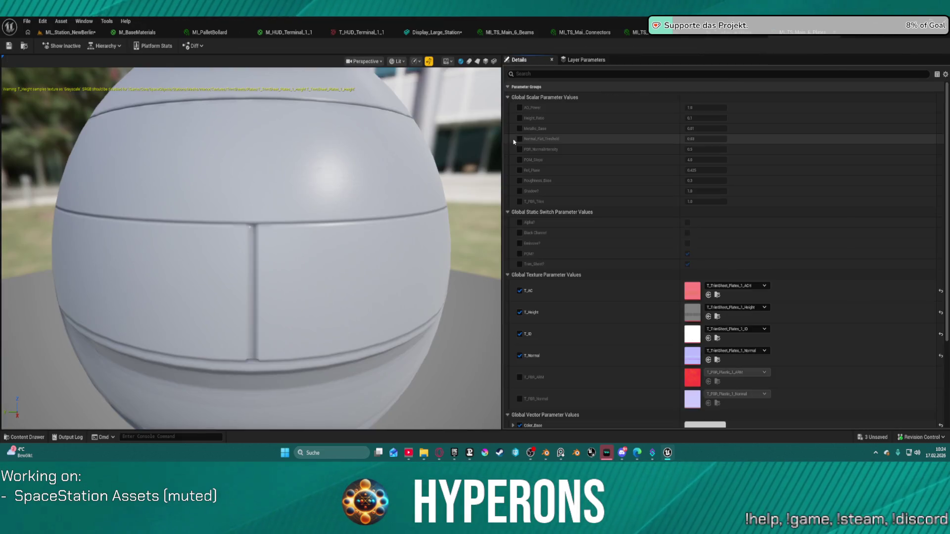
# Bring up the Color_Base colour picker in MI_TS_Main_6_Beams
pyautogui.click(509, 33)
pyautogui.scroll(-5, 665, 296)
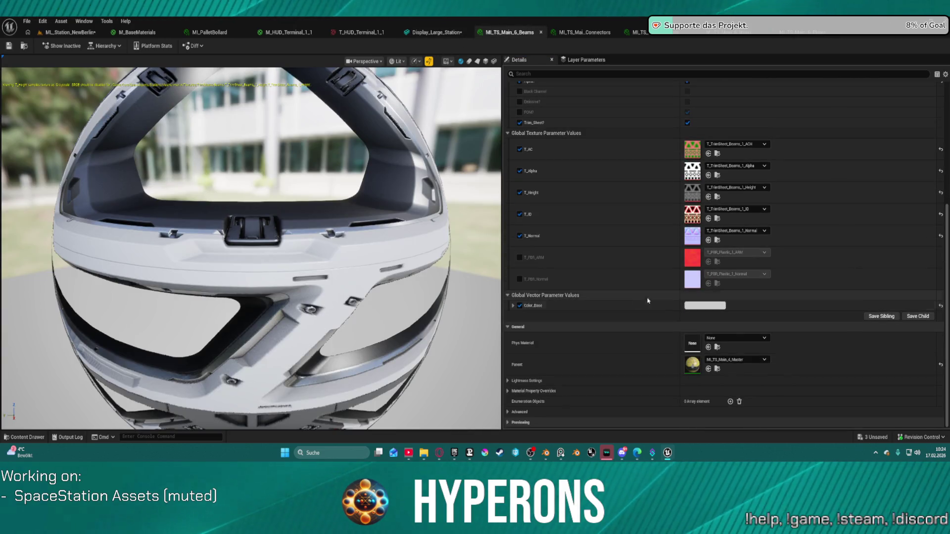
pyautogui.click(692, 305)
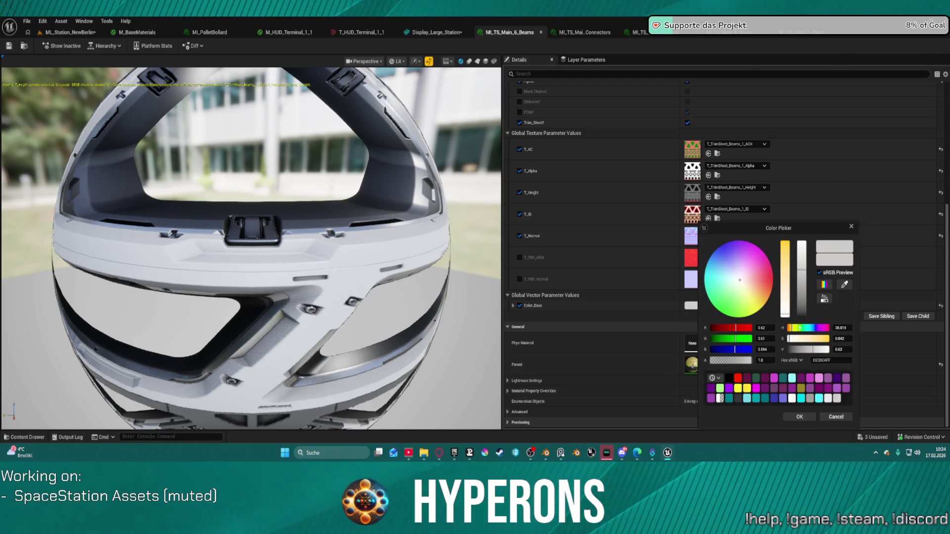
# Set the Beams Color_Base to near-black, about 0.007 RGB, and confirm it
pyautogui.click(731, 379)
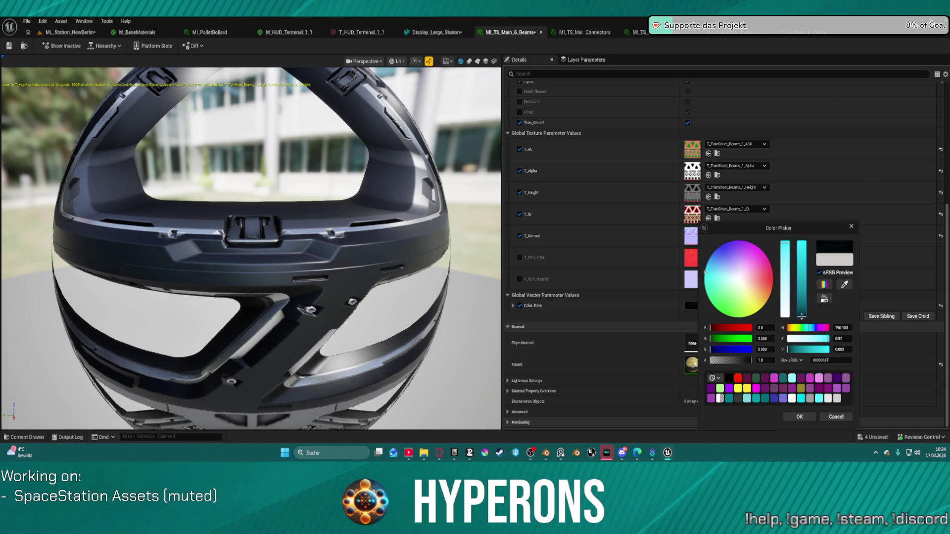
pyautogui.click(785, 302)
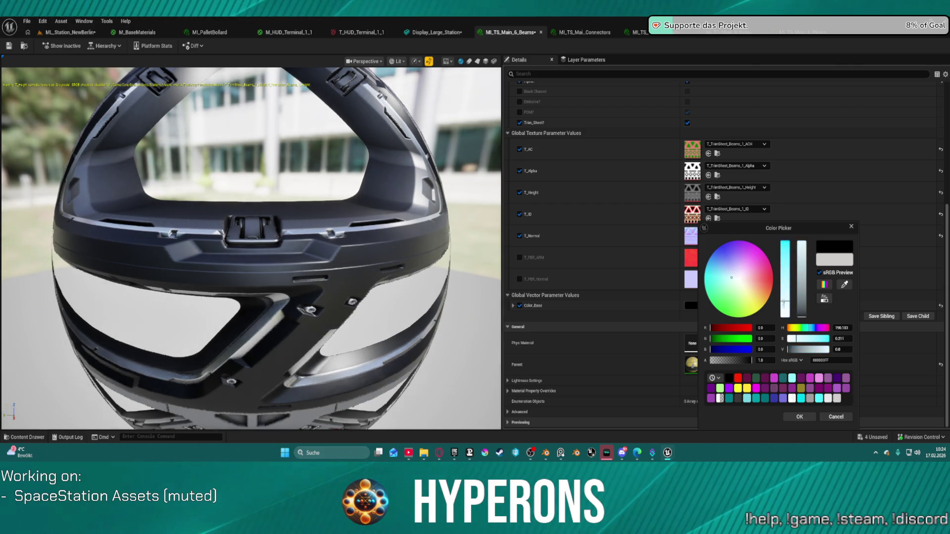
pyautogui.moveTo(802, 319)
pyautogui.mouseDown()
pyautogui.moveTo(802, 305)
pyautogui.moveTo(807, 316)
pyautogui.mouseUp()
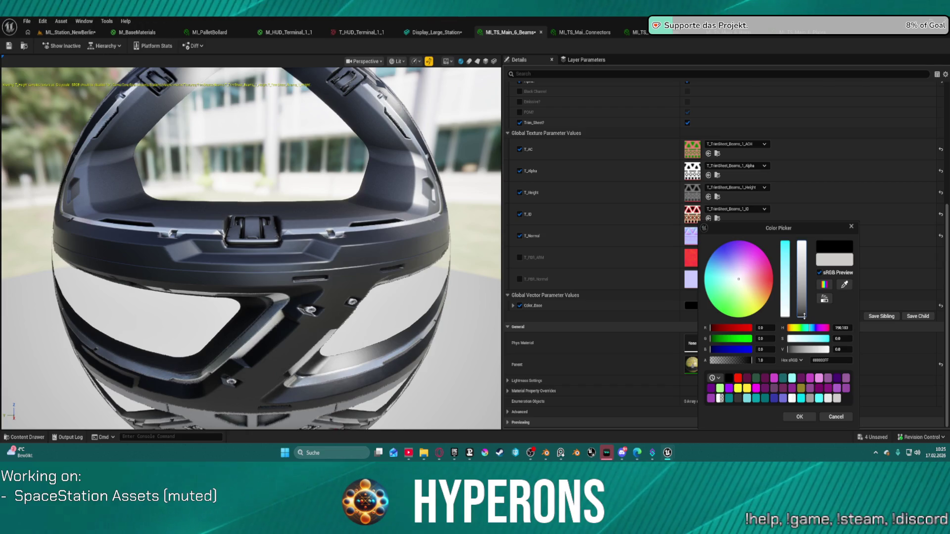
pyautogui.moveTo(804, 316); pyautogui.dragTo(804, 315)
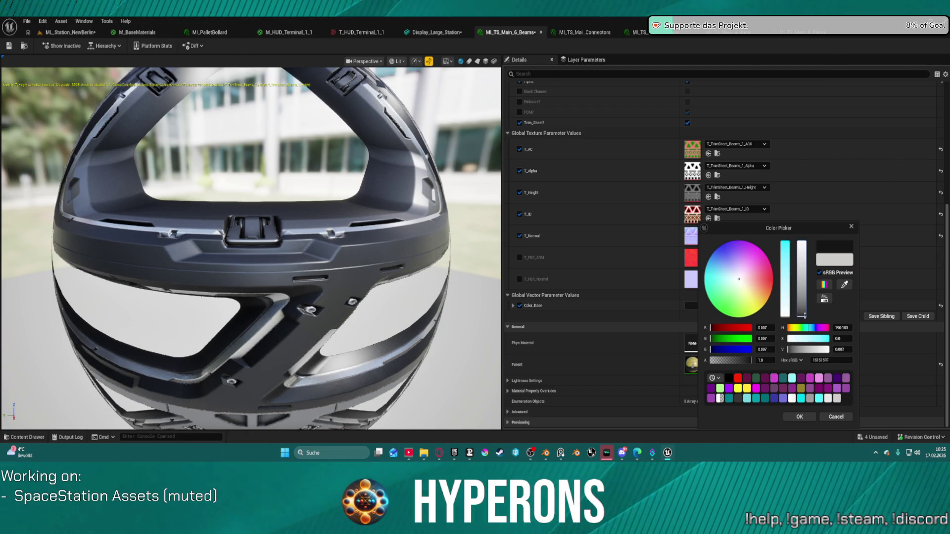
pyautogui.click(799, 418)
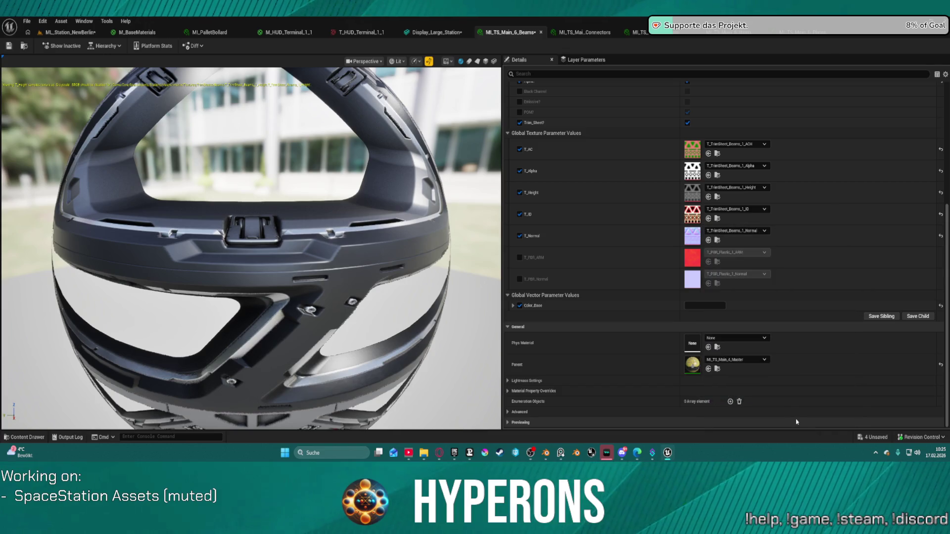
# Preview the Beams instance on a plane mesh from an angled close view
pyautogui.scroll(-5, 181, 182)
pyautogui.moveTo(180, 183); pyautogui.dragTo(200, 203)
pyautogui.scroll(5, 245, 200)
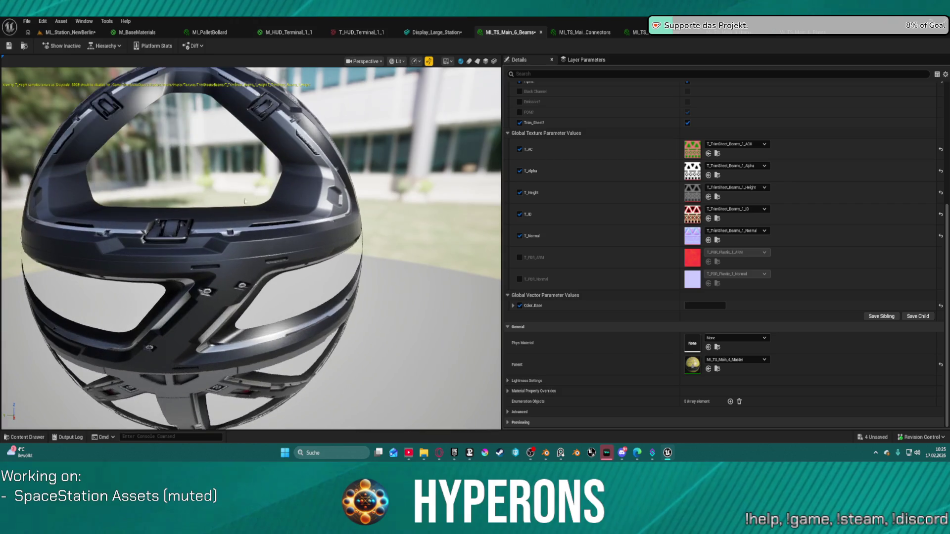
pyautogui.click(477, 61)
pyautogui.scroll(3, 213, 170)
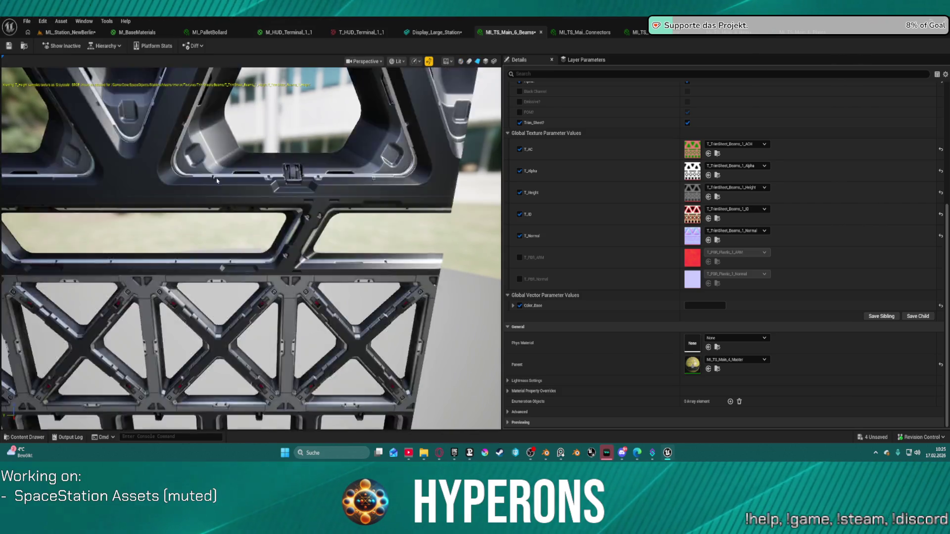
pyautogui.scroll(-1, 213, 170)
pyautogui.moveTo(224, 165)
pyautogui.mouseDown()
pyautogui.moveTo(191, 168)
pyautogui.moveTo(215, 196)
pyautogui.moveTo(238, 196)
pyautogui.mouseUp()
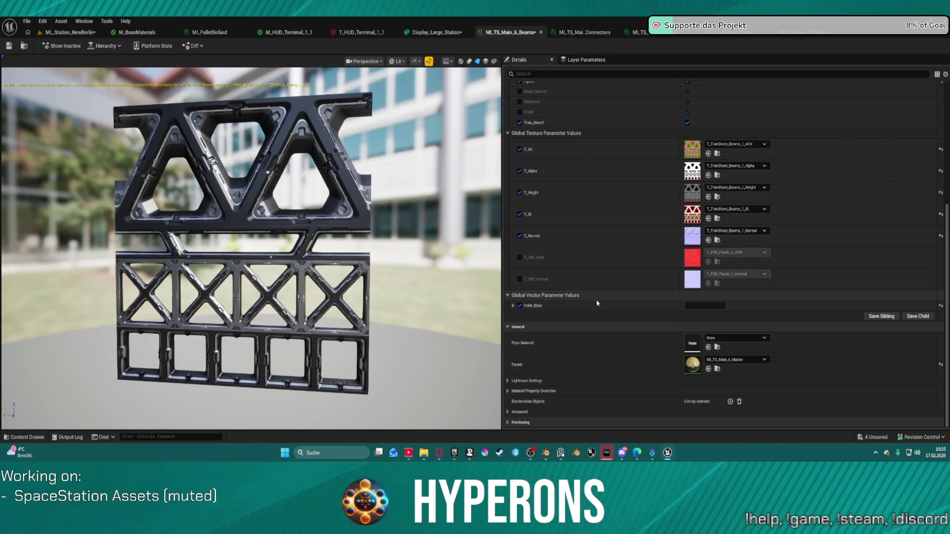
# Darken the Connectors instance's base colour, then look over the Items instance
pyautogui.click(584, 32)
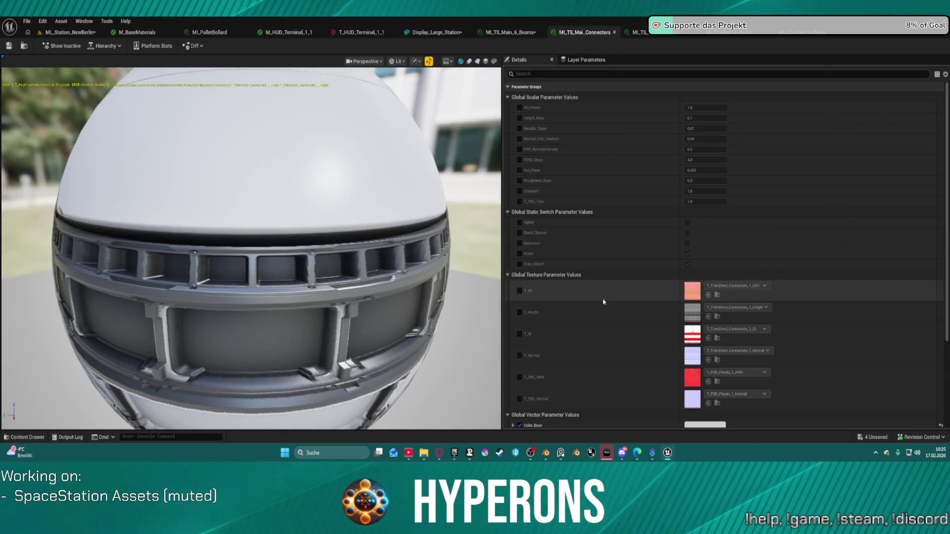
pyautogui.keyDown('shift'); pyautogui.click(623, 377); pyautogui.keyUp('shift')
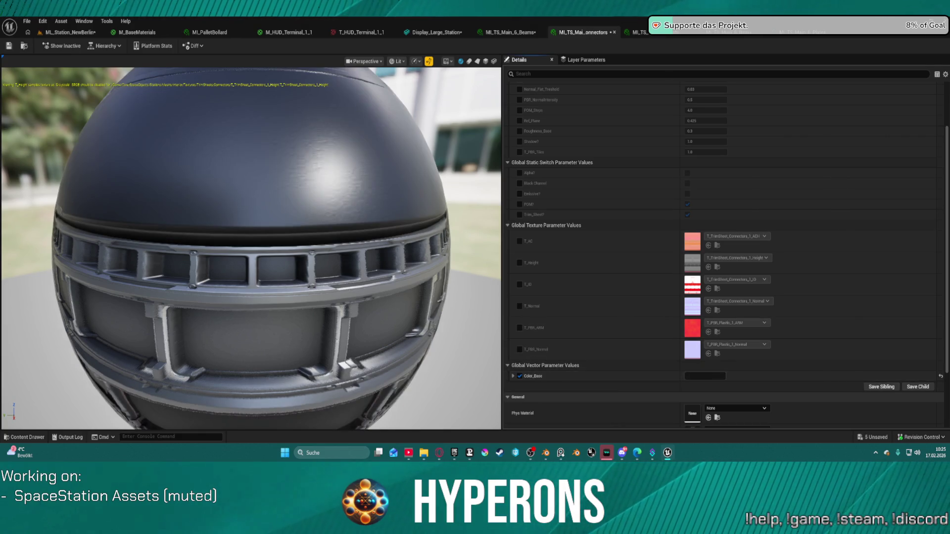
pyautogui.click(635, 32)
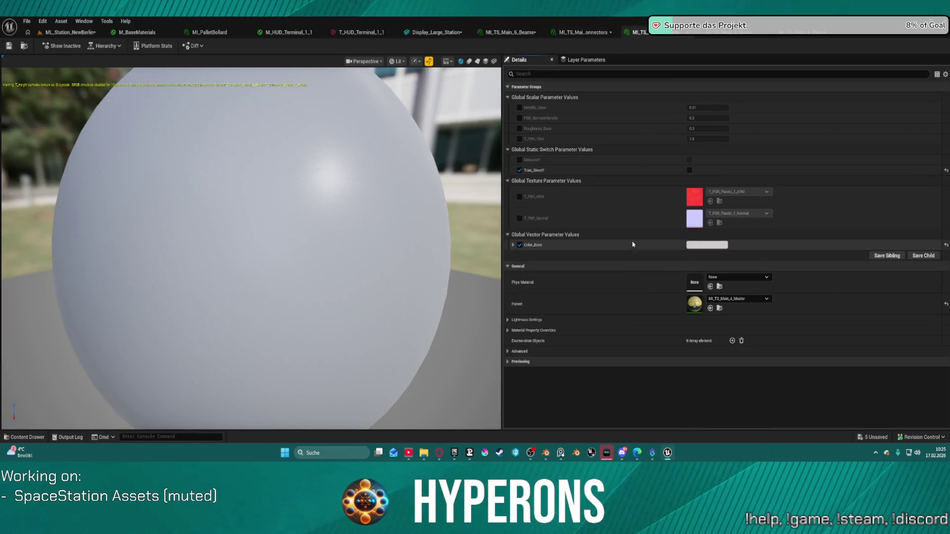
pyautogui.click(728, 32)
pyautogui.scroll(-2, 610, 355)
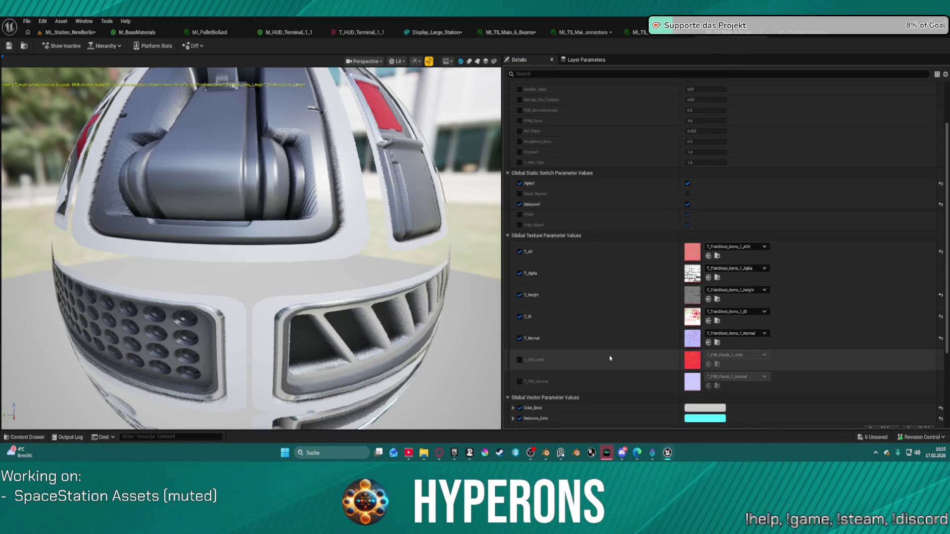
pyautogui.scroll(-1, 612, 396)
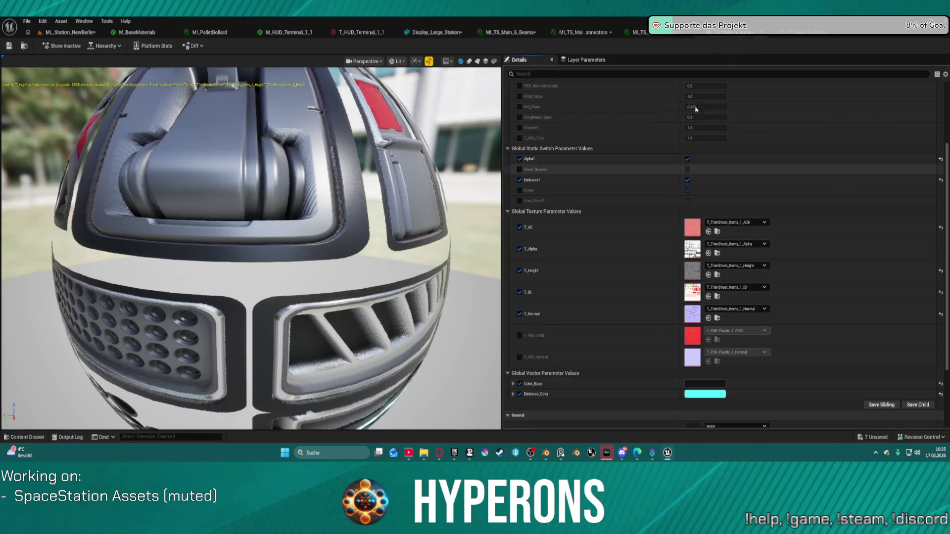
# Switch the Plates, Items and dark plastic instance previews to a flat plane
pyautogui.click(802, 33)
pyautogui.scroll(-1, 632, 402)
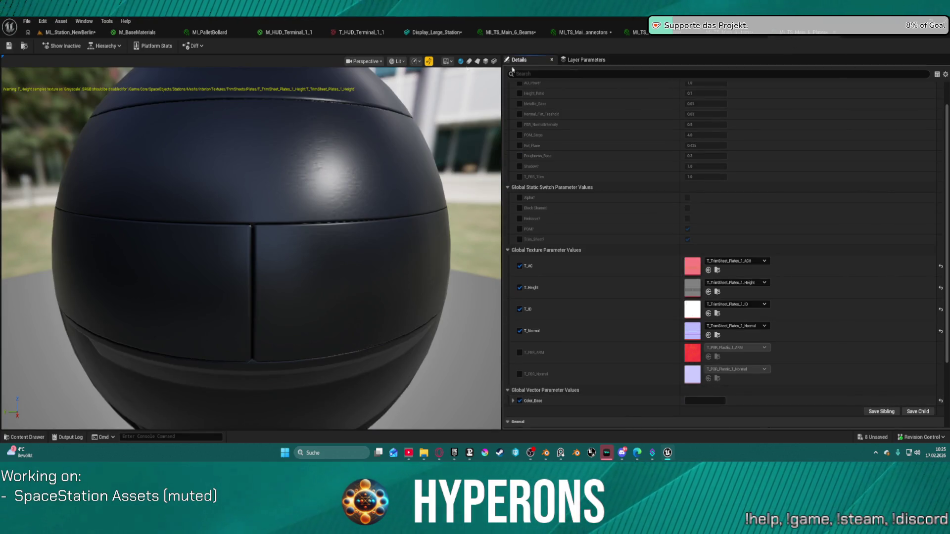
pyautogui.click(476, 61)
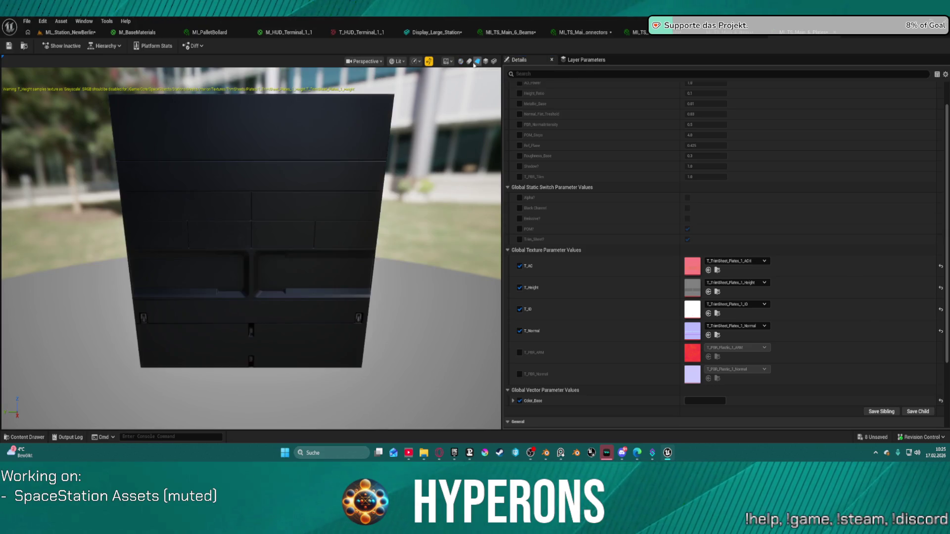
pyautogui.click(727, 33)
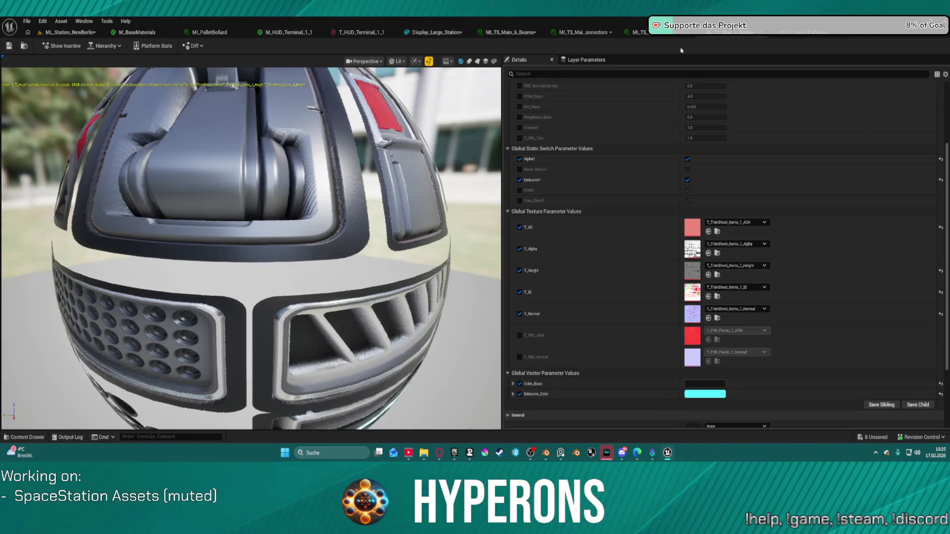
pyautogui.click(477, 61)
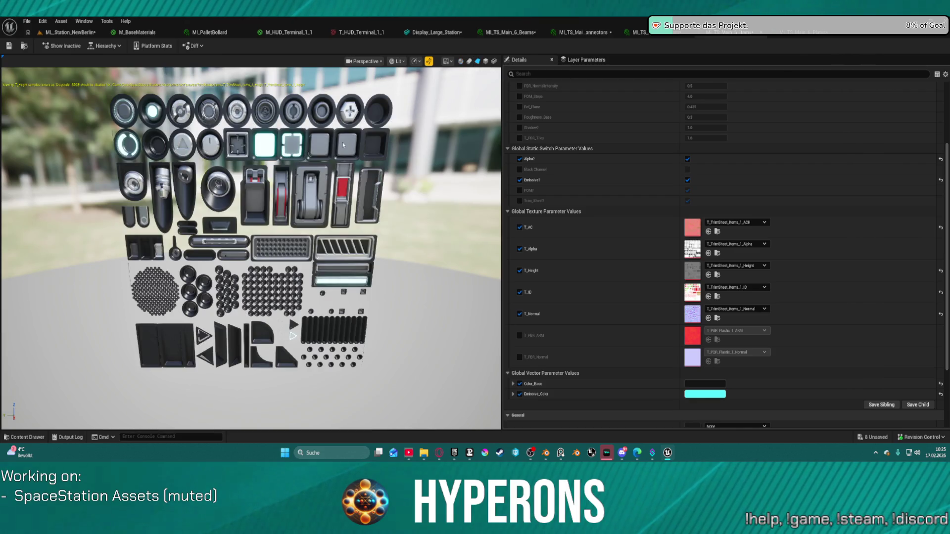
pyautogui.click(635, 32)
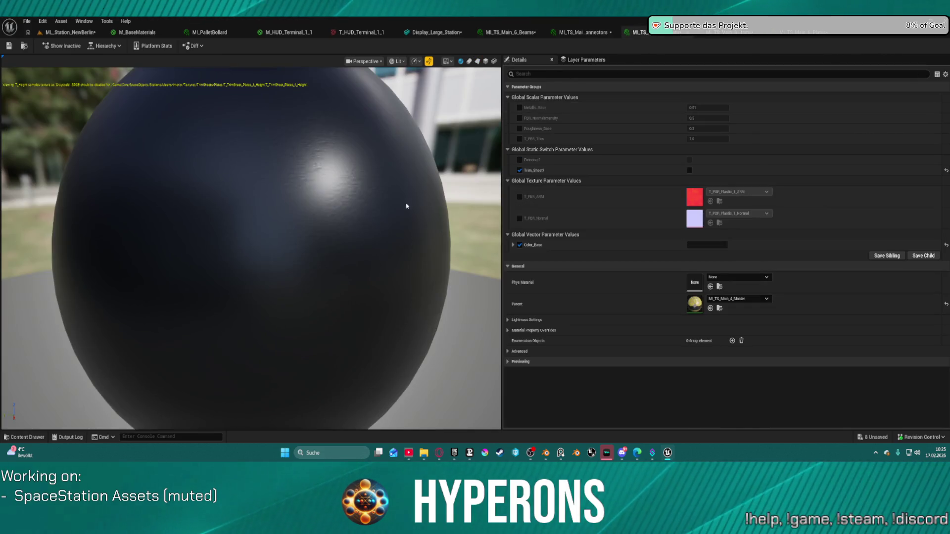
pyautogui.click(477, 61)
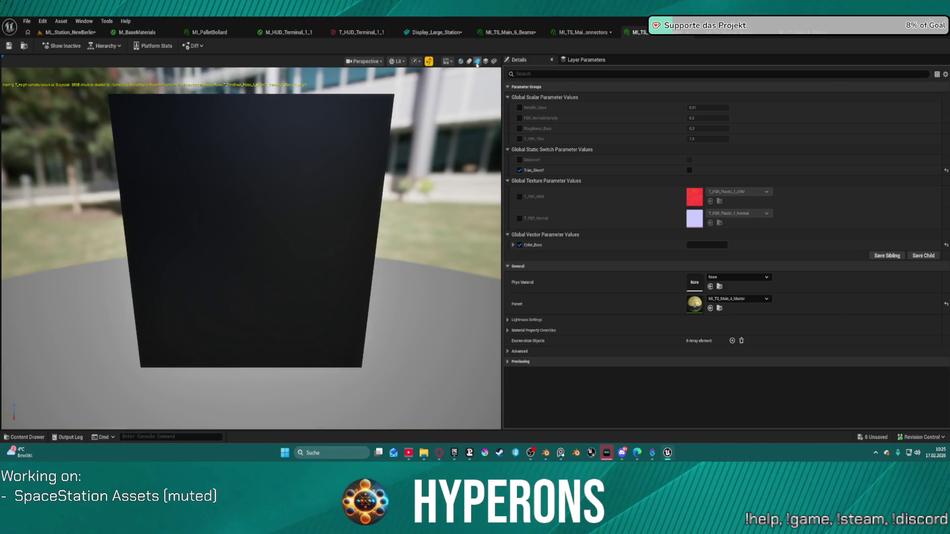
pyautogui.moveTo(273, 226); pyautogui.dragTo(397, 250)
# Set the plastic instance's Color_Base to pure black (000000FF) and view the plane face-on
pyautogui.click(699, 246)
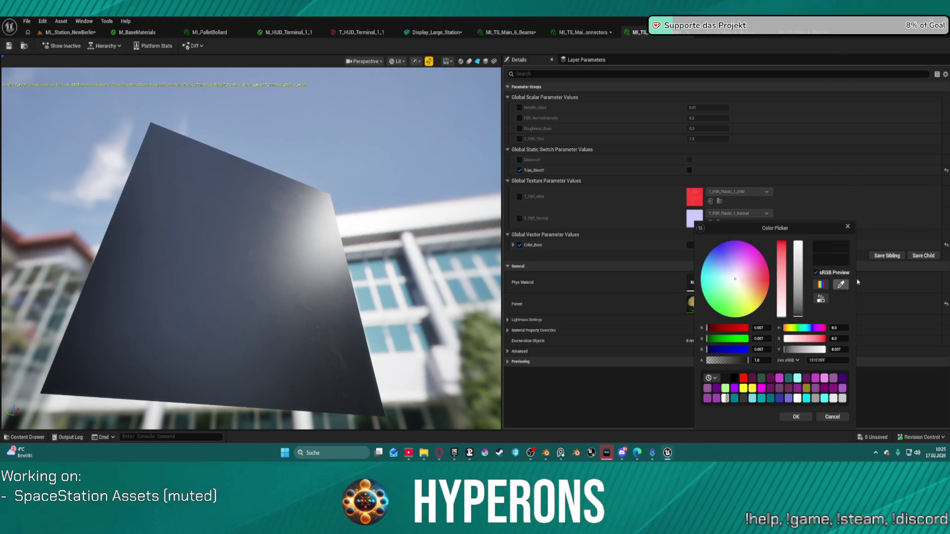
pyautogui.click(735, 380)
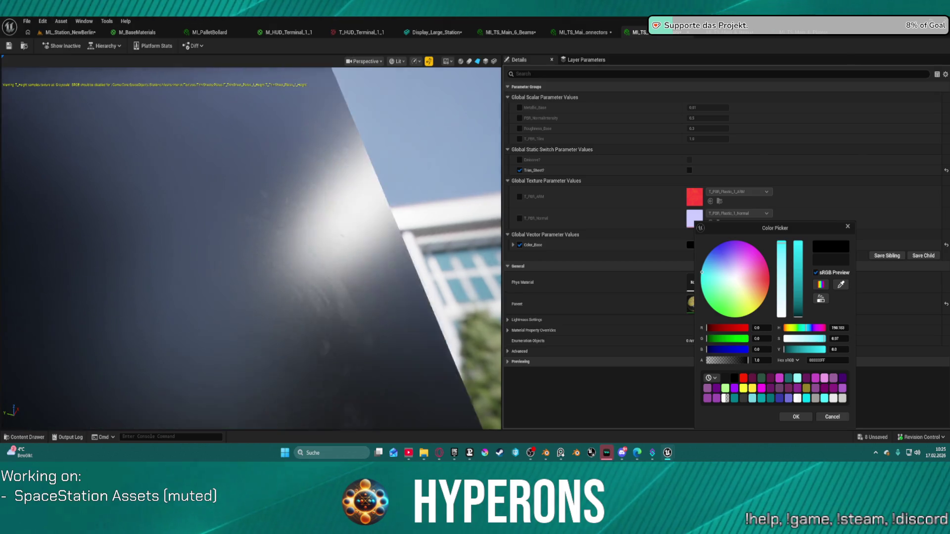
pyautogui.scroll(-8, 292, 227)
pyautogui.moveTo(292, 228); pyautogui.dragTo(229, 229)
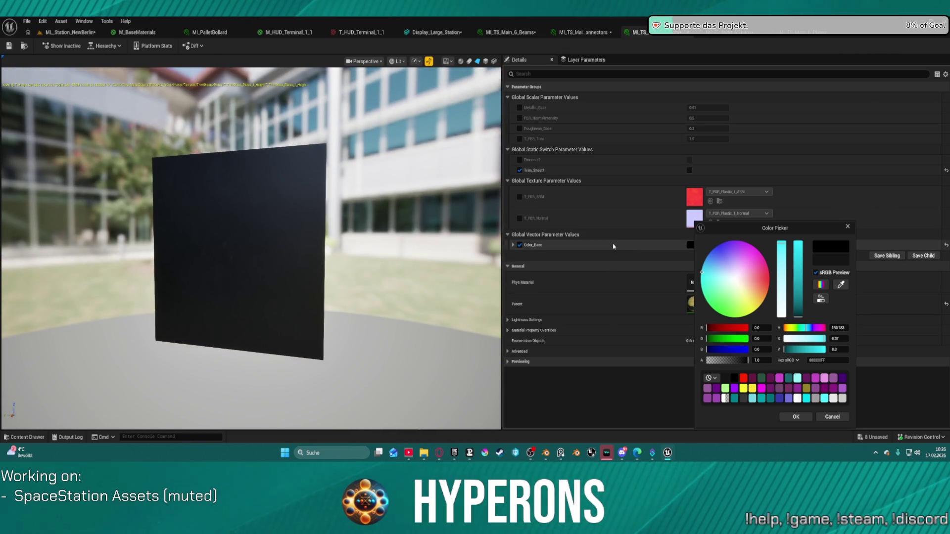
# Close the colour picker and look over the Beams and Connectors instances
pyautogui.click(522, 34)
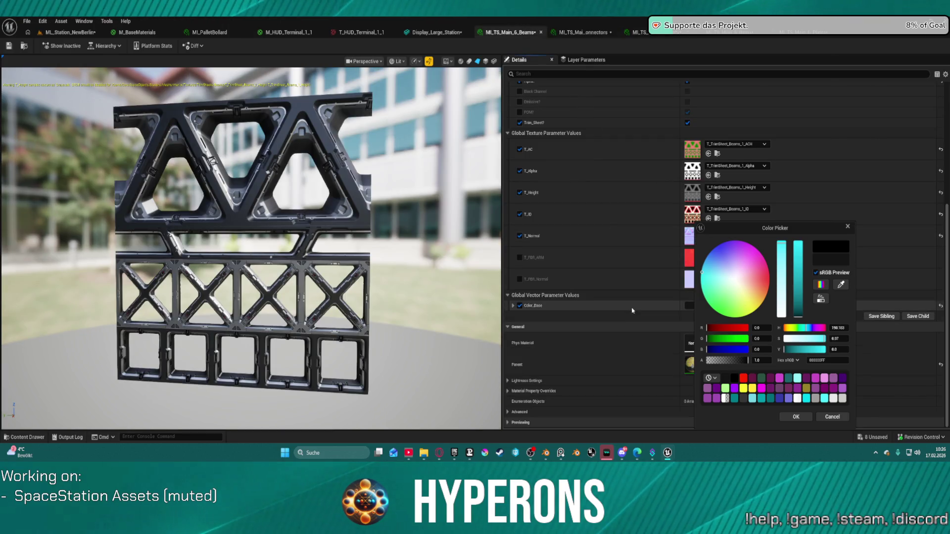
pyautogui.click(632, 310)
pyautogui.click(563, 34)
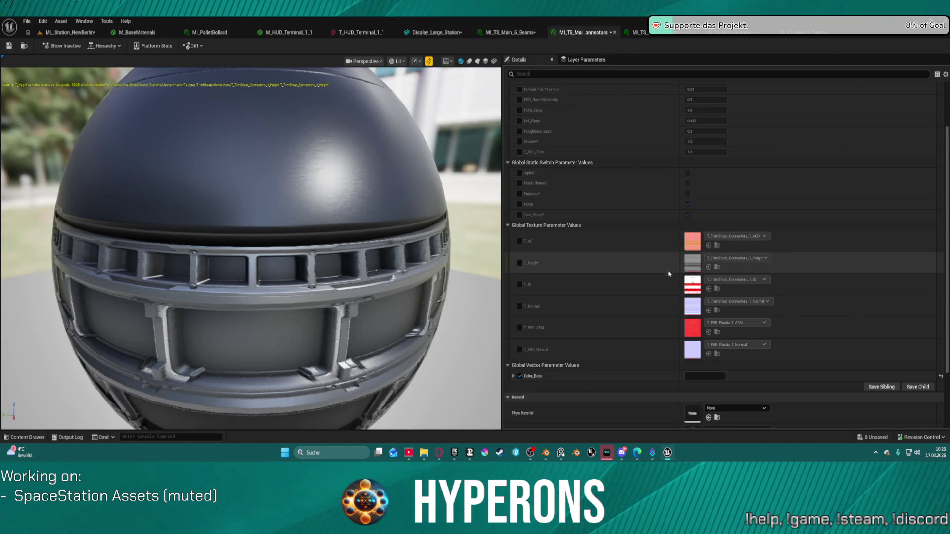
pyautogui.click(515, 34)
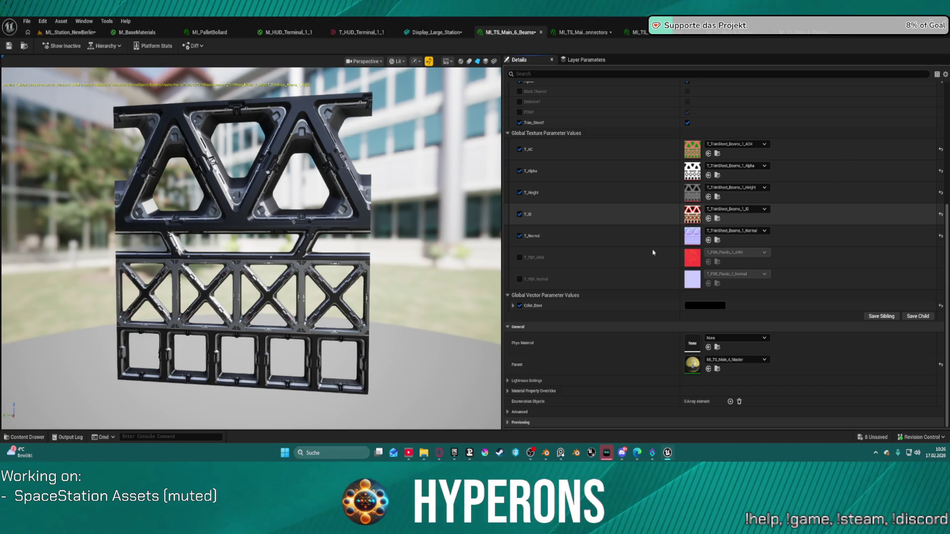
# Save the Beams instance, undo its Color_Base edit, and preview it on a plane
pyautogui.hotkey('ctrl', 's')
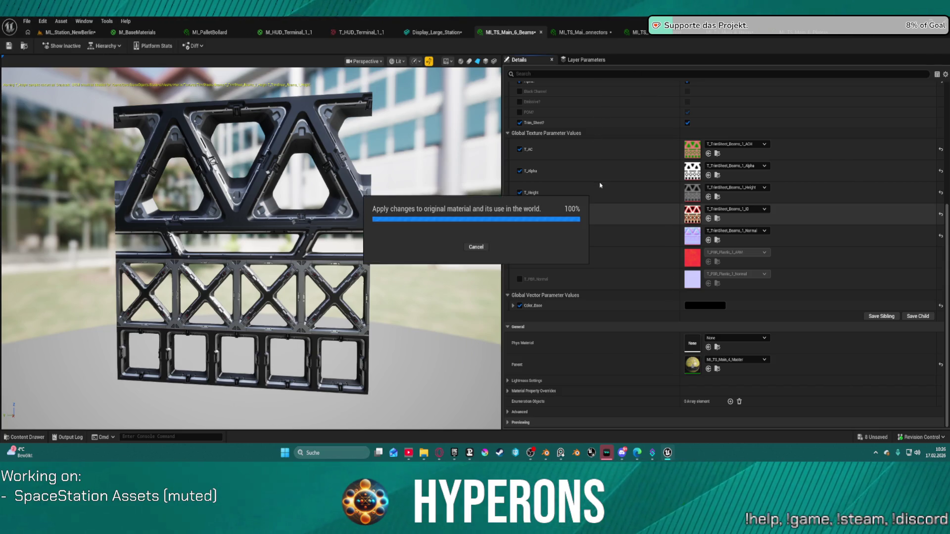
pyautogui.hotkey('ctrl', 'z')
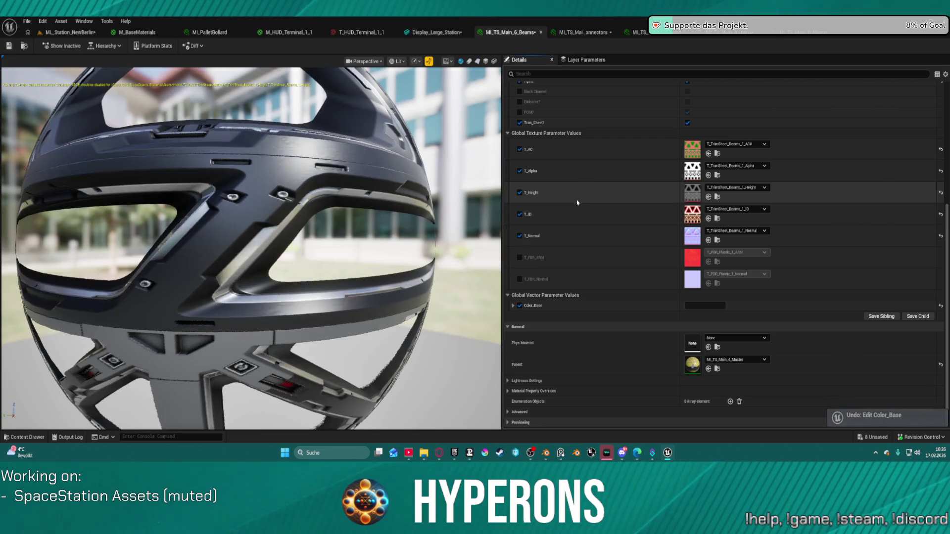
pyautogui.click(477, 61)
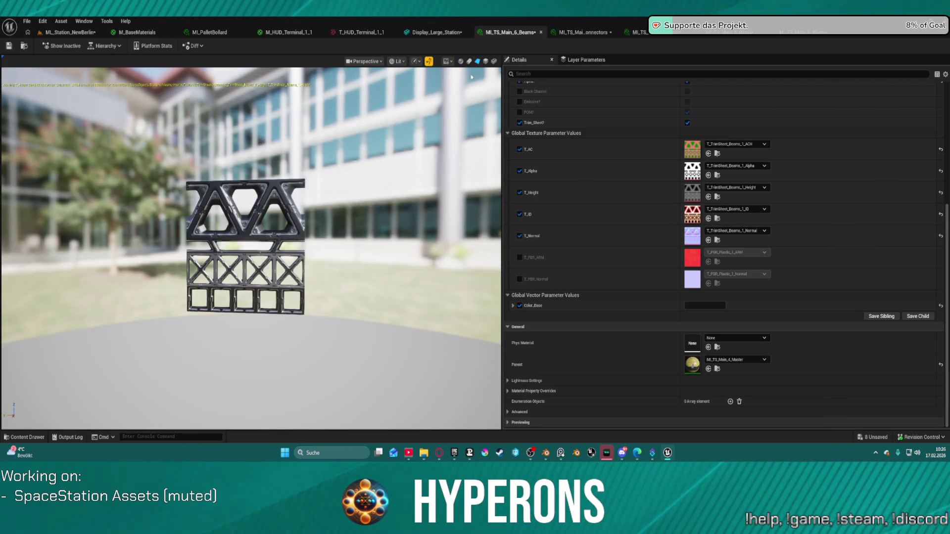
pyautogui.scroll(5, 268, 214)
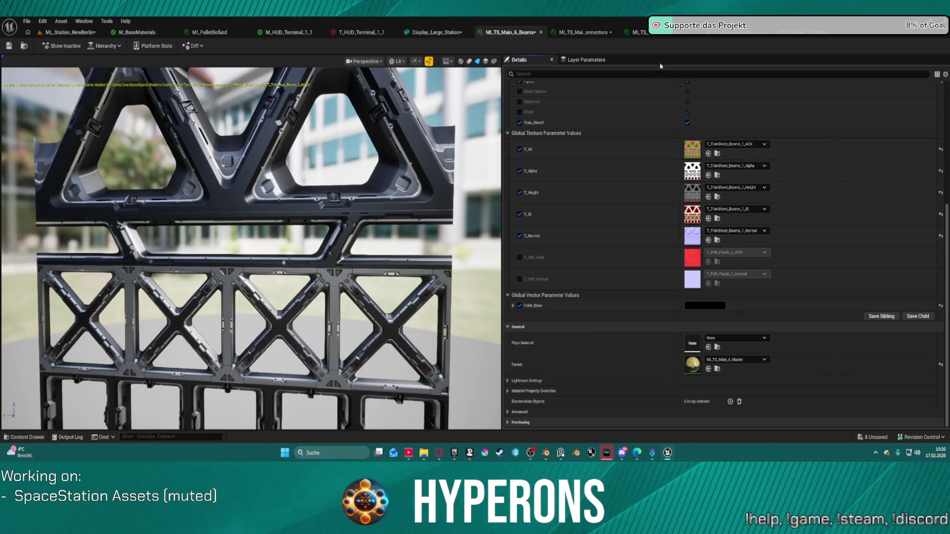
# Step through the instance tabs to Plates and on to the M_BaseMaterials graph
pyautogui.click(681, 36)
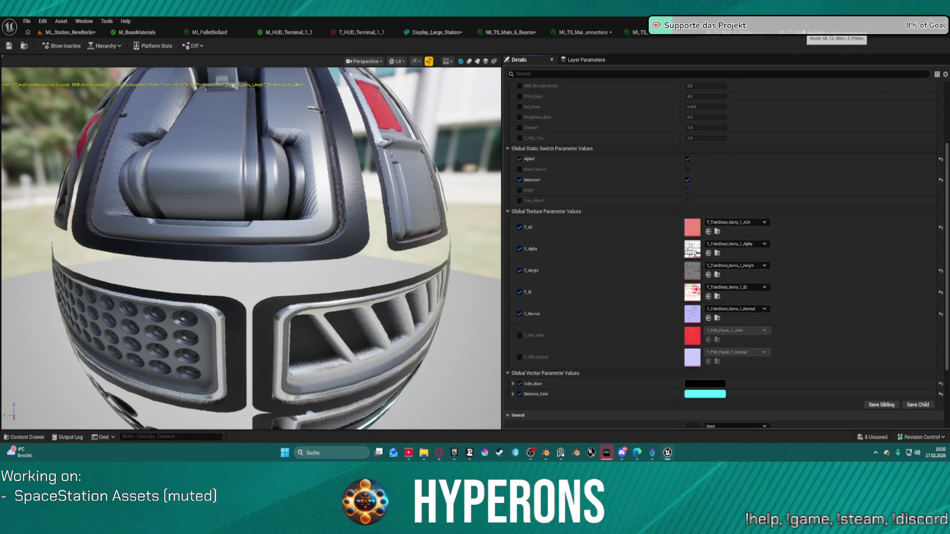
pyautogui.click(804, 31)
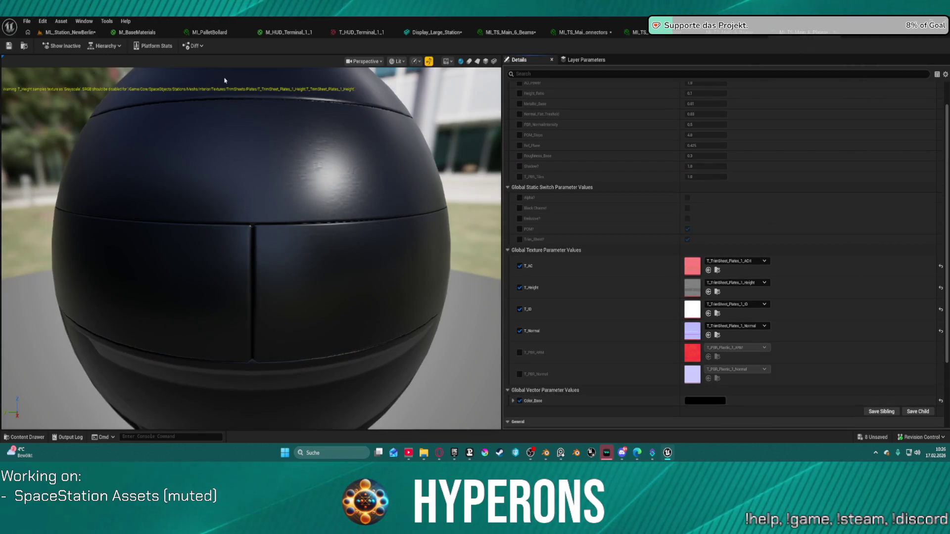
pyautogui.click(172, 33)
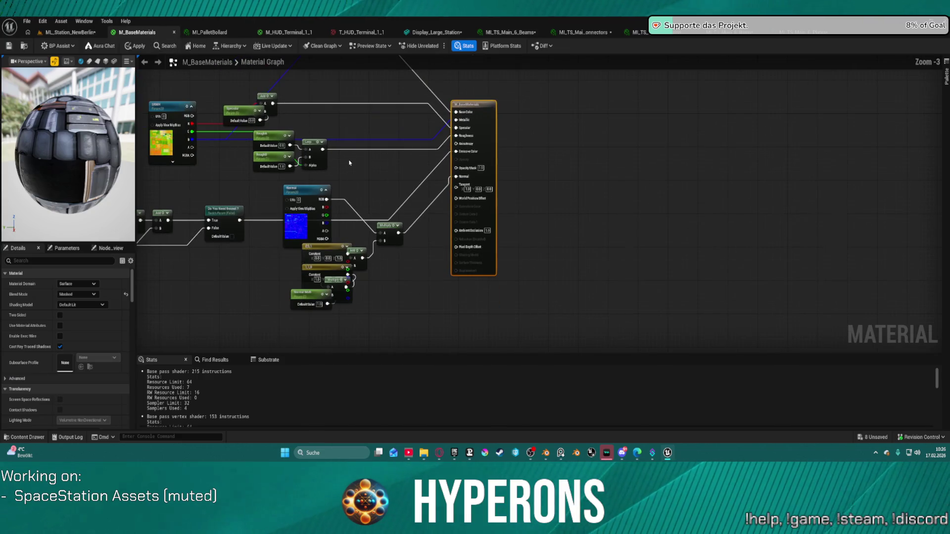
# Go back to ML_Station_NewBerlin and frame the whole Display_Large_Station screen in view
pyautogui.click(94, 32)
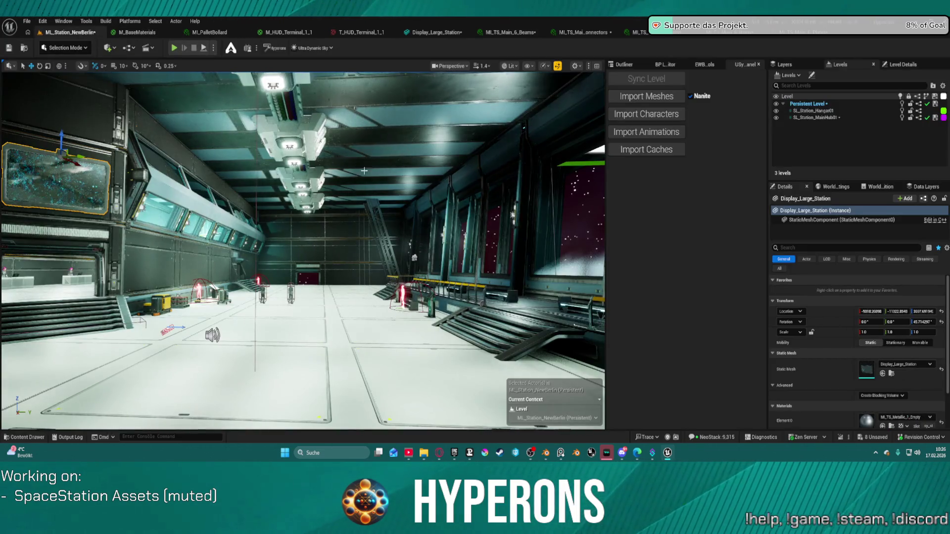
pyautogui.press('f')
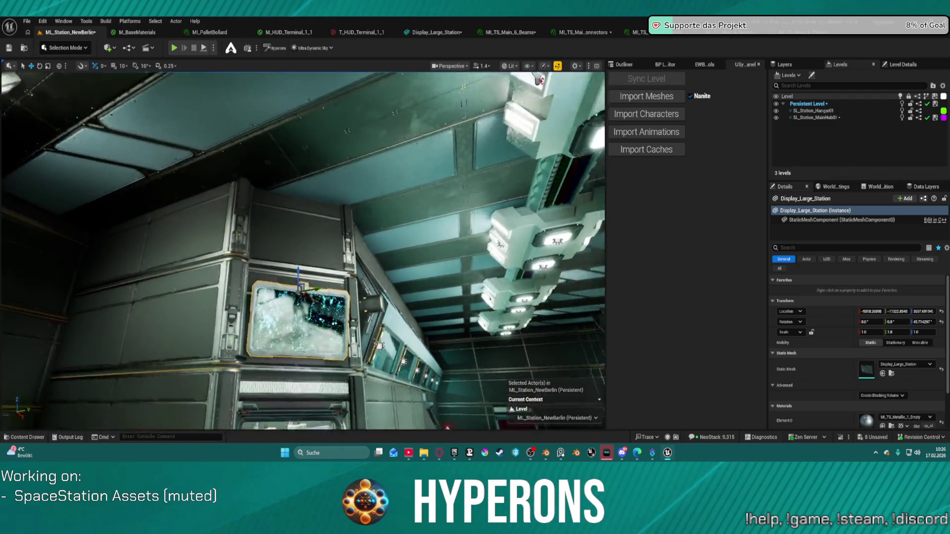
pyautogui.press('f')
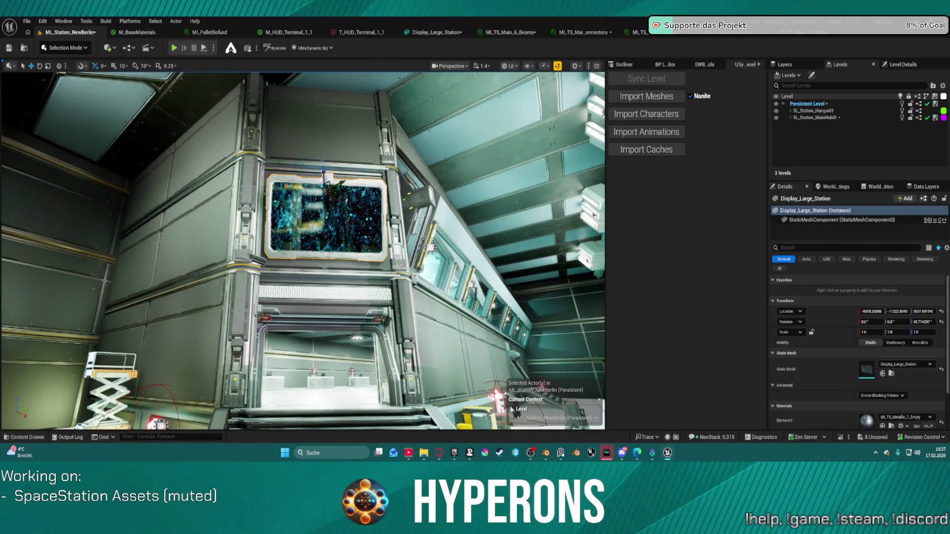
# Close the MI_TS_Main_6_Beams, Connectors and Items editors, leaving Display_Large_Station active
pyautogui.click(443, 32)
pyautogui.click(500, 33)
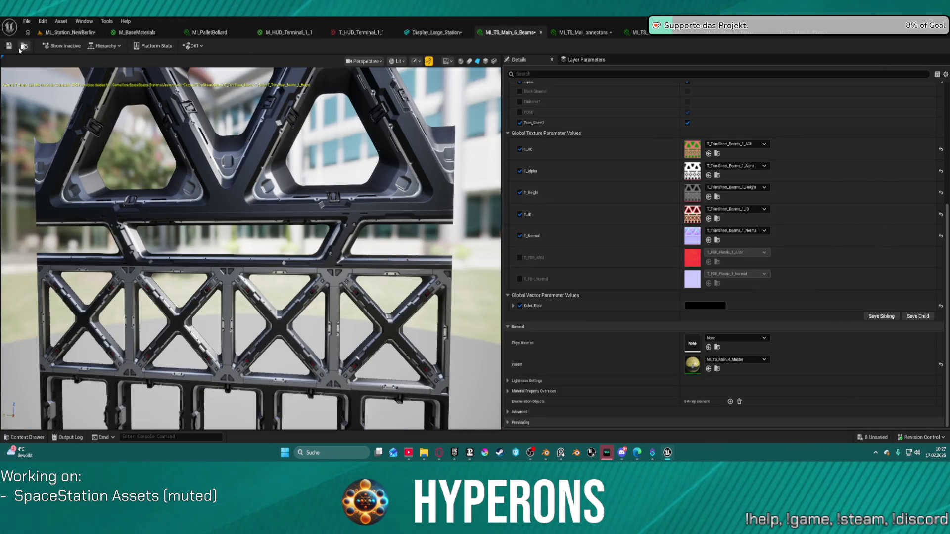
pyautogui.click(22, 46)
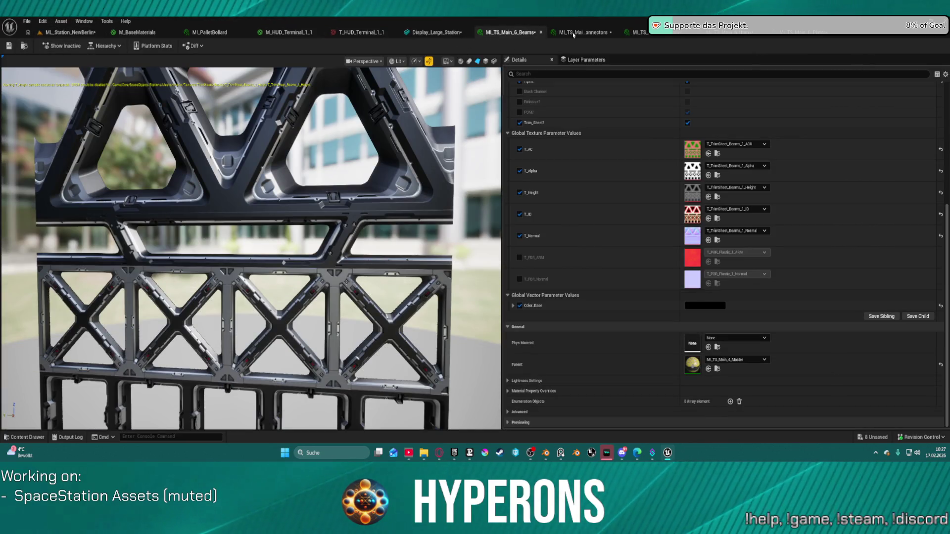
pyautogui.click(541, 32)
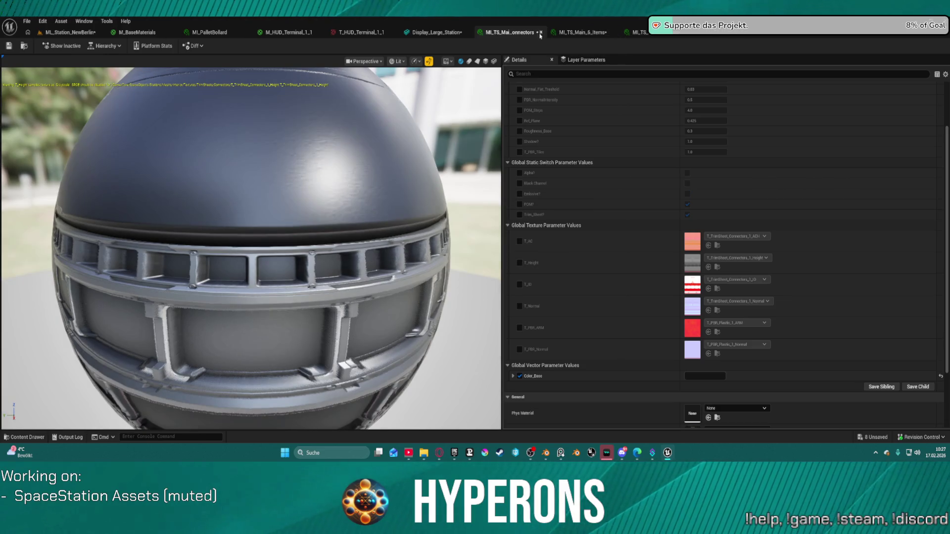
pyautogui.click(540, 33)
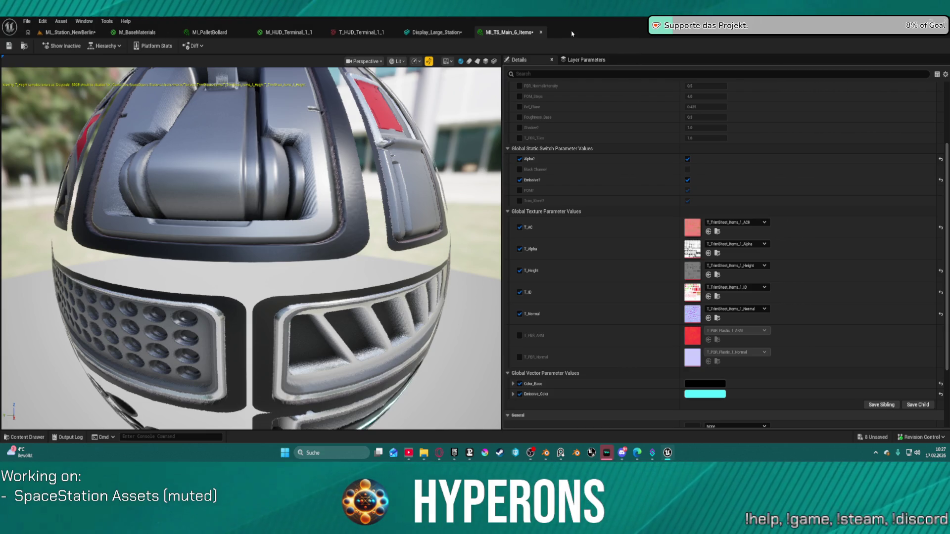
pyautogui.click(541, 32)
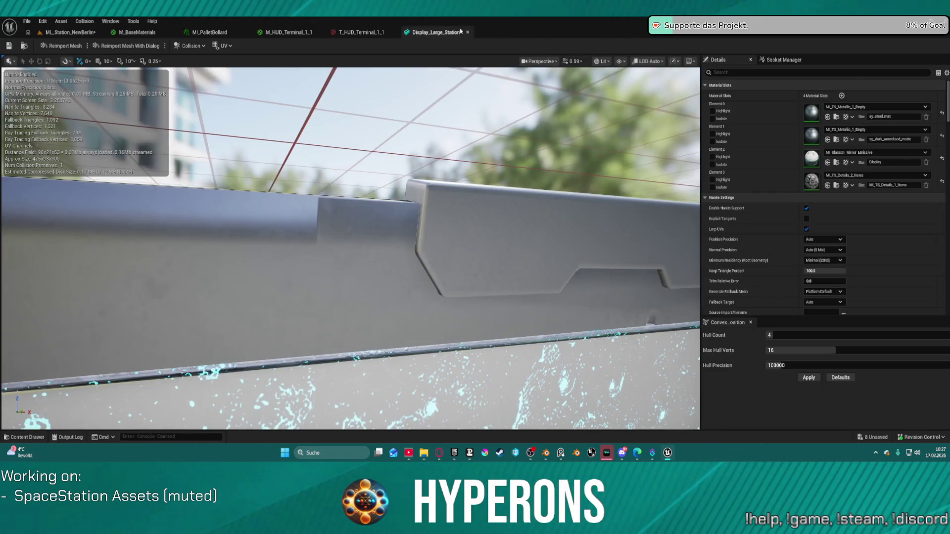
# Pick MI_TS_Main_6_Empty in the Content Drawer and assign it to the display's Element 0 slot
pyautogui.moveTo(317, 257)
pyautogui.mouseDown()
pyautogui.moveTo(422, 258)
pyautogui.moveTo(675, 211)
pyautogui.mouseUp()
pyautogui.hotkey('ctrl', 'space')
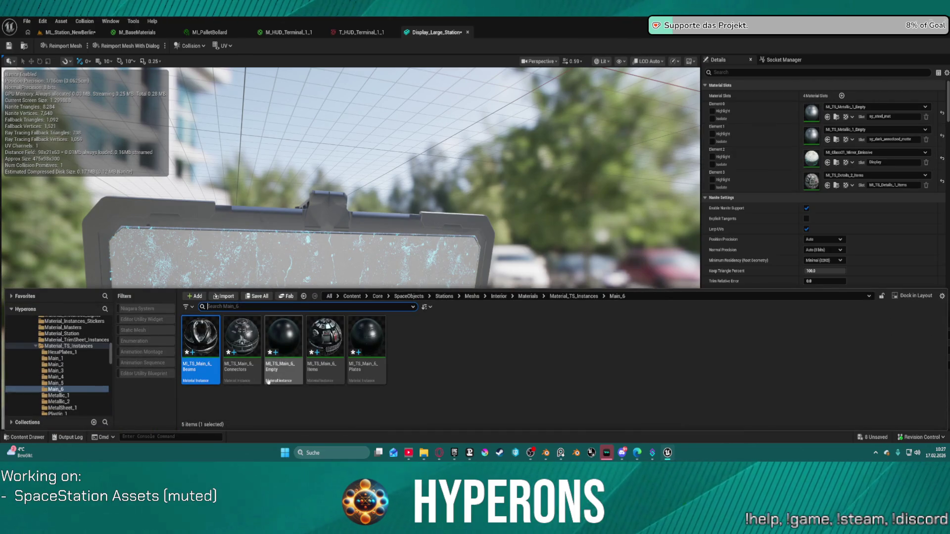
pyautogui.click(300, 363)
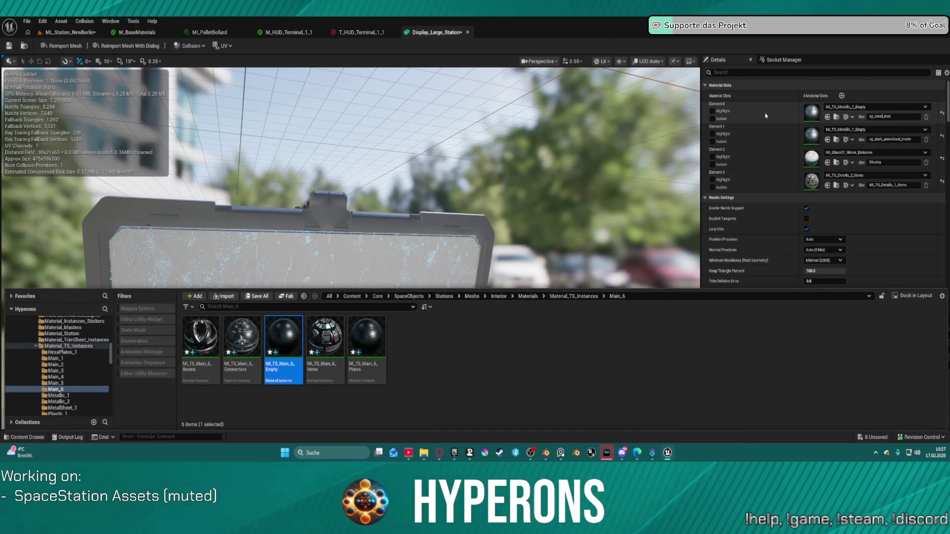
pyautogui.click(765, 115)
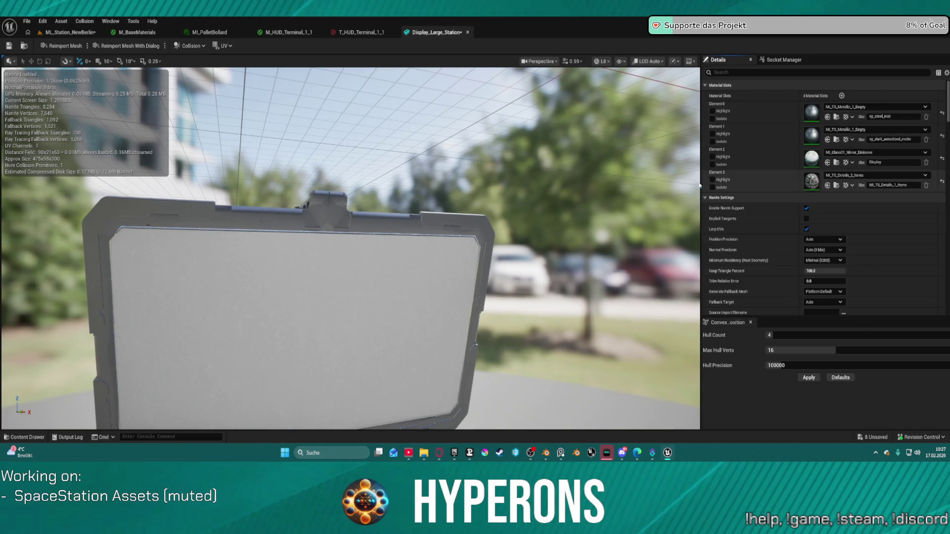
pyautogui.hotkey('ctrl', 'space')
pyautogui.click(827, 117)
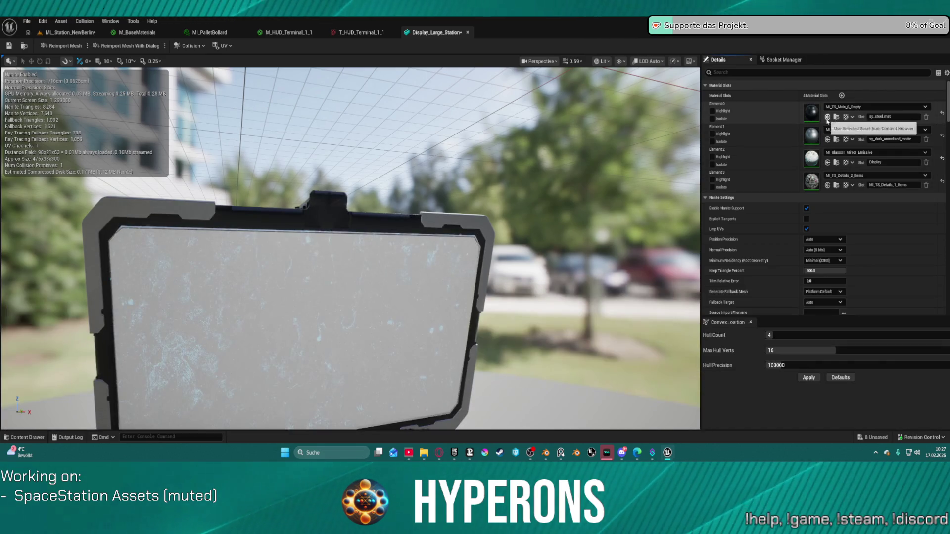
pyautogui.scroll(-2, 415, 280)
pyautogui.scroll(5, 415, 277)
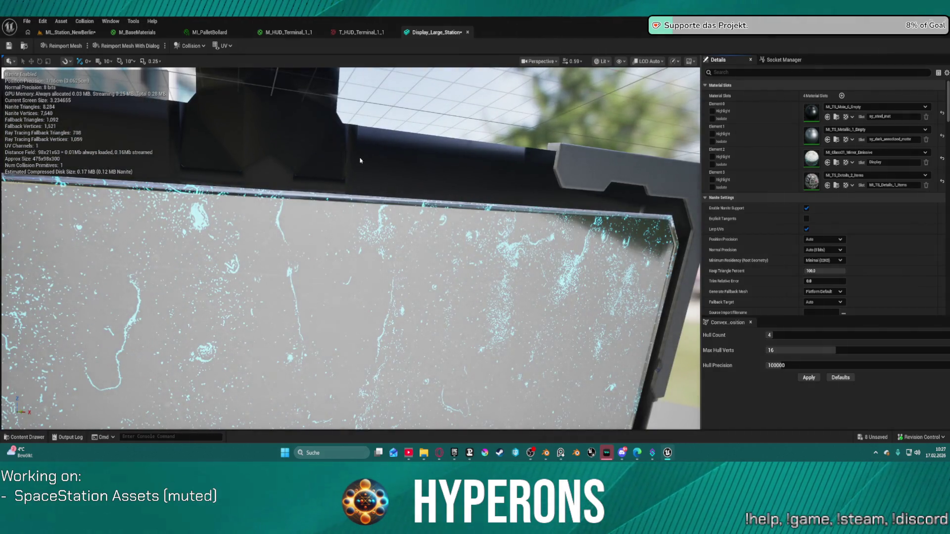
# Give Element 1 the MI_TS_Main_6_Empty material and orbit in to inspect the darkened frame
pyautogui.moveTo(360, 160)
pyautogui.mouseDown()
pyautogui.moveTo(341, 163)
pyautogui.moveTo(348, 293)
pyautogui.mouseUp()
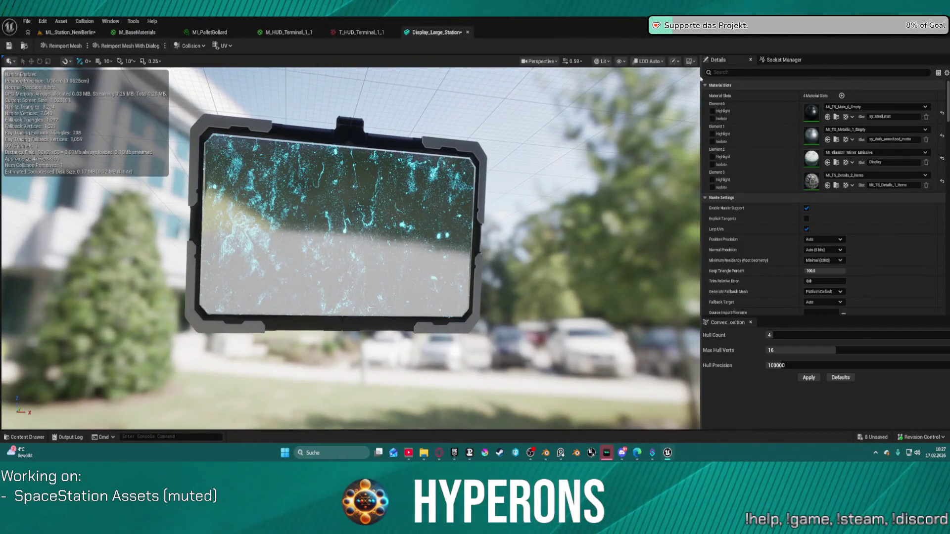
pyautogui.click(772, 138)
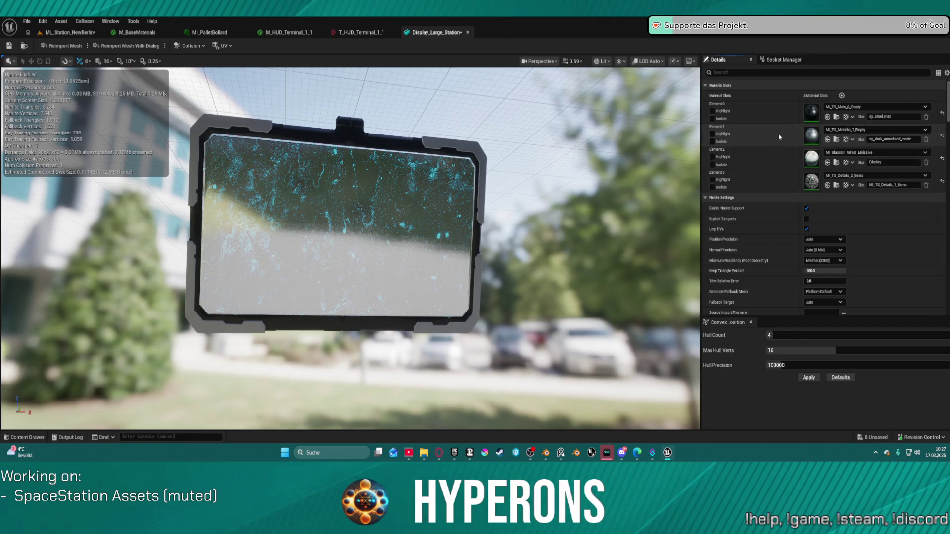
pyautogui.keyDown('shift'); pyautogui.click(772, 134); pyautogui.keyUp('shift')
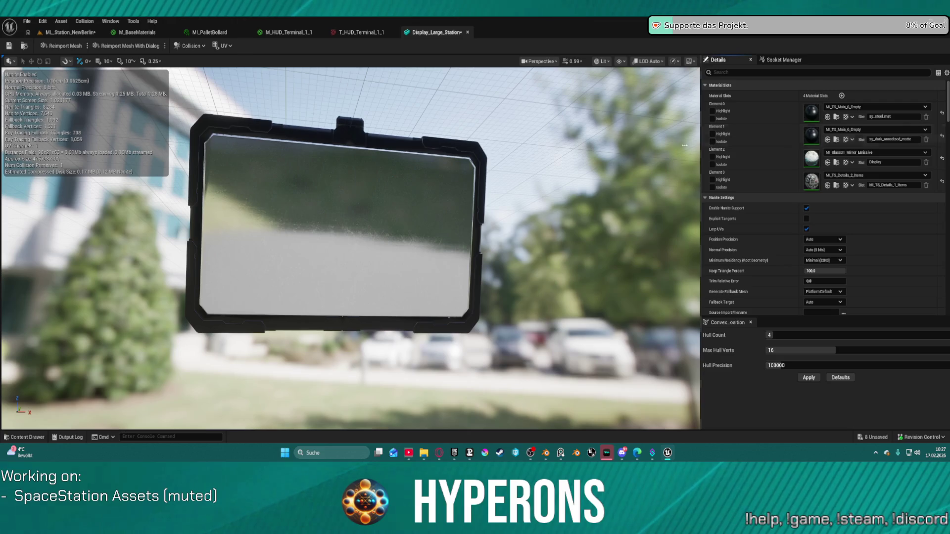
pyautogui.moveTo(518, 192); pyautogui.dragTo(445, 198)
pyautogui.click(839, 129)
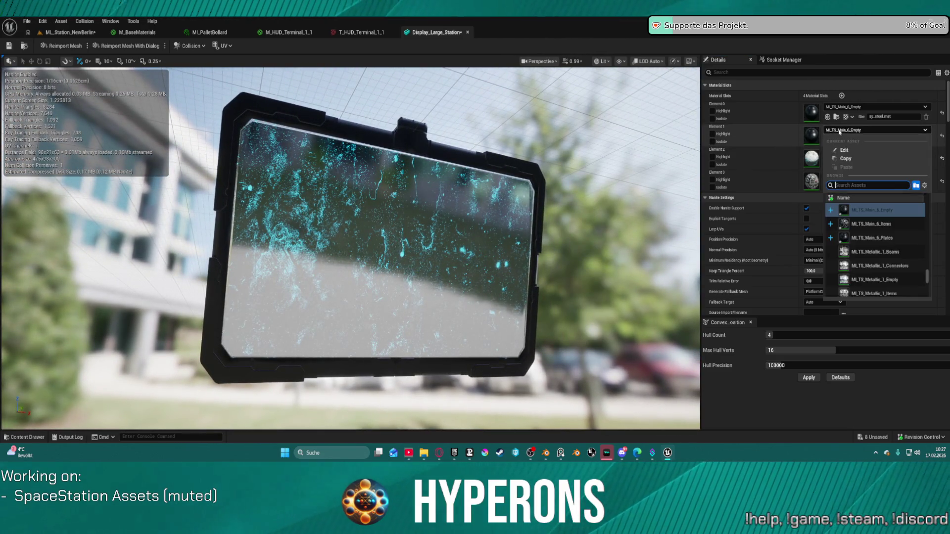
# Try the yellow Main_4_Plates, then Main_4_Items materials on Element 1
pyautogui.scroll(5, 878, 248)
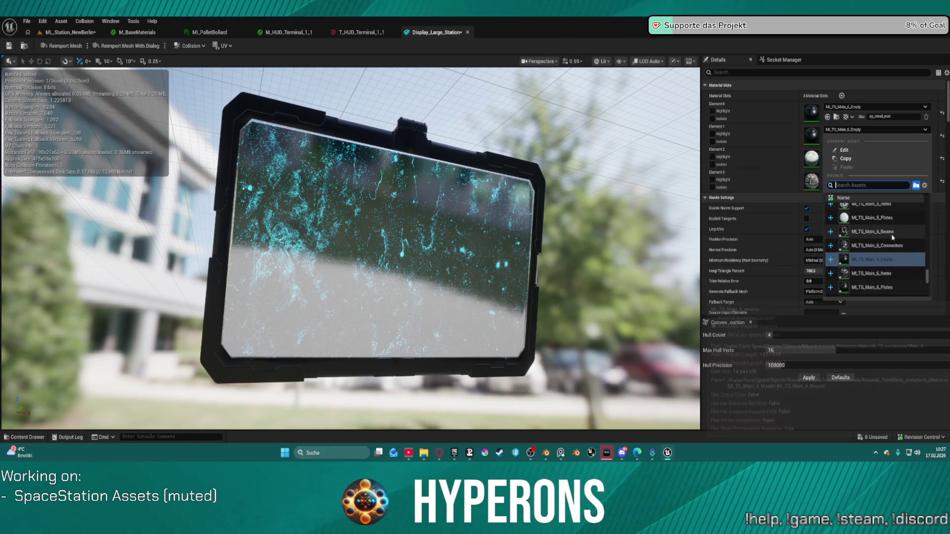
pyautogui.click(876, 261)
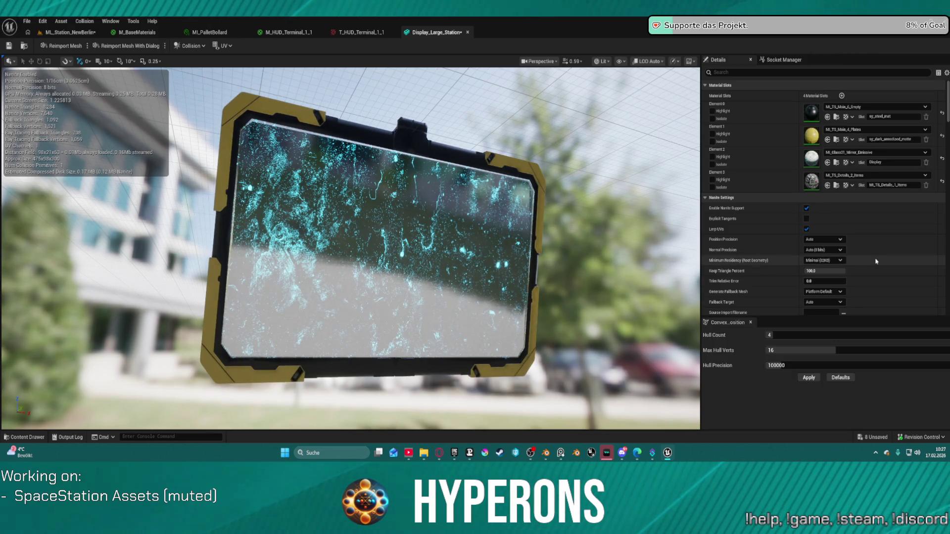
pyautogui.click(875, 129)
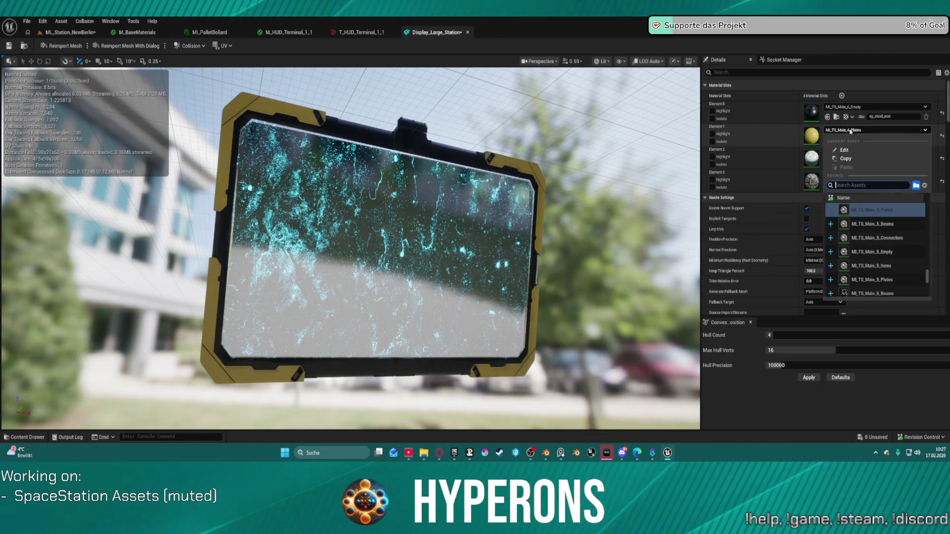
pyautogui.scroll(3, 876, 233)
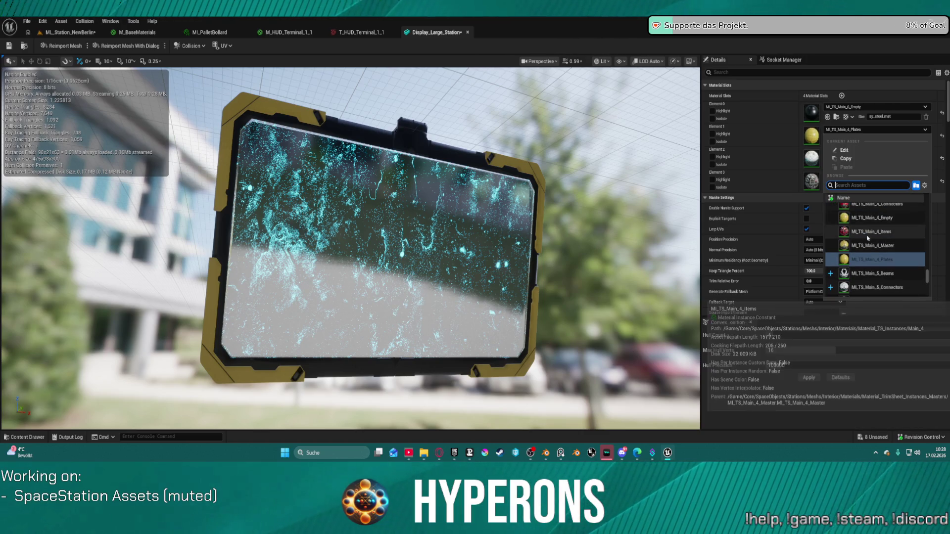
pyautogui.scroll(2, 879, 231)
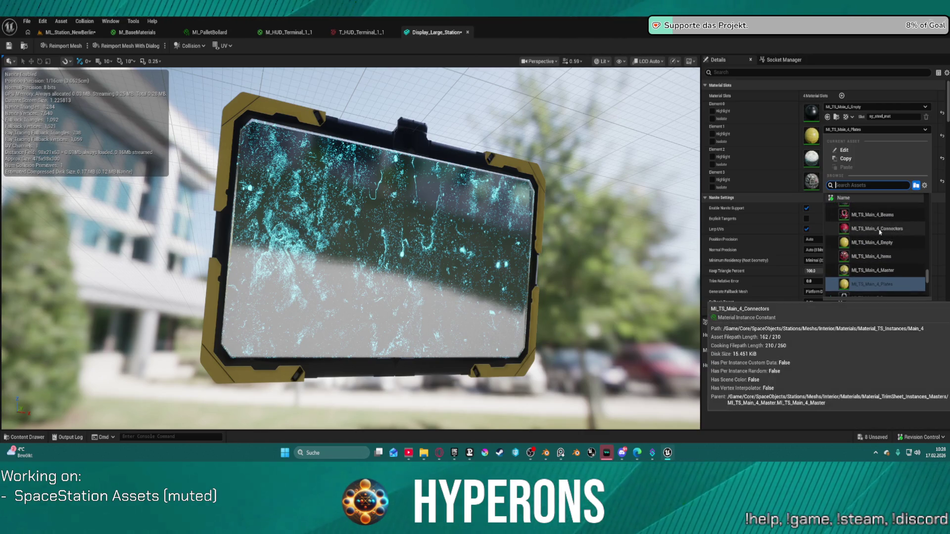
pyautogui.scroll(2, 877, 227)
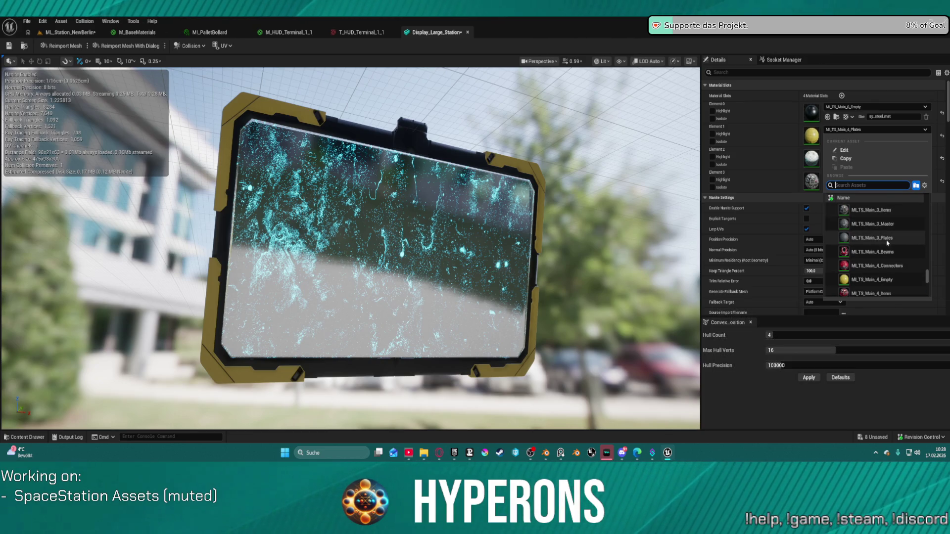
pyautogui.scroll(-1, 886, 253)
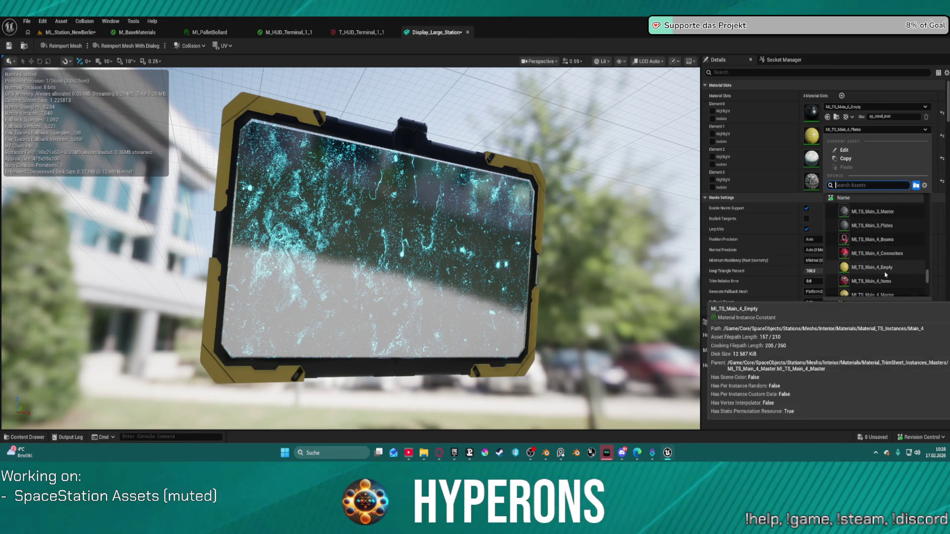
pyautogui.click(884, 280)
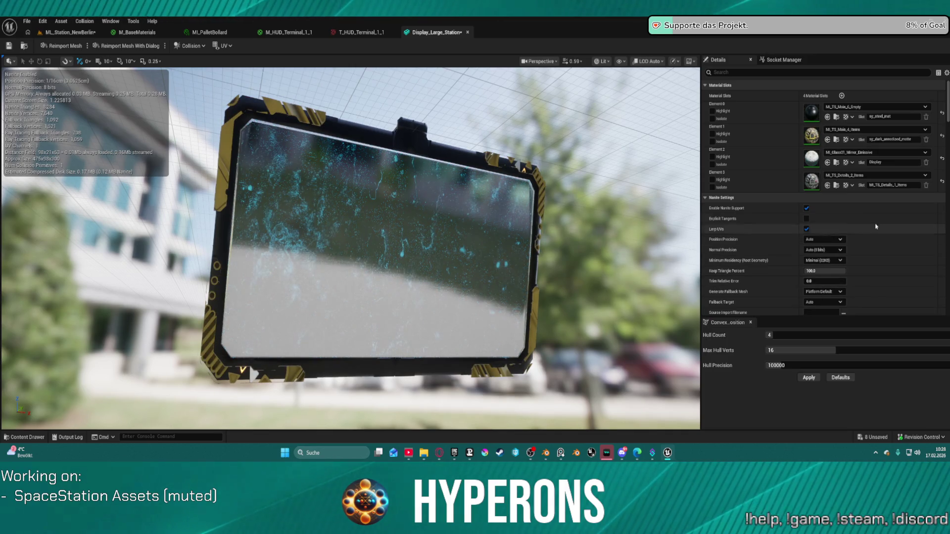
# Settle on the red Details_1_Plates material for Element 1's frame
pyautogui.click(864, 129)
pyautogui.scroll(5, 884, 250)
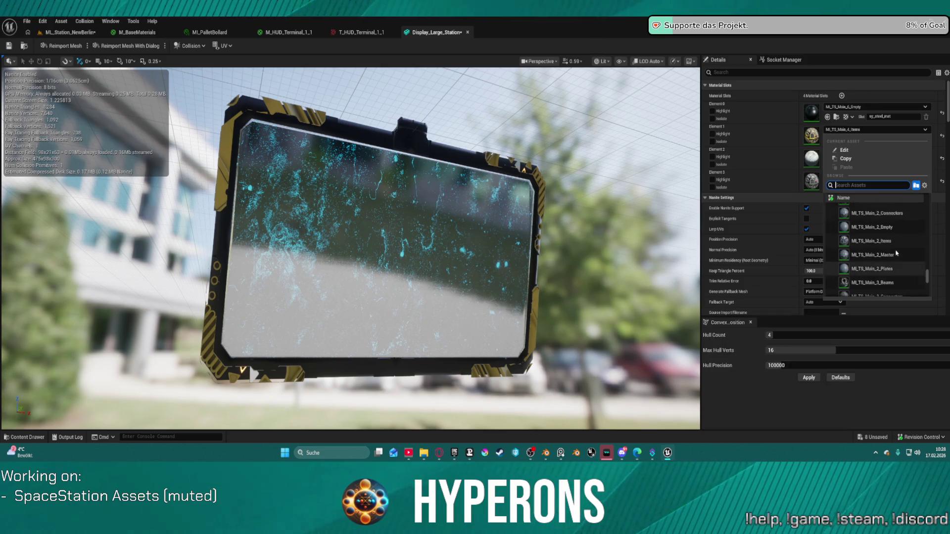
pyautogui.scroll(6, 896, 237)
pyautogui.scroll(4, 894, 218)
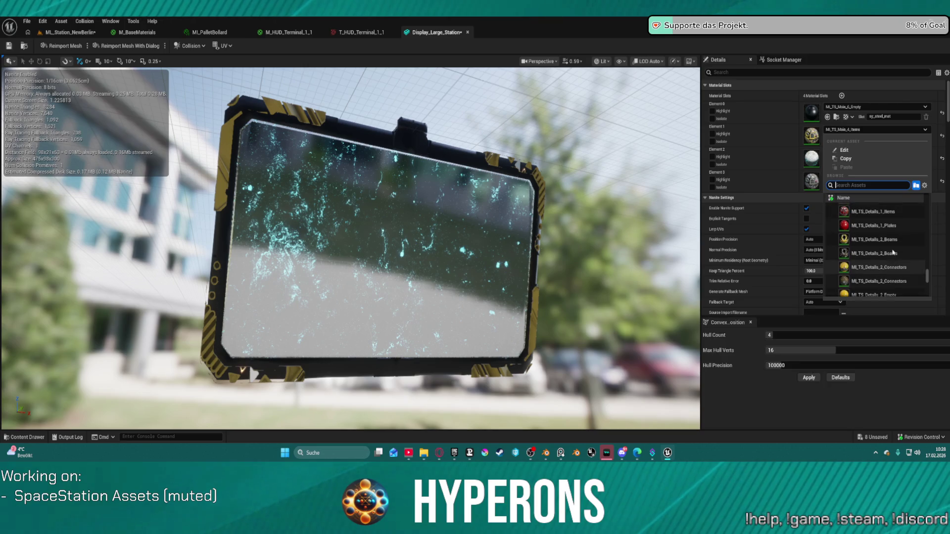
pyautogui.click(876, 227)
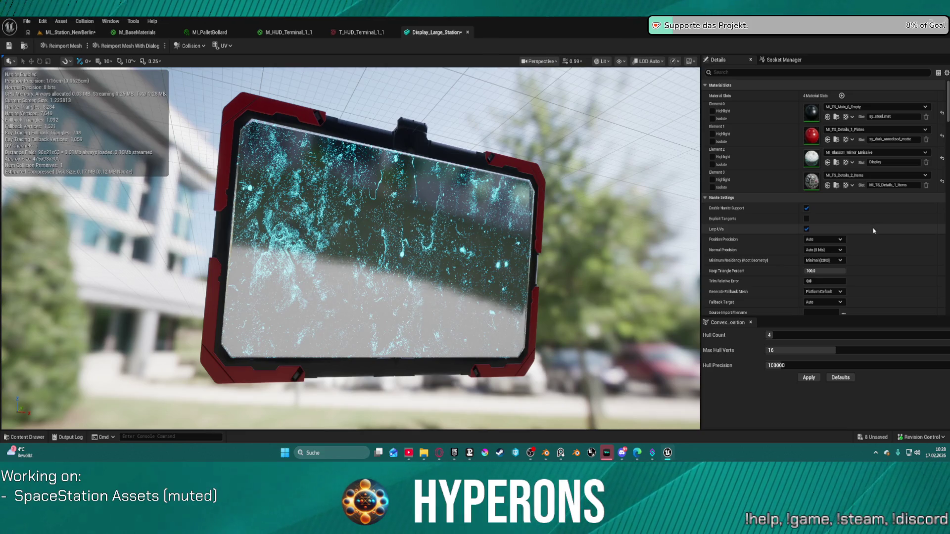
# Inspect the red-trimmed display from the side, then return to ML_Station_NewBerlin
pyautogui.moveTo(643, 248); pyautogui.dragTo(357, 233)
pyautogui.scroll(-3, 350, 248)
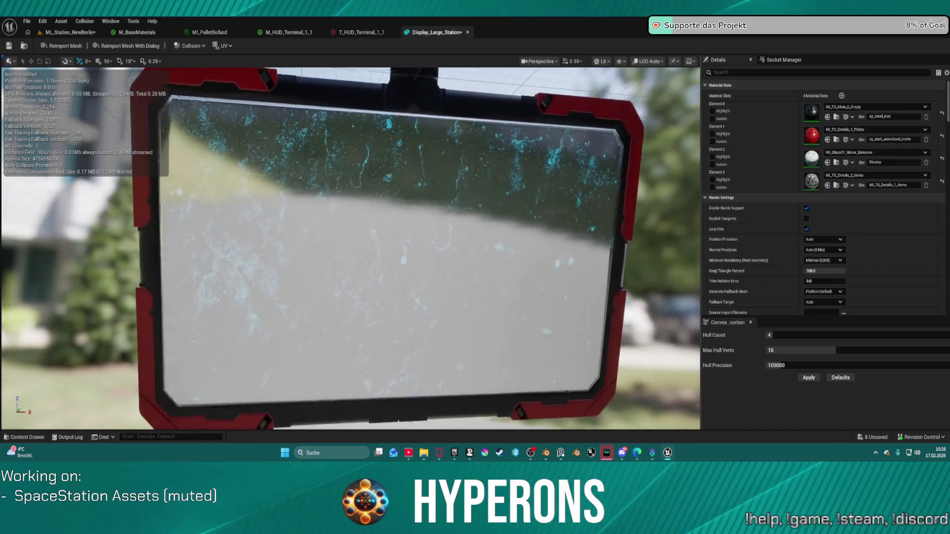
pyautogui.scroll(5, 351, 248)
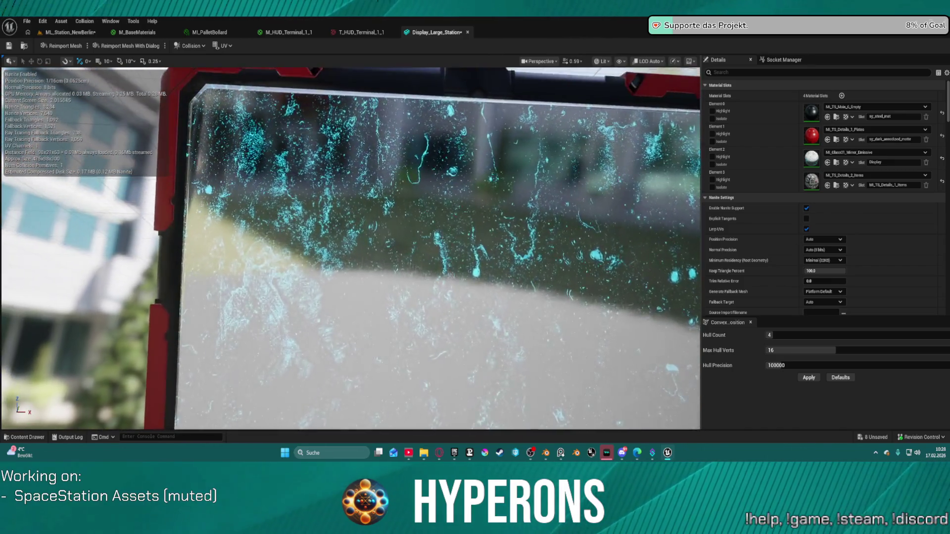
pyautogui.scroll(-3, 350, 248)
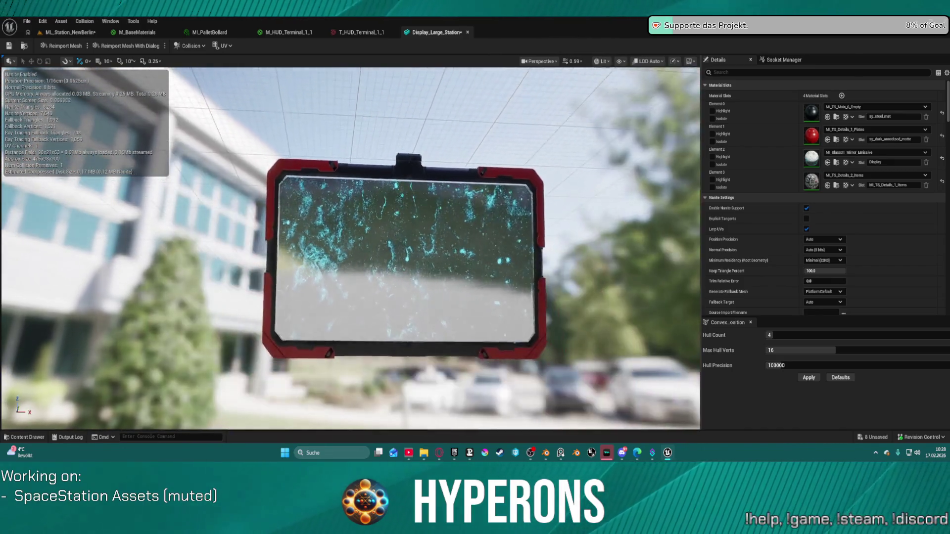
pyautogui.scroll(3, 350, 248)
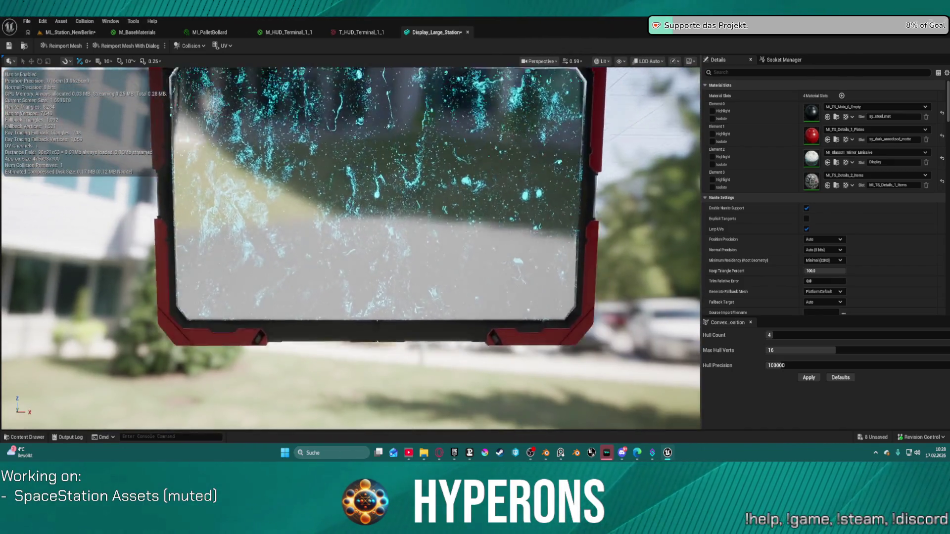
pyautogui.scroll(-2, 350, 247)
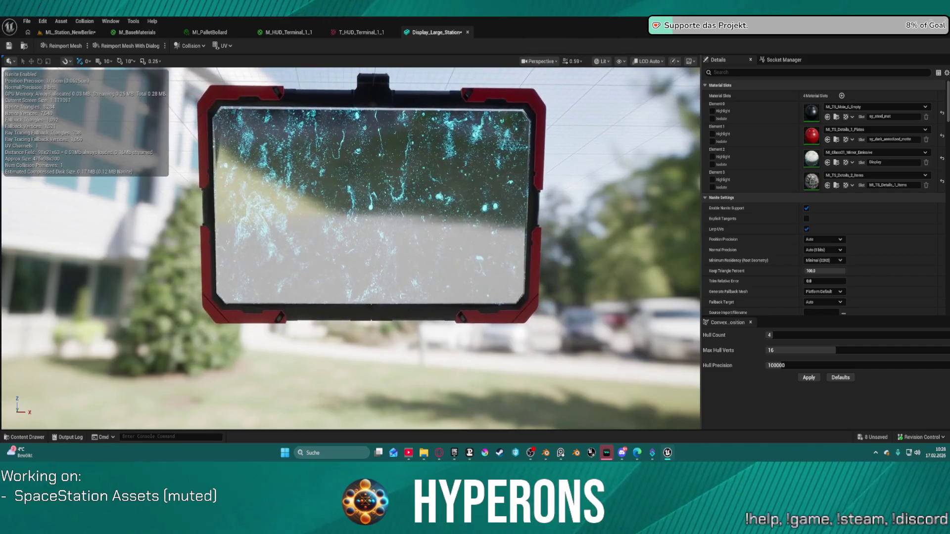
pyautogui.scroll(2, 350, 247)
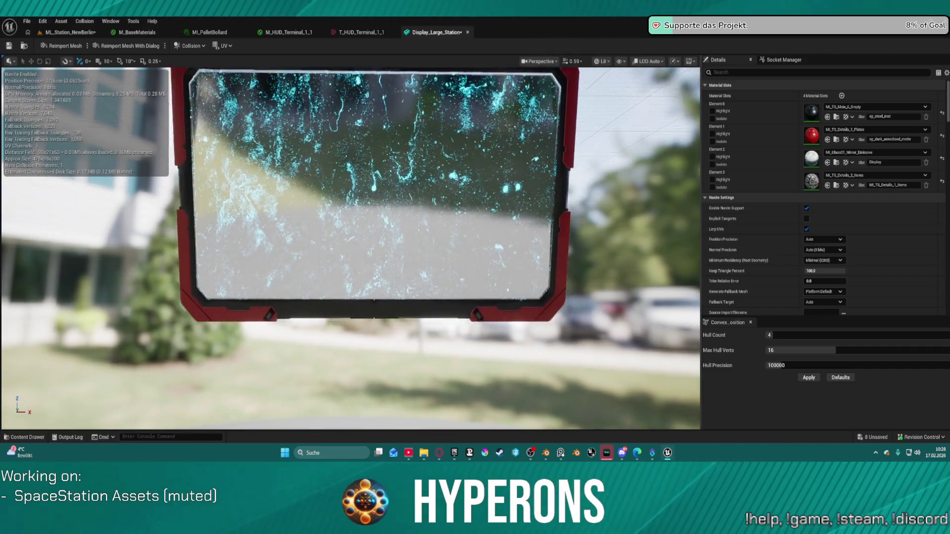
pyautogui.scroll(-2, 350, 247)
pyautogui.scroll(-2, 366, 198)
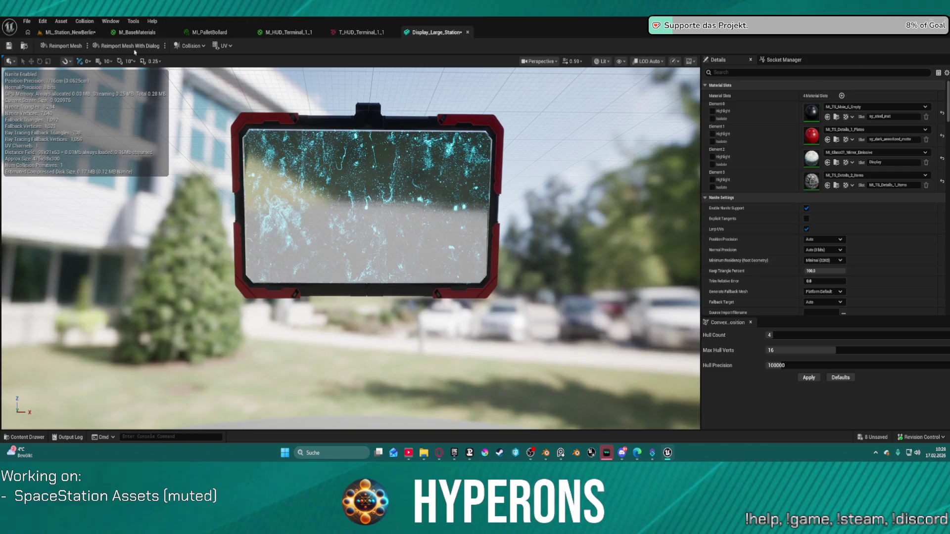
pyautogui.click(80, 32)
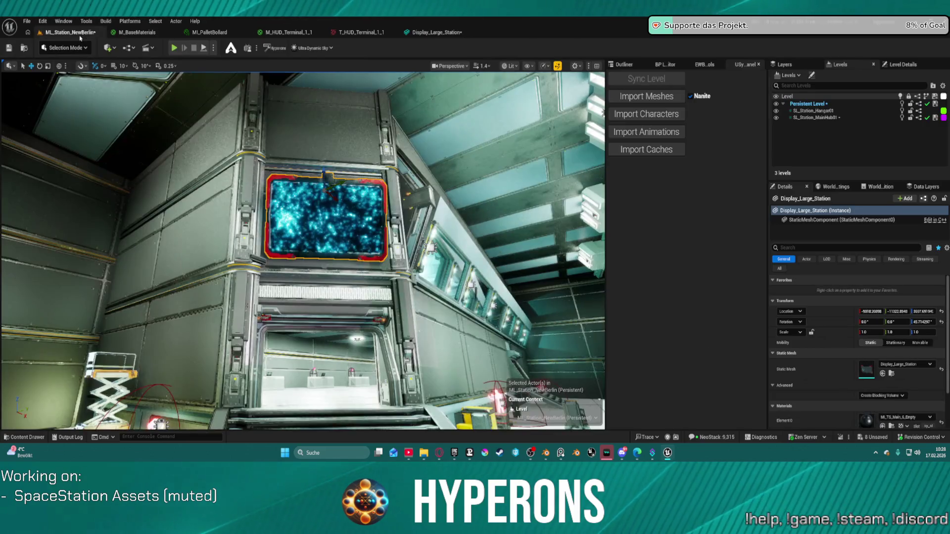
# Fly through the hangar to review the red-framed display, then reopen the Display_Large_Station editor
pyautogui.moveTo(145, 78); pyautogui.dragTo(149, 79)
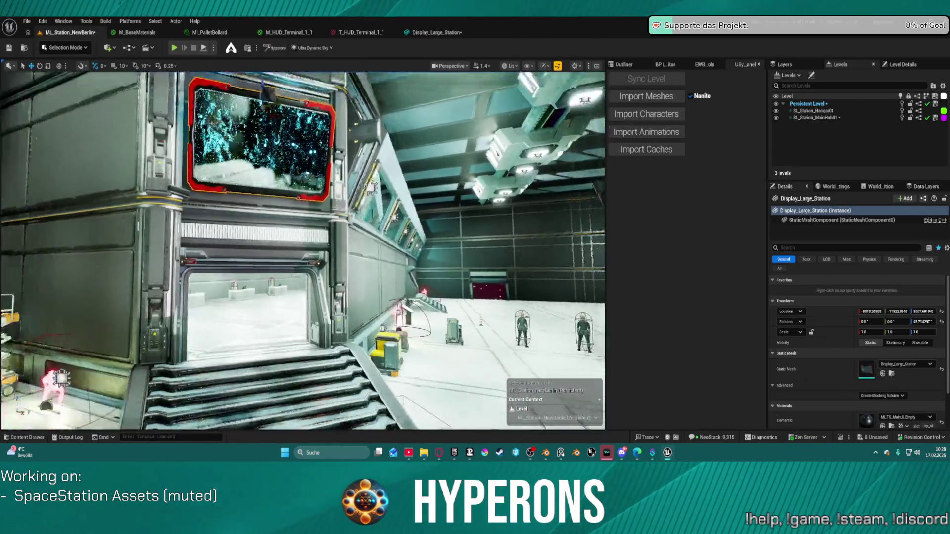
pyautogui.press('w')
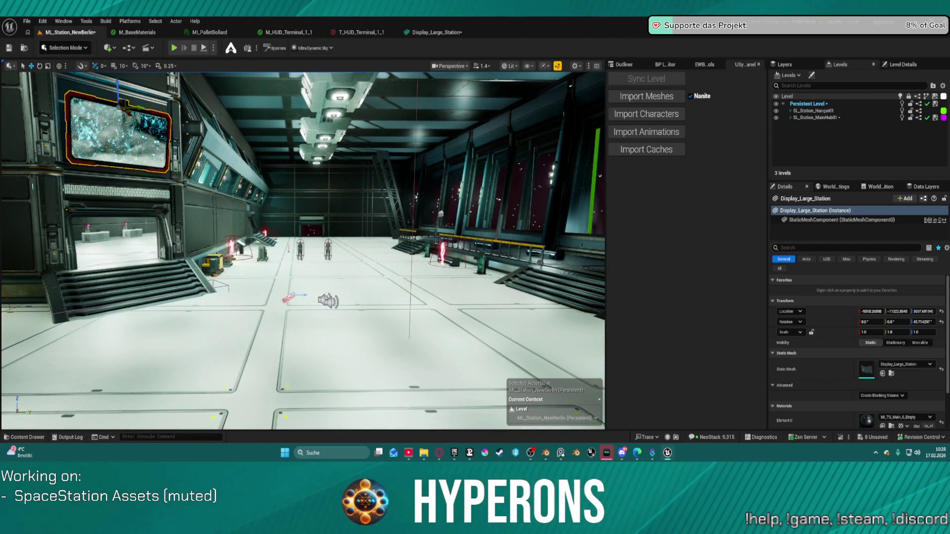
pyautogui.hotkey('ctrl', 'space')
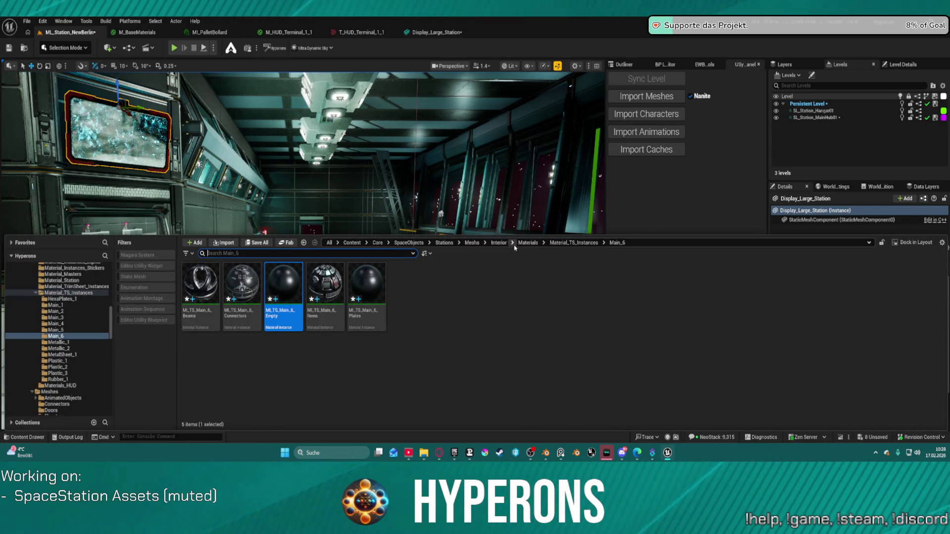
pyautogui.hotkey('ctrl', 'space')
pyautogui.click(433, 32)
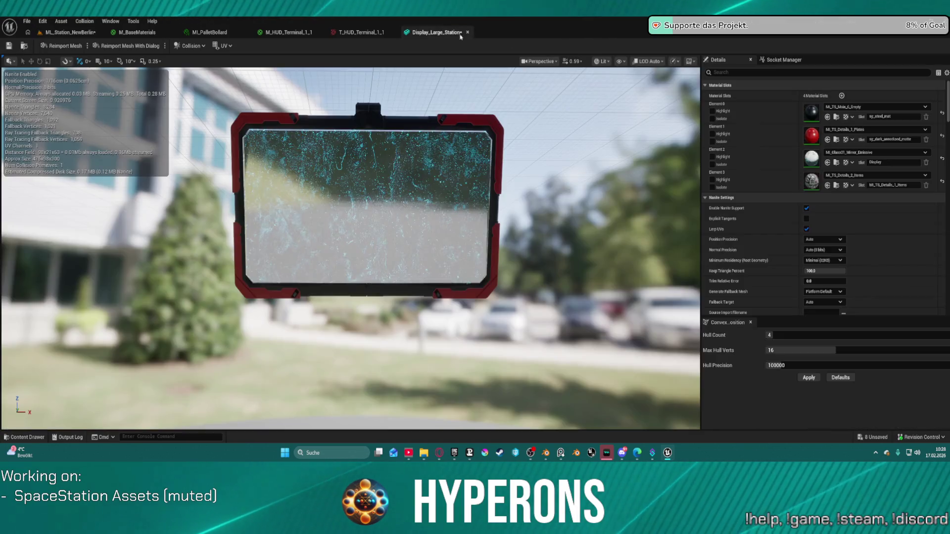
# Make Element 1's frame grey with the MI_TS_Main_1_Empty material
pyautogui.click(869, 129)
pyautogui.scroll(-10, 875, 235)
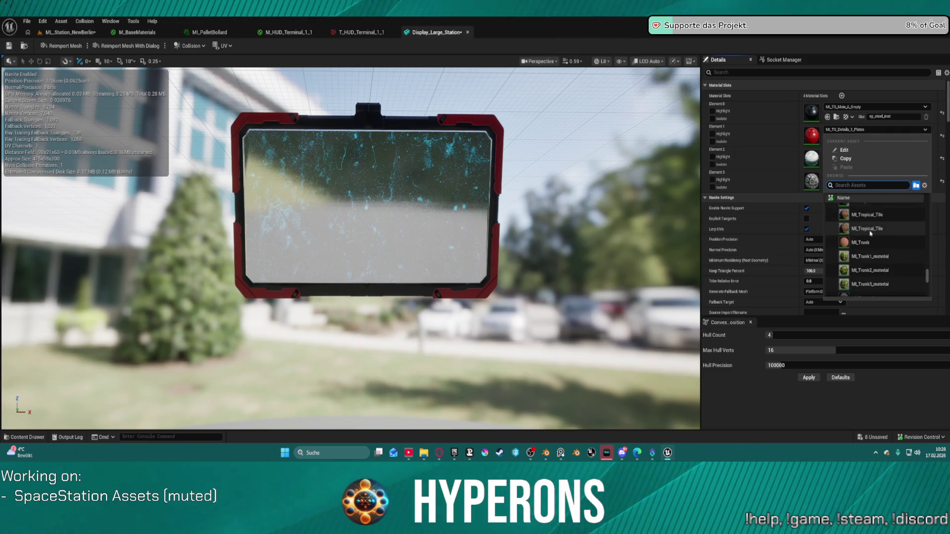
pyautogui.scroll(-10, 874, 236)
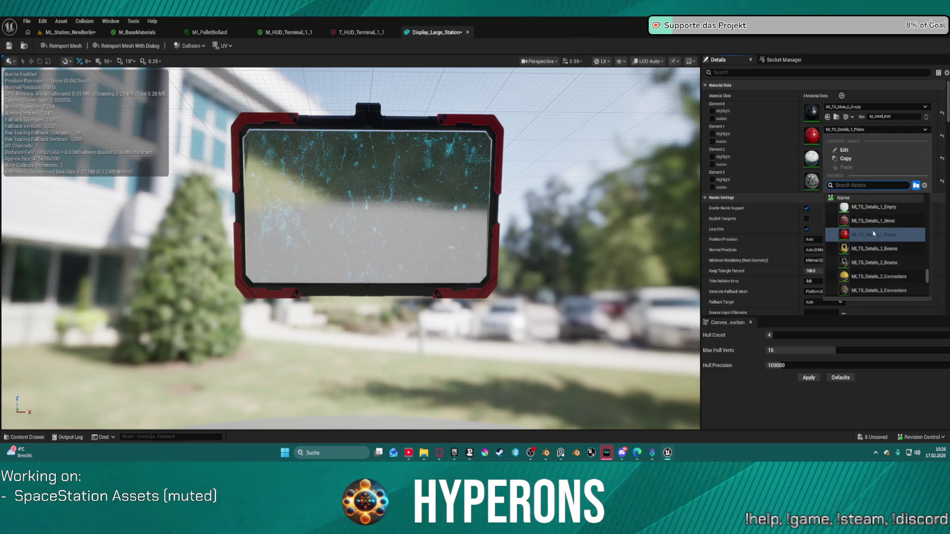
pyautogui.scroll(-5, 875, 239)
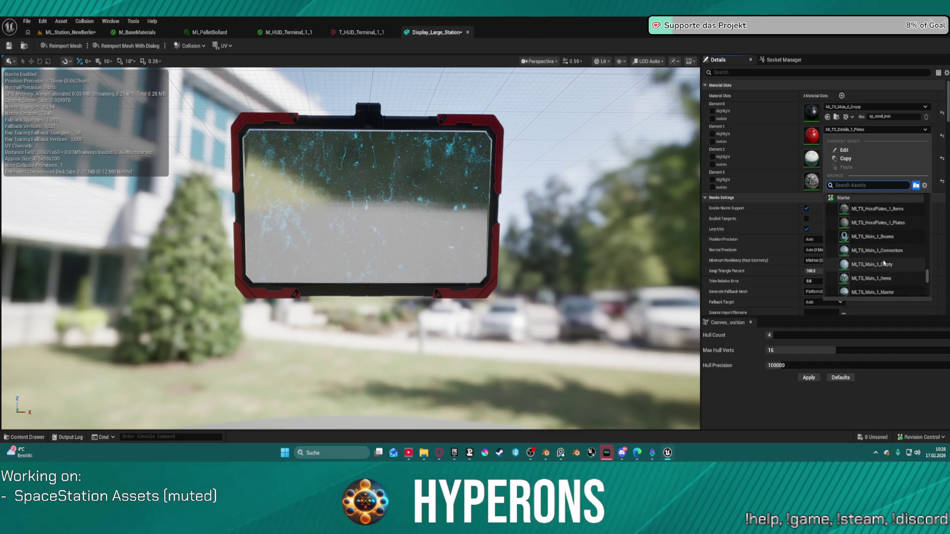
pyautogui.click(888, 265)
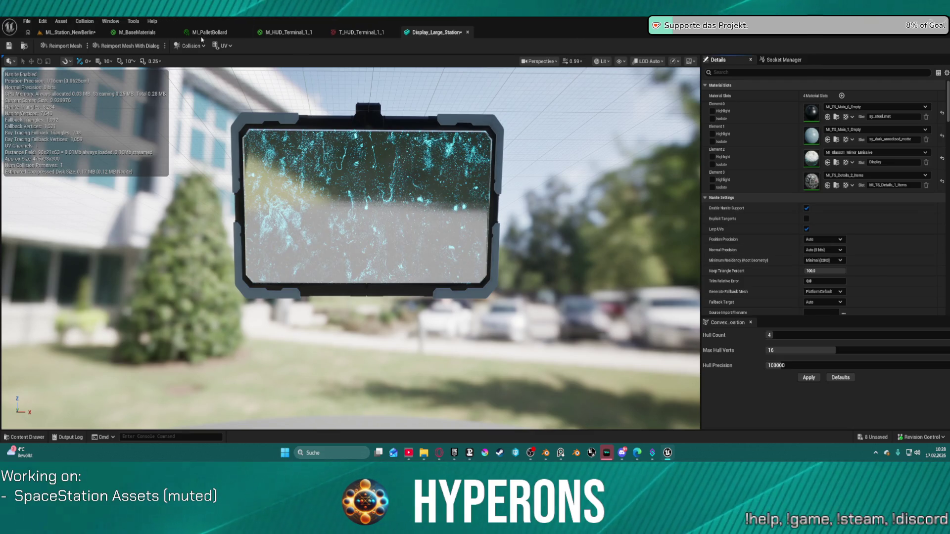
# Return to the station level and open the M_HUD_Terminal_1_1 material graph
pyautogui.click(70, 33)
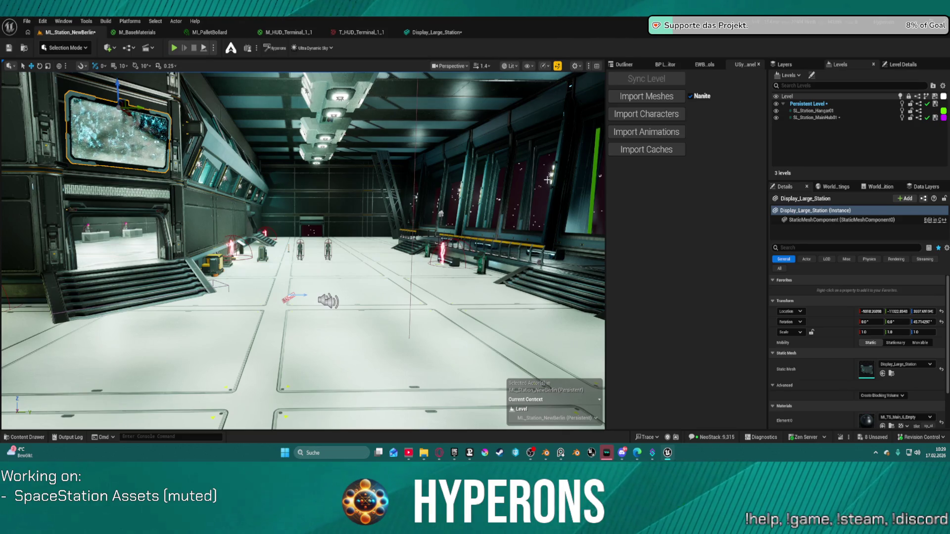
pyautogui.hotkey('ctrl', 'space')
pyautogui.click(287, 32)
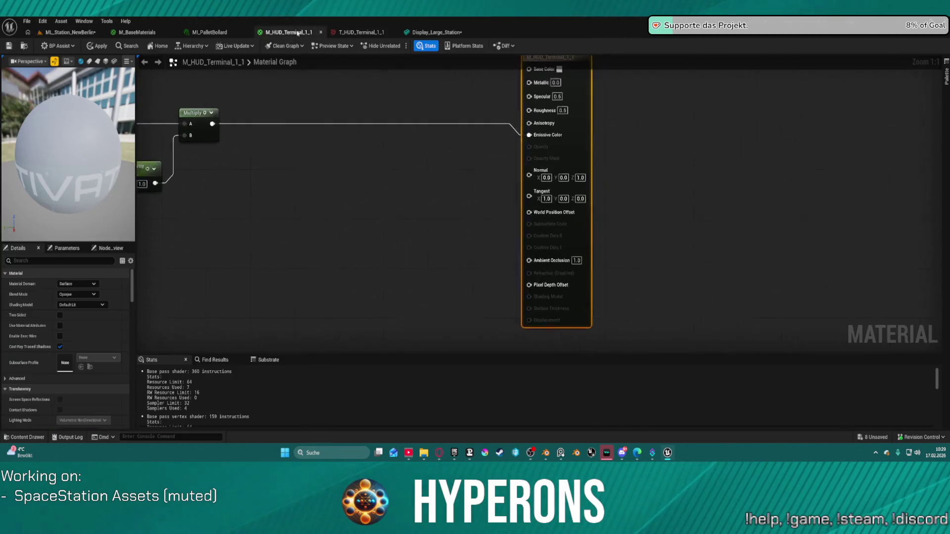
# Duplicate M_HUD_Terminal_1_1 in Materials_HUD as M_HUD_Terminal_1_5, then return to ML_Station_NewBerlin
pyautogui.click(26, 46)
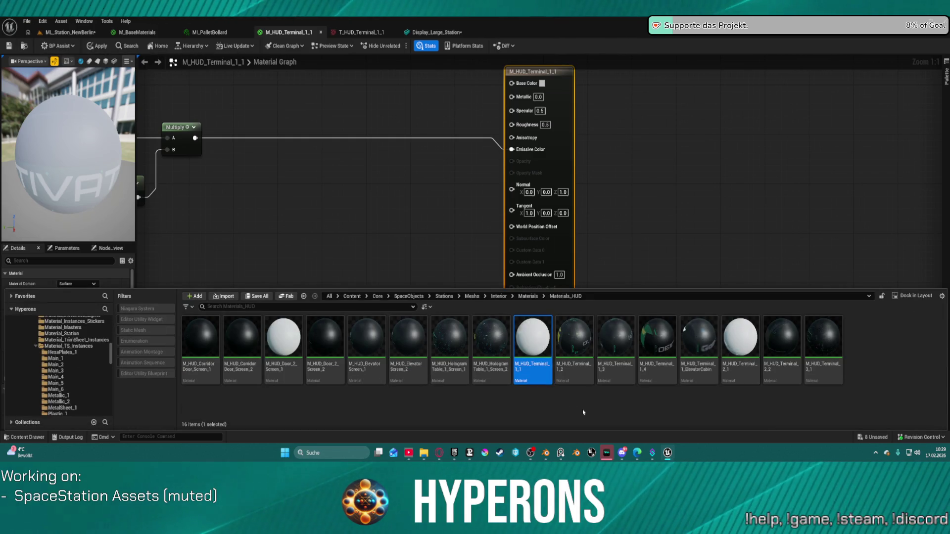
pyautogui.click(549, 414)
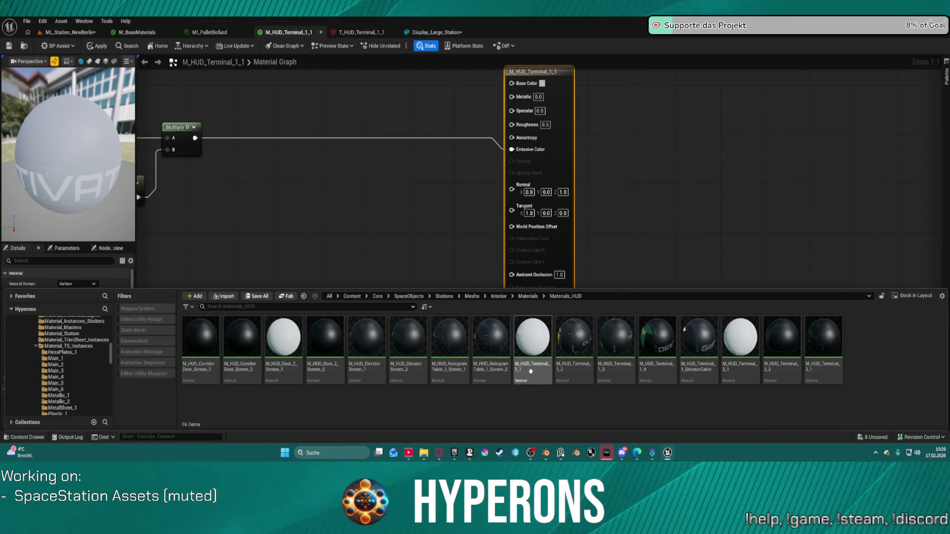
pyautogui.click(533, 338)
pyautogui.scroll(-3, 365, 184)
pyautogui.moveTo(425, 187)
pyautogui.mouseDown()
pyautogui.moveTo(418, 213)
pyautogui.moveTo(584, 197)
pyautogui.moveTo(442, 180)
pyautogui.moveTo(337, 148)
pyautogui.mouseUp()
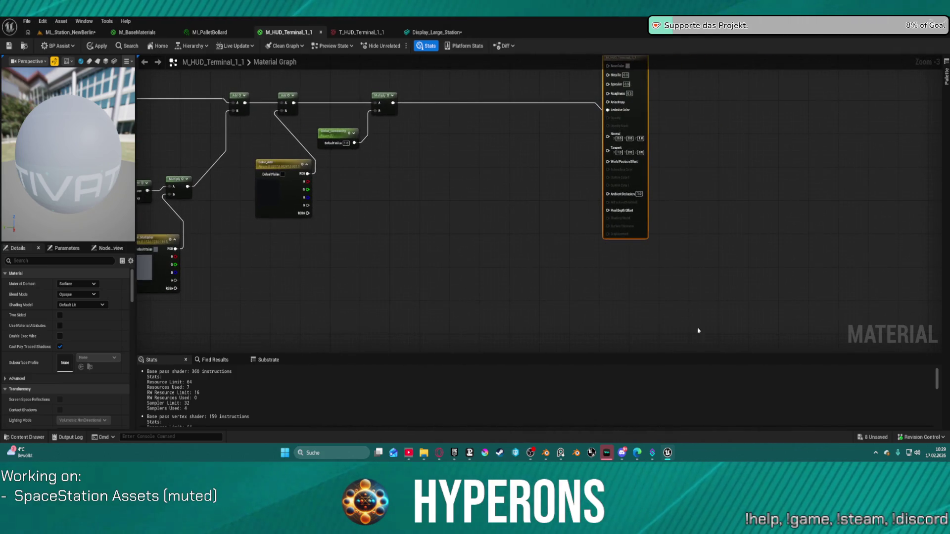
pyautogui.hotkey('ctrl', 'space')
pyautogui.rightClick(533, 370)
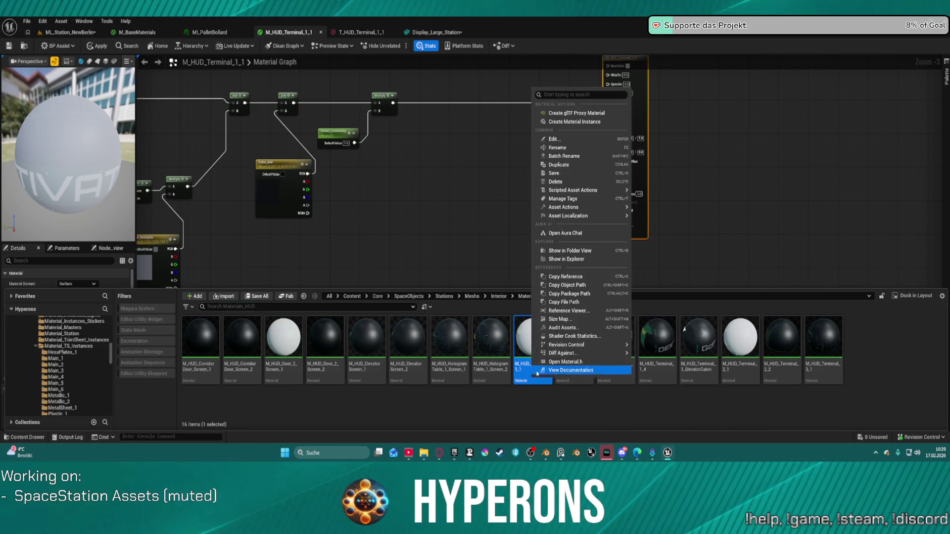
pyautogui.click(573, 166)
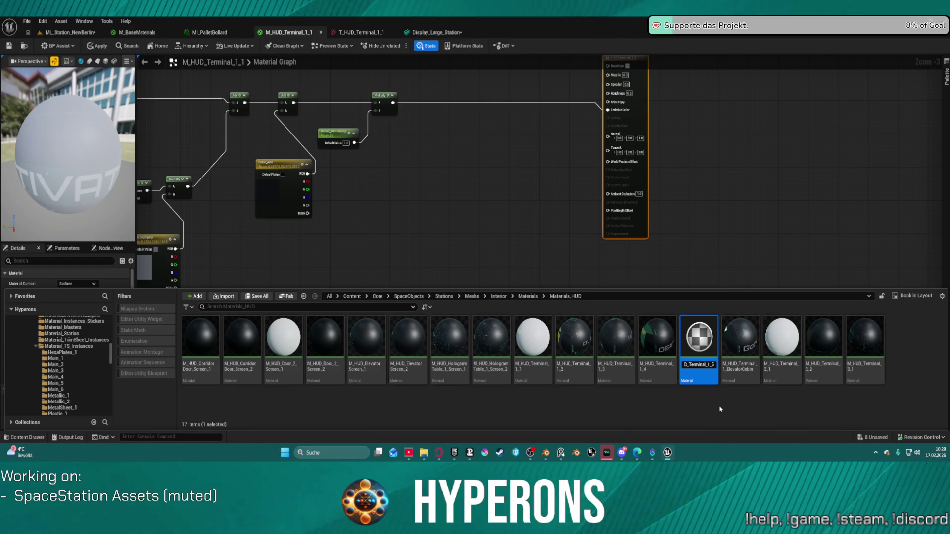
pyautogui.press('Return')
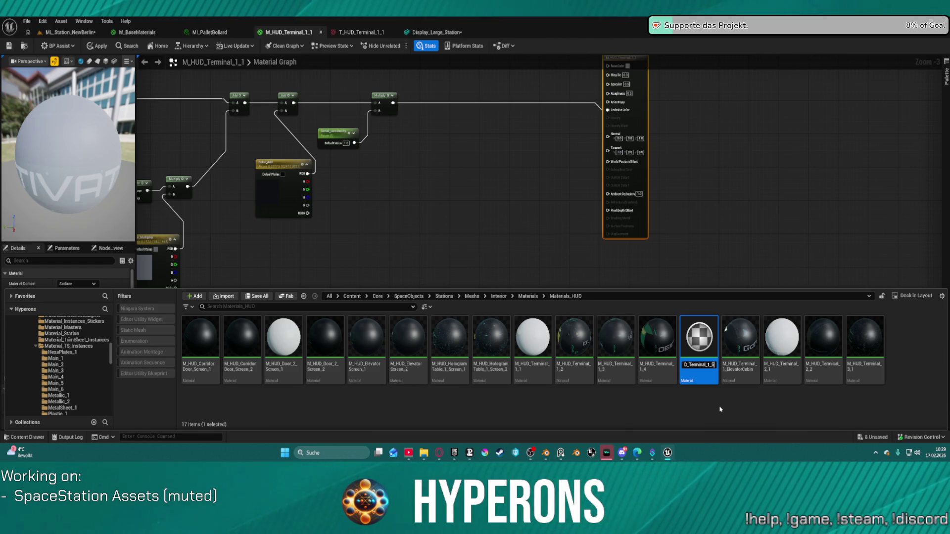
pyautogui.press('F2')
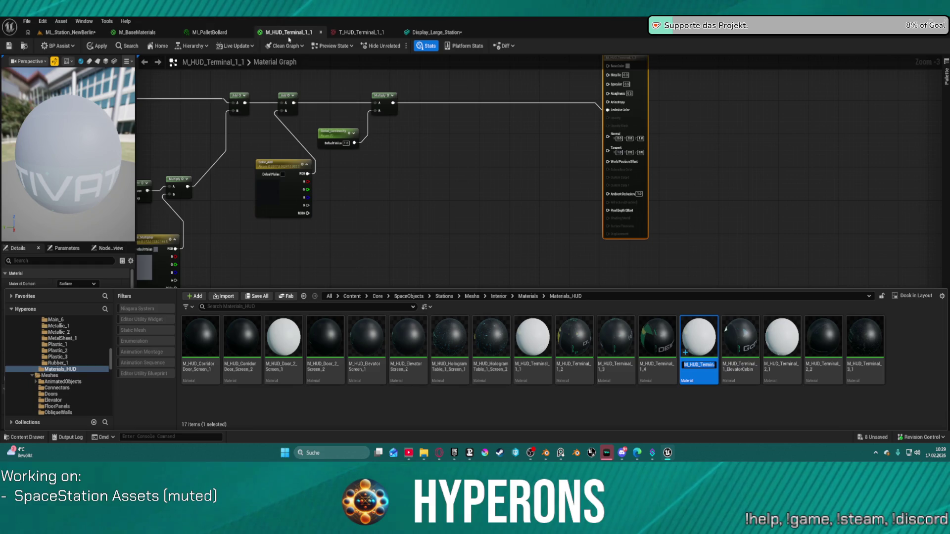
pyautogui.click(70, 32)
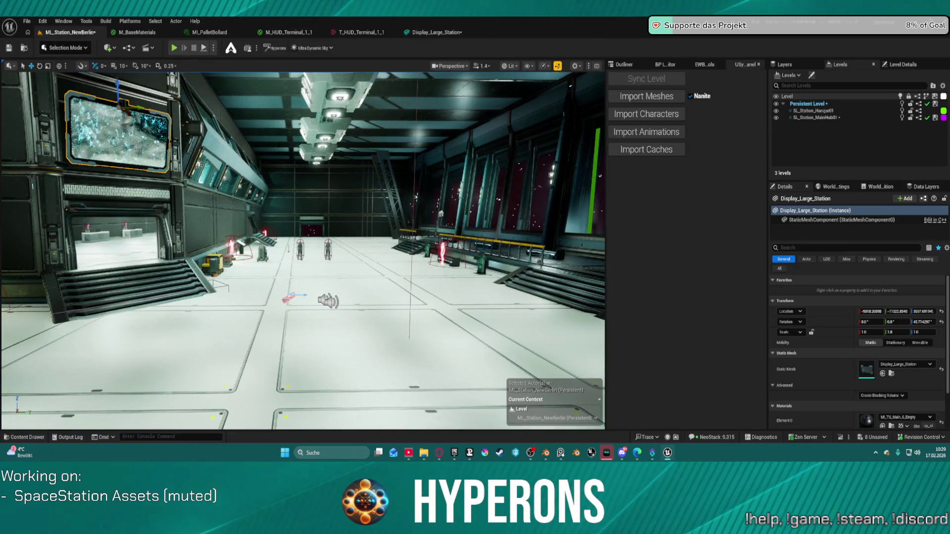
# Assign M_HUD_Terminal_1_5 to Display_Large_Station's Element 2 screen slot, showing the mirrored ACTIVAT HUD
pyautogui.click(417, 32)
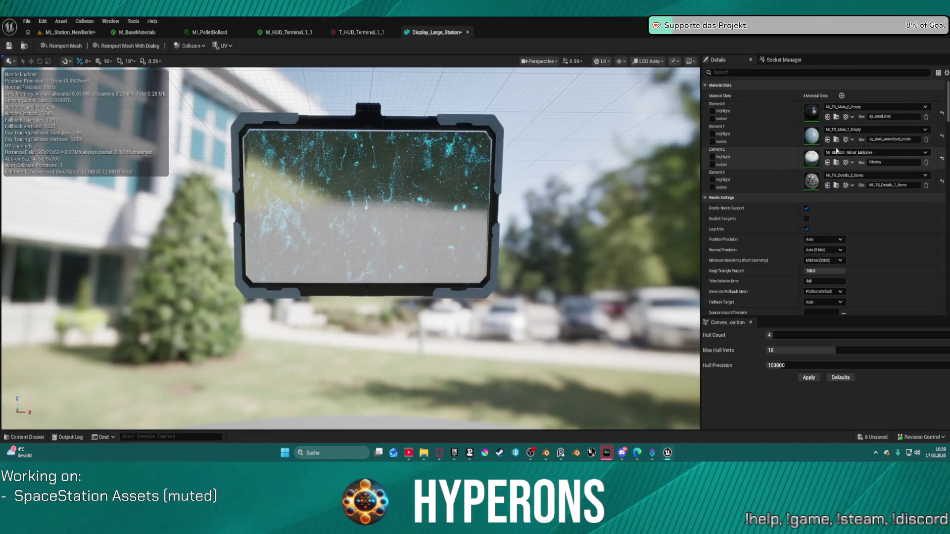
pyautogui.click(830, 162)
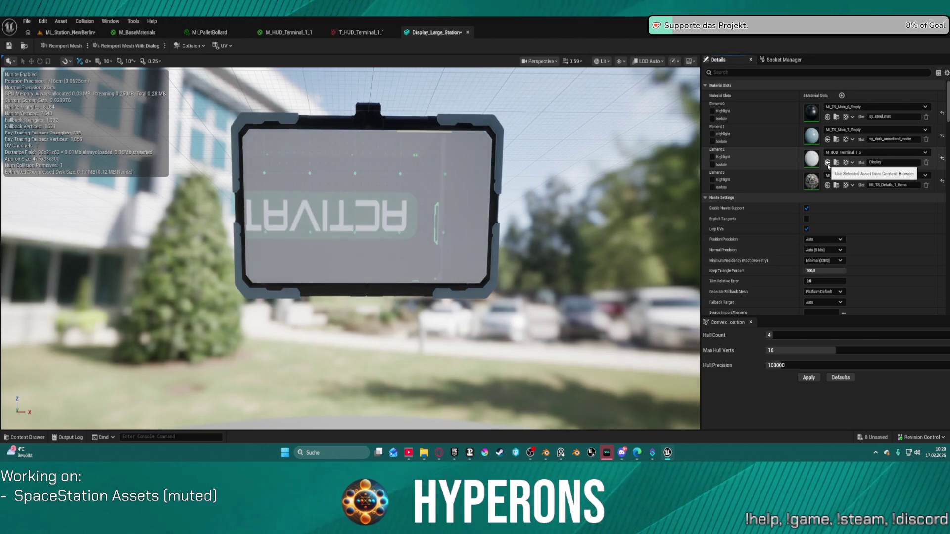
pyautogui.scroll(2, 305, 177)
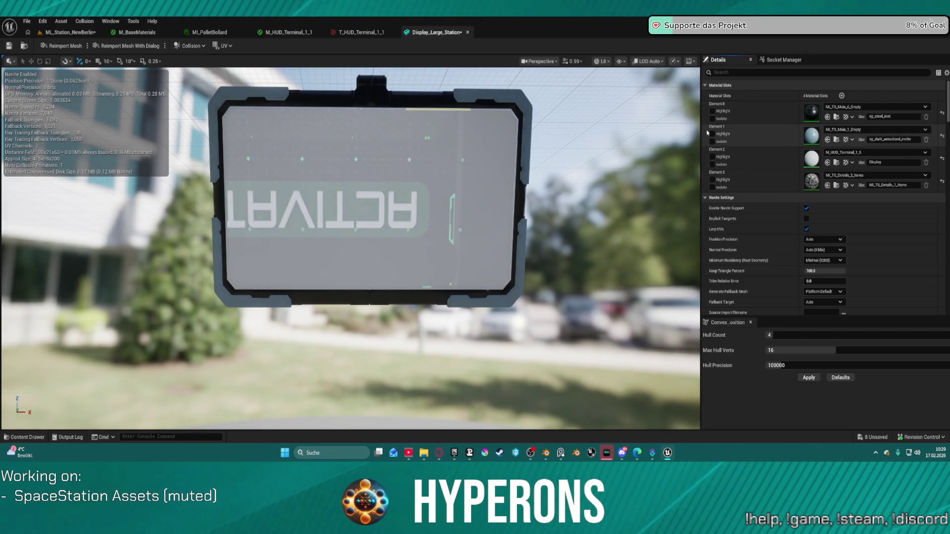
pyautogui.scroll(-2, 396, 193)
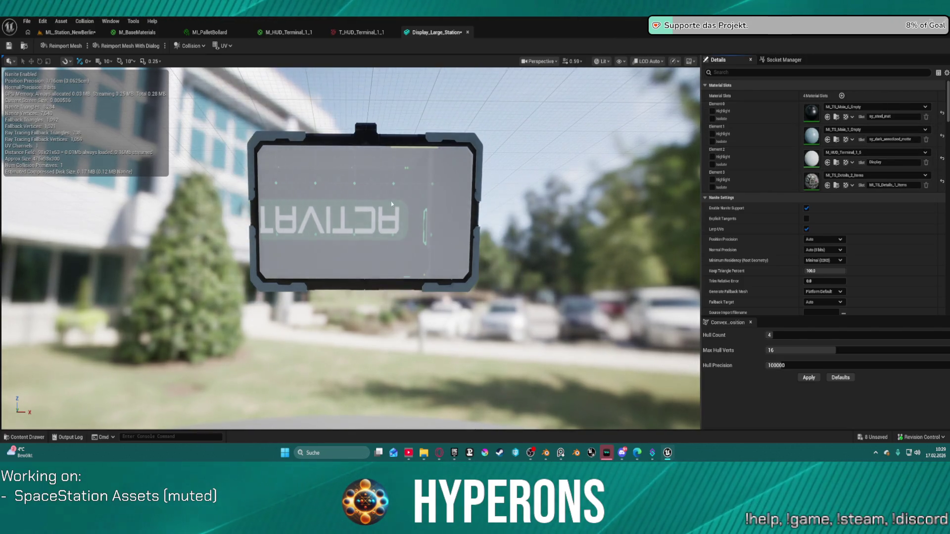
pyautogui.scroll(3, 396, 193)
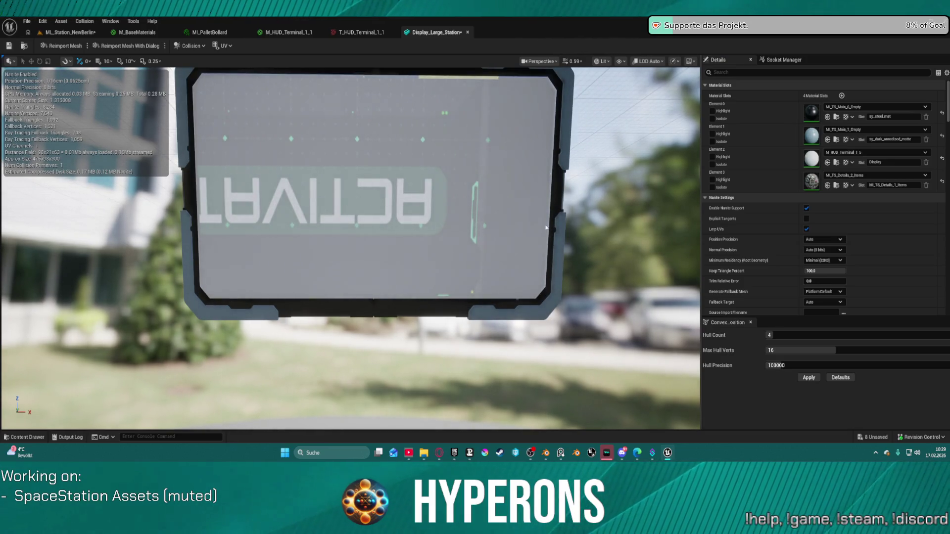
pyautogui.scroll(-3, 546, 228)
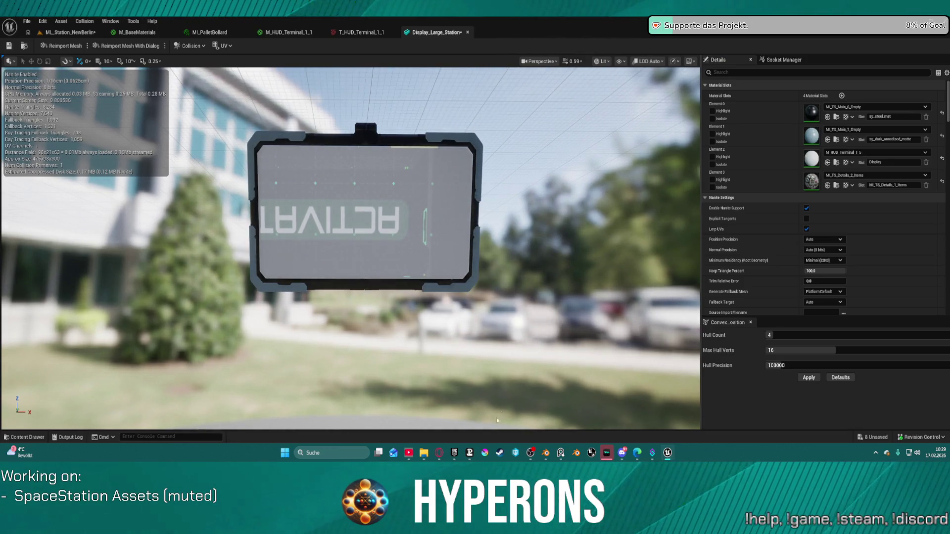
pyautogui.moveTo(546, 457)
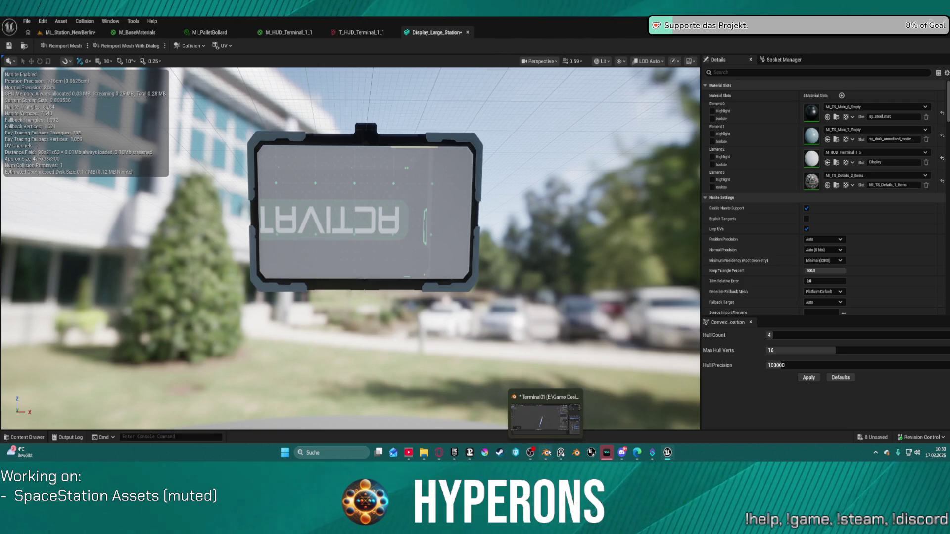
# In Blender, centre the view on the Terminal01 display and select its frame object
pyautogui.click(546, 453)
pyautogui.rightClick(564, 249)
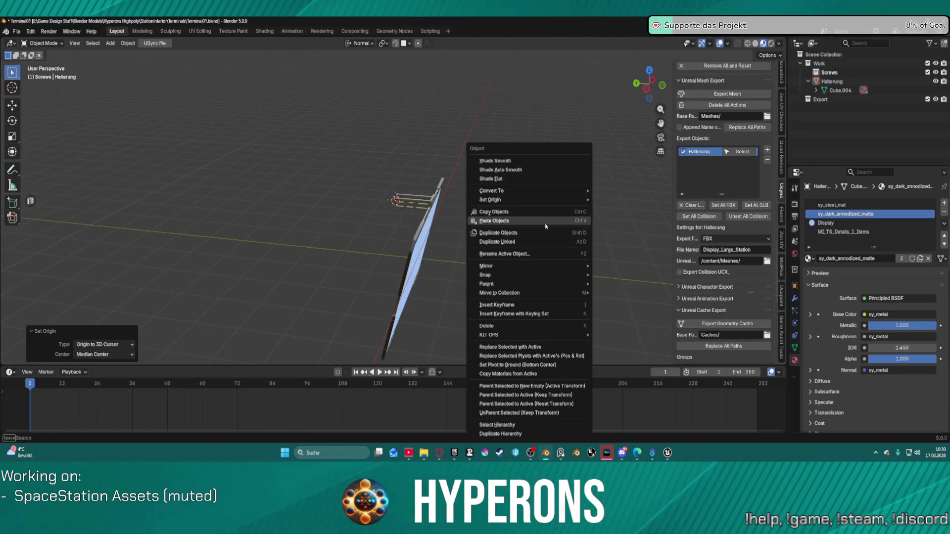
pyautogui.moveTo(461, 196)
pyautogui.mouseDown()
pyautogui.moveTo(465, 29)
pyautogui.moveTo(421, 74)
pyautogui.moveTo(400, 116)
pyautogui.moveTo(399, 230)
pyautogui.mouseUp()
pyautogui.click(399, 230)
# Enter Edit Mode, select the linked inner screen face, and bring up the UV options
pyautogui.hotkey('ctrl', 'Tab')
pyautogui.click(467, 230)
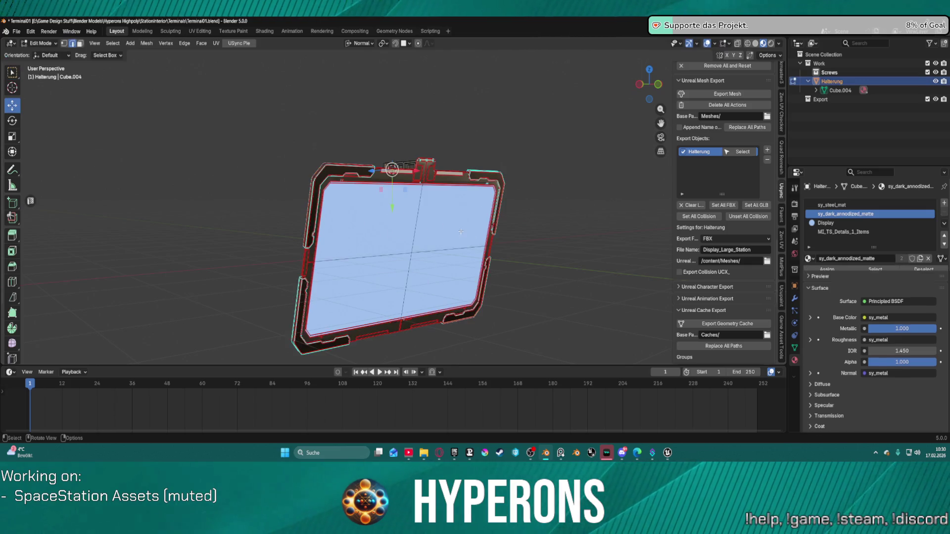
pyautogui.press('l')
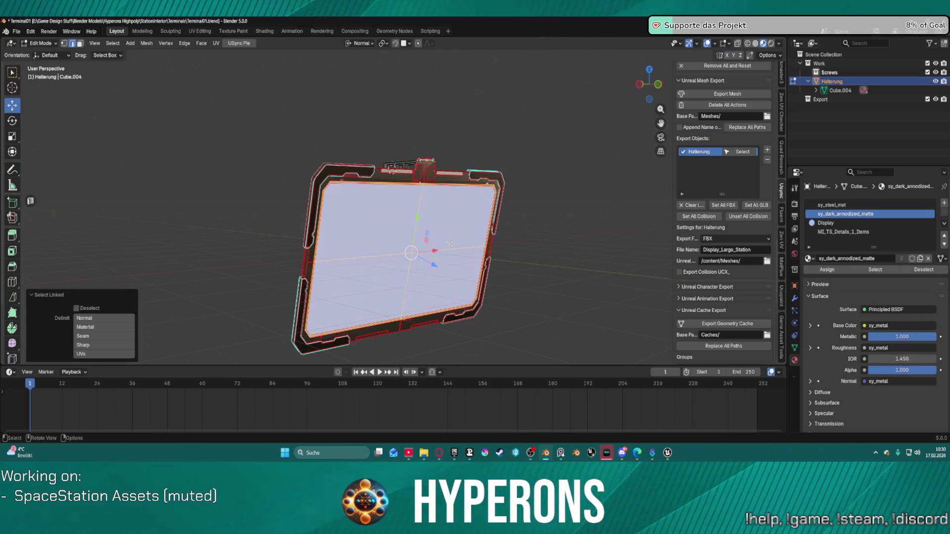
pyautogui.moveTo(318, 101); pyautogui.dragTo(209, 47)
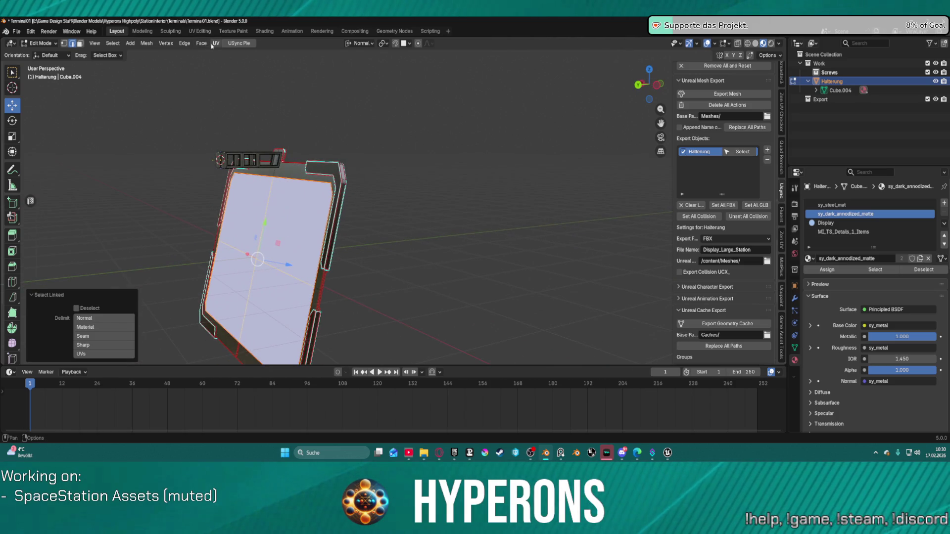
pyautogui.click(216, 44)
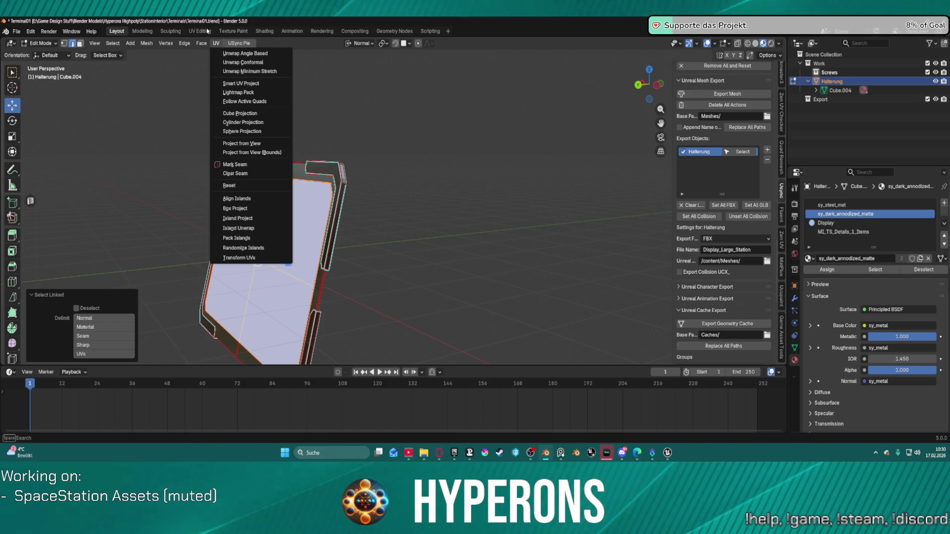
pyautogui.click(200, 31)
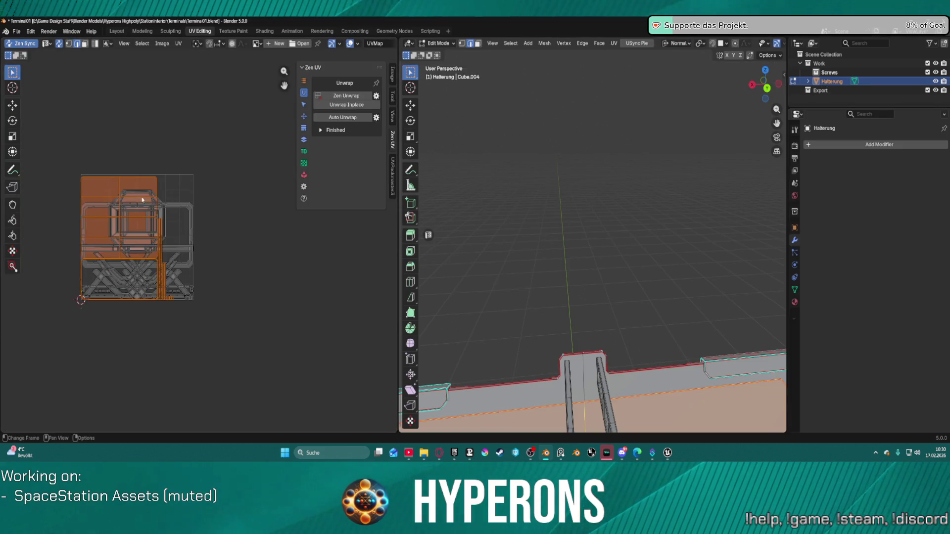
# Straighten the screen's UV island into a horizontal strip with Zen UV World Orient
pyautogui.scroll(3, 197, 198)
pyautogui.moveTo(353, 172); pyautogui.dragTo(359, 195)
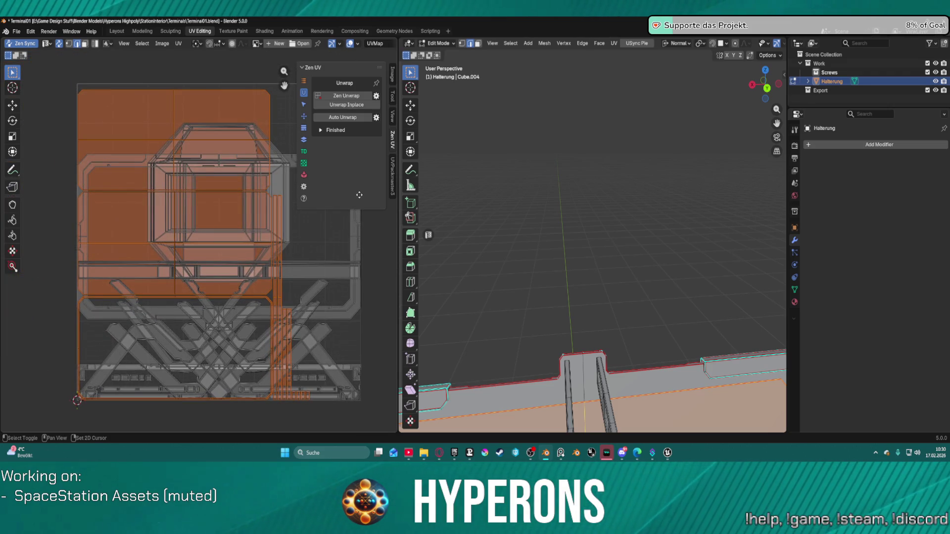
pyautogui.moveTo(359, 195); pyautogui.dragTo(357, 195)
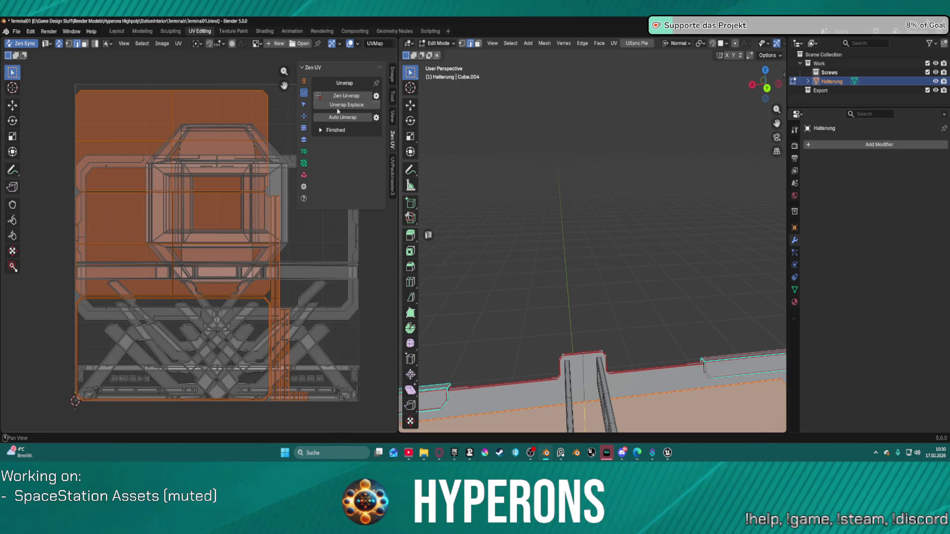
pyautogui.click(304, 117)
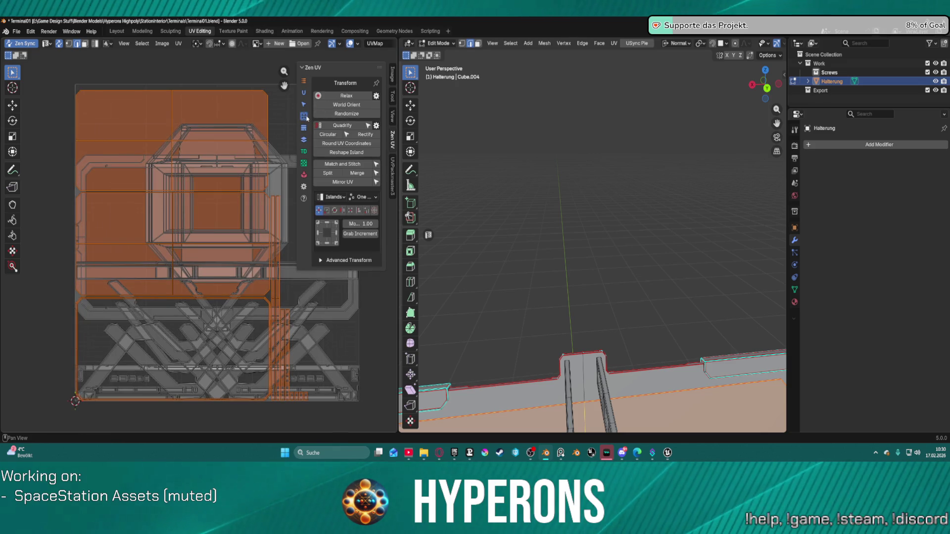
pyautogui.click(355, 105)
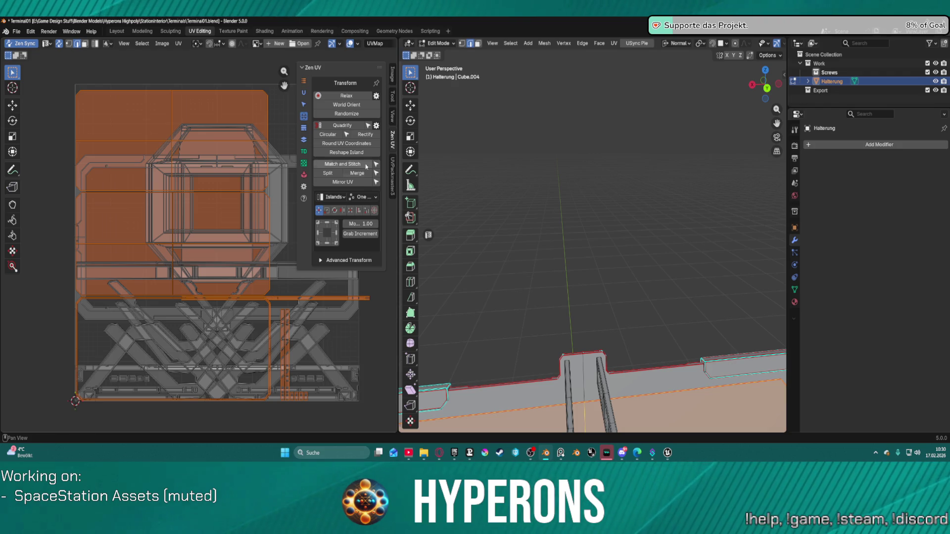
# Bring up the Zen UV island packing settings
pyautogui.click(394, 179)
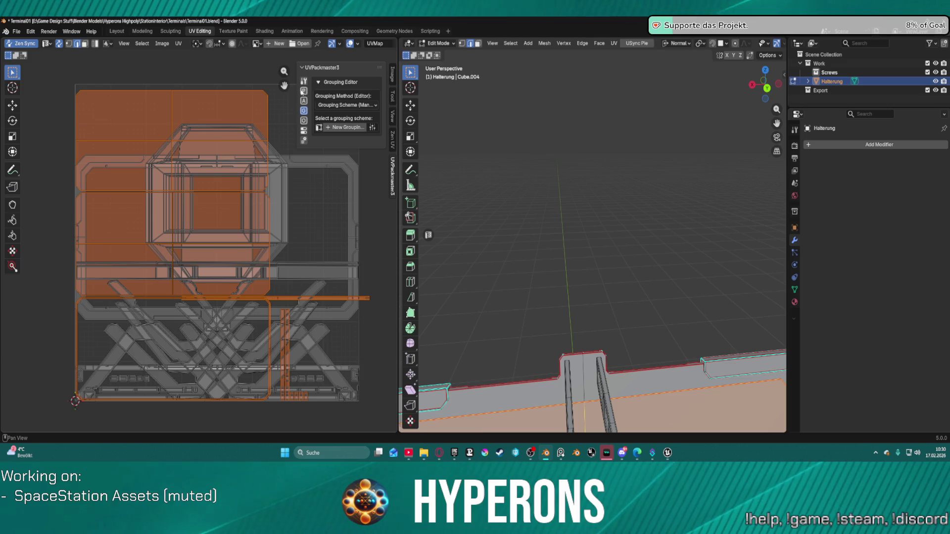
pyautogui.click(393, 143)
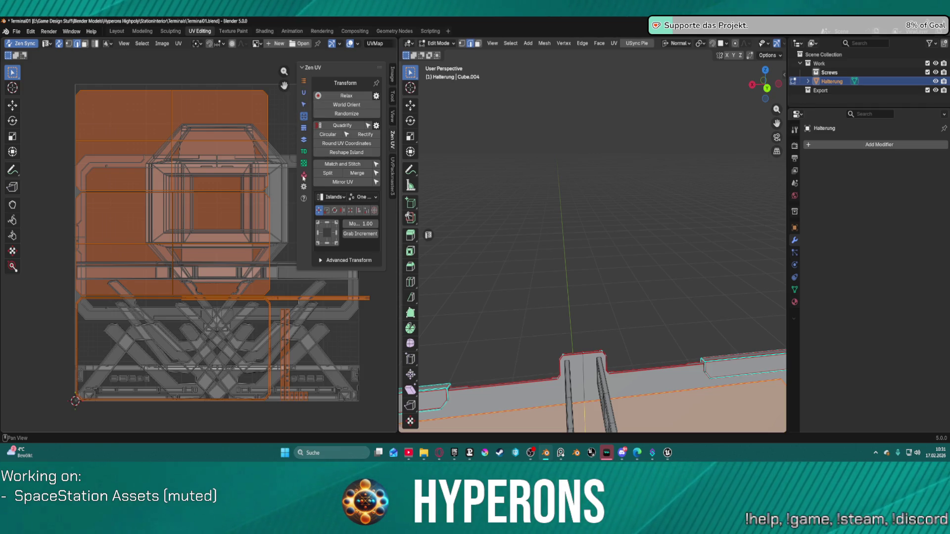
pyautogui.click(304, 176)
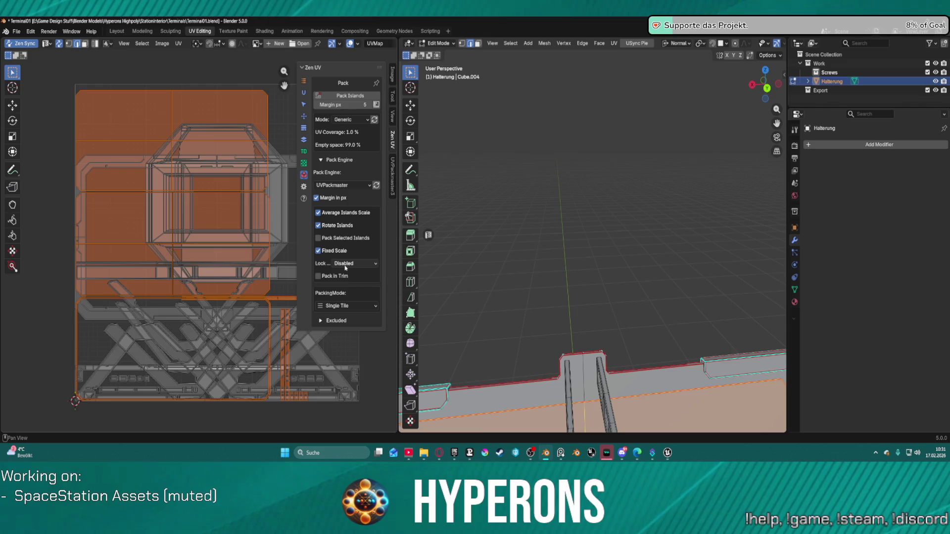
# Pack the display holder's UV islands, then repack them with UVPackmaster3
pyautogui.click(341, 96)
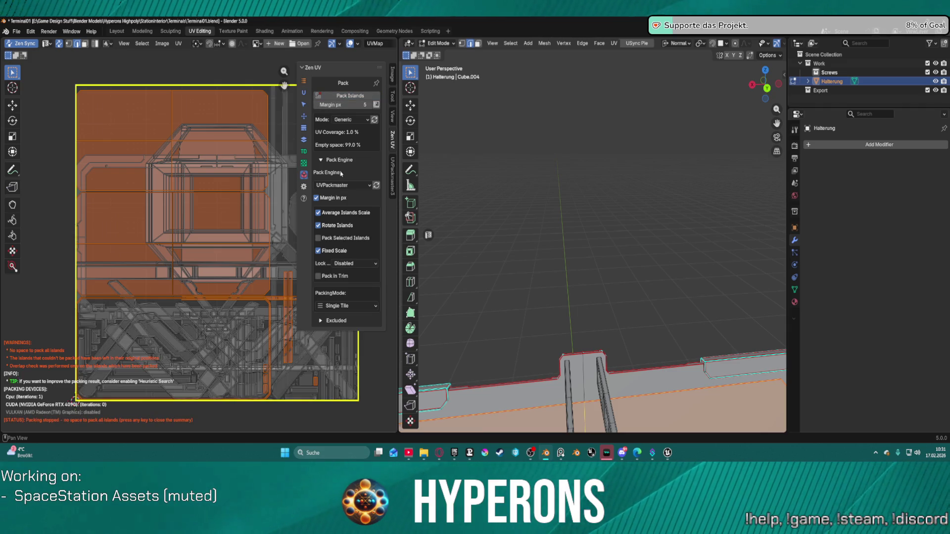
pyautogui.scroll(-4, 437, 217)
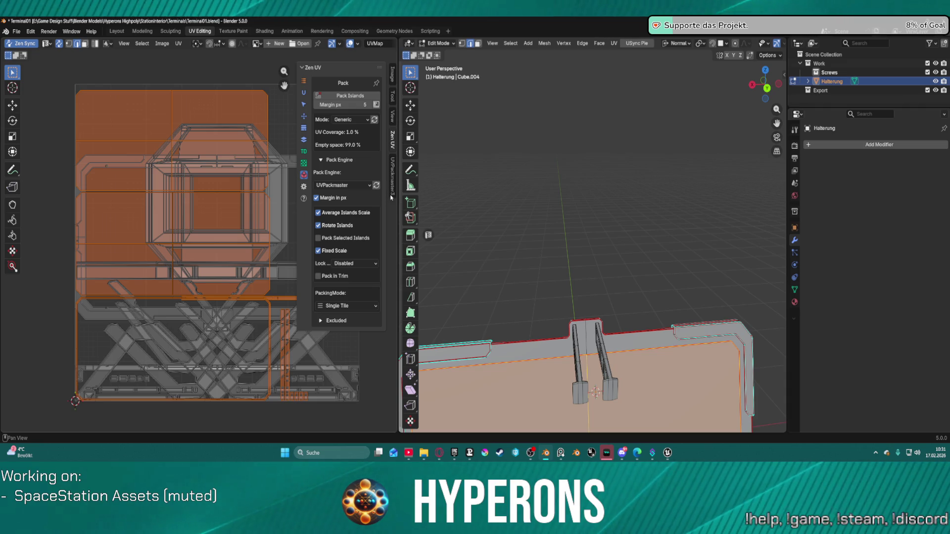
pyautogui.click(393, 171)
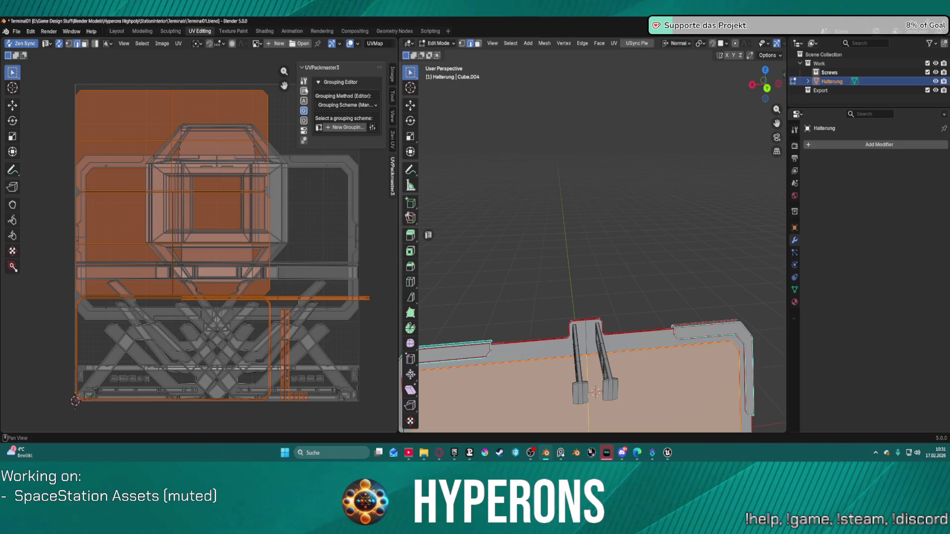
pyautogui.click(305, 91)
pyautogui.click(352, 97)
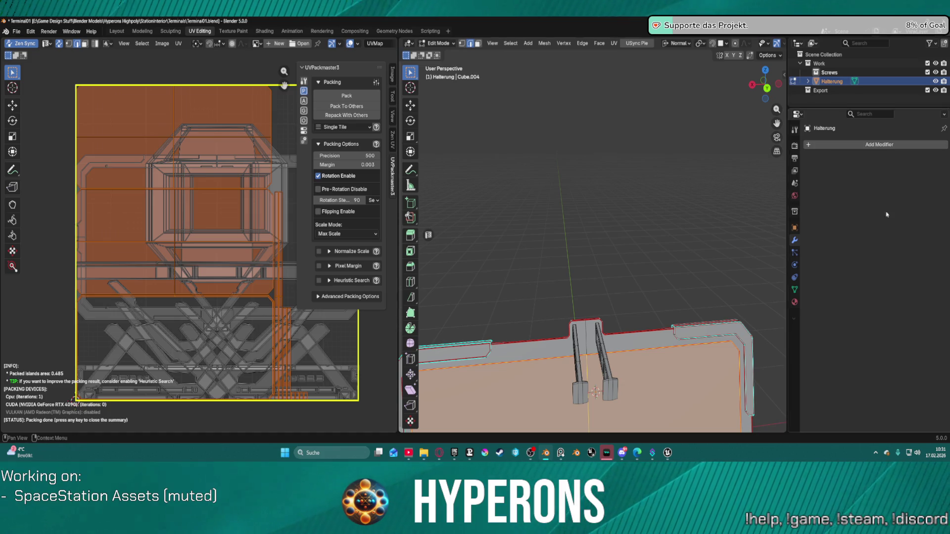
# Export the Halterung mesh as Display_Large_Station and bring Unreal's mesh editor forward
pyautogui.click(125, 32)
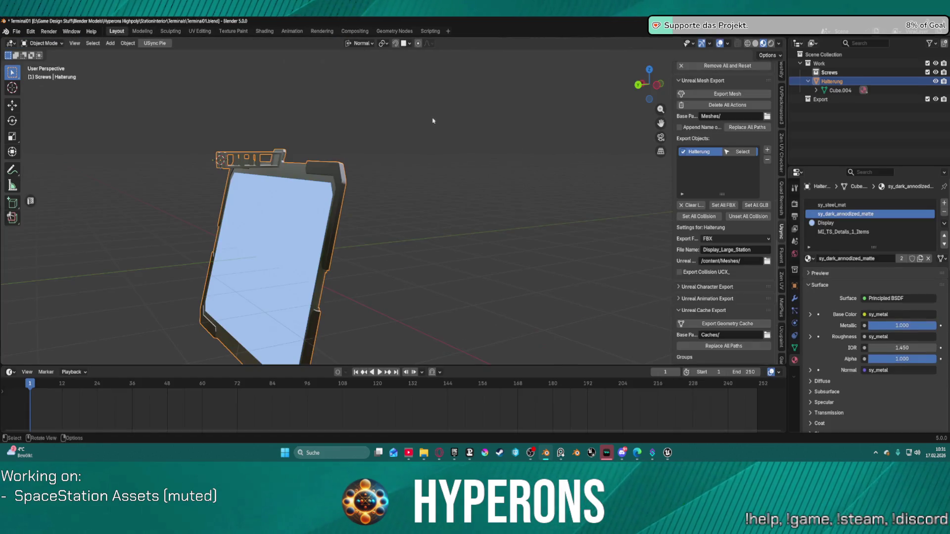
pyautogui.click(728, 94)
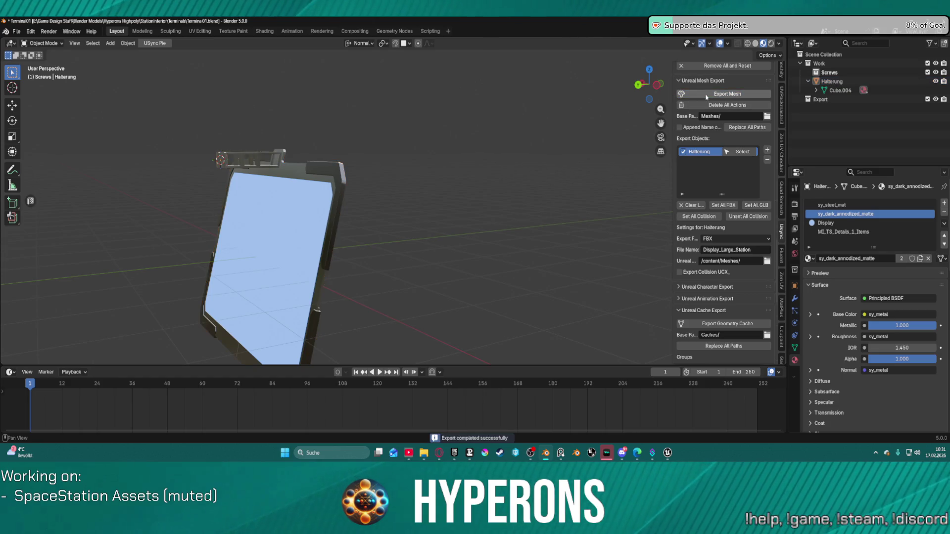
pyautogui.click(668, 453)
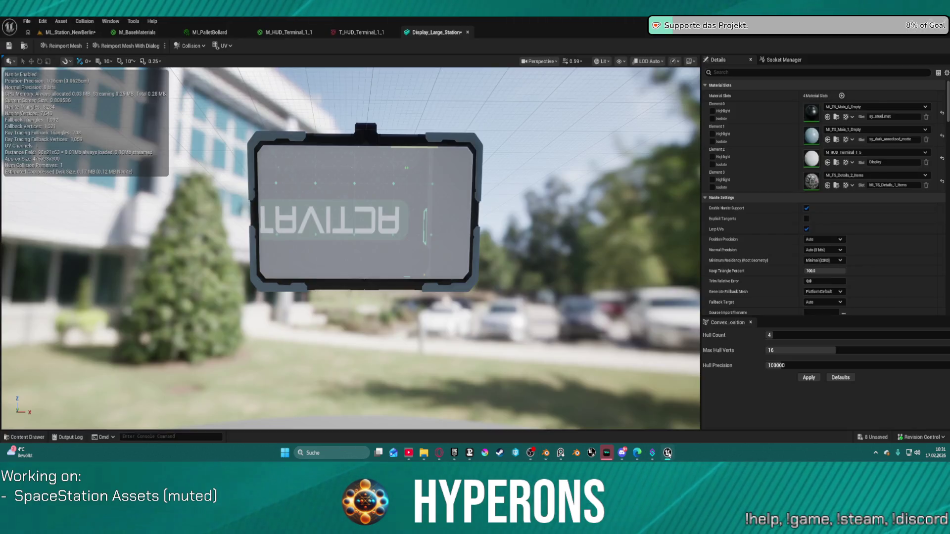
# Reimport Display_Large_Station, which still shows mirrored ACTIVAT, then go back to Blender
pyautogui.click(52, 47)
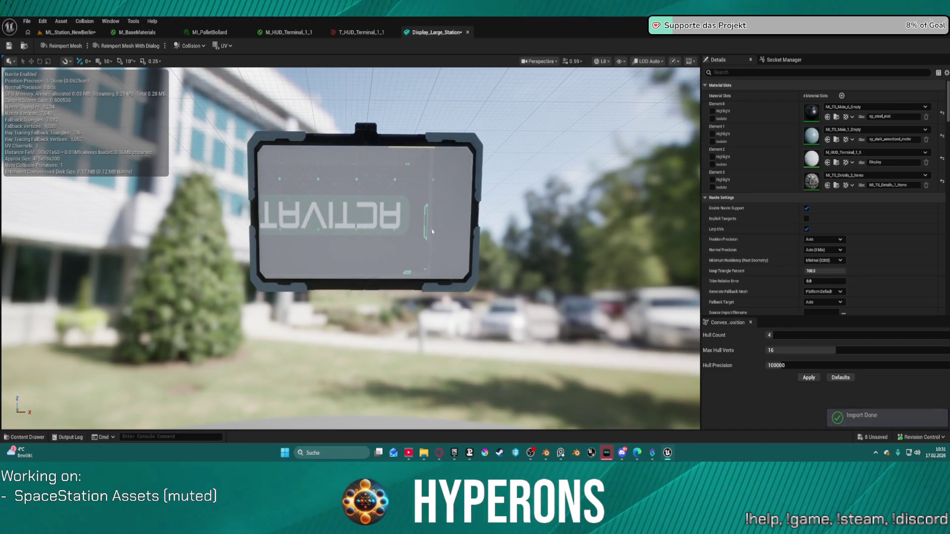
pyautogui.click(549, 459)
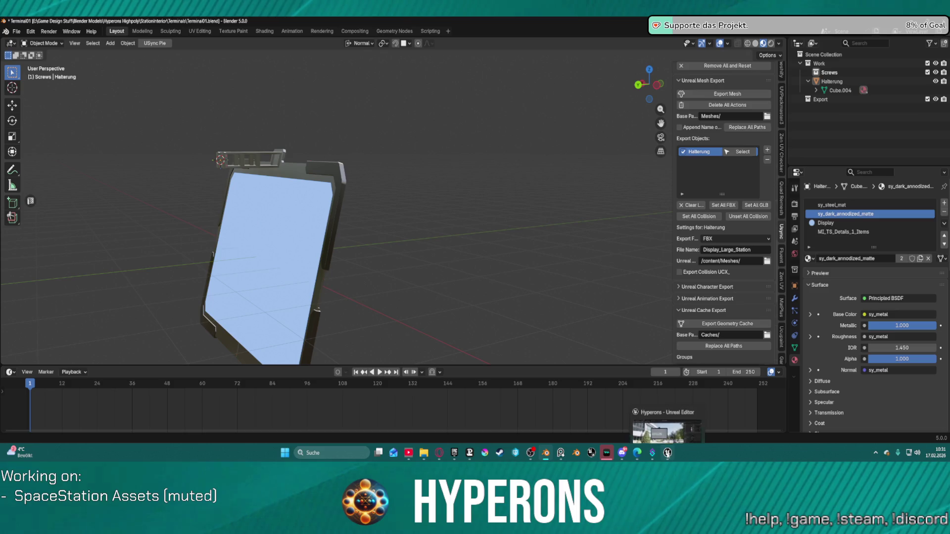
# Put the Halterung display mesh into Edit Mode and view its UVs in UV Editing
pyautogui.hotkey('ctrl', 'Tab')
pyautogui.click(460, 215)
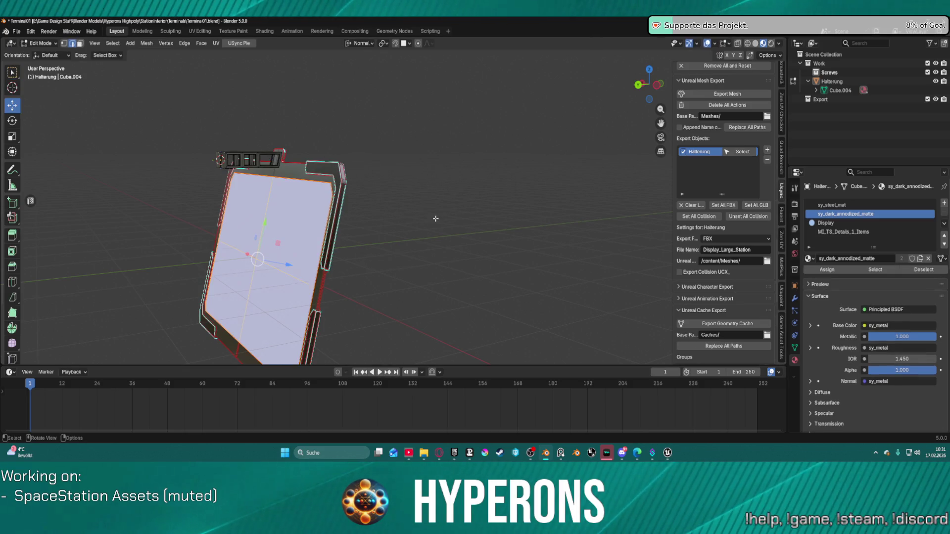
pyautogui.moveTo(459, 240); pyautogui.dragTo(366, 237)
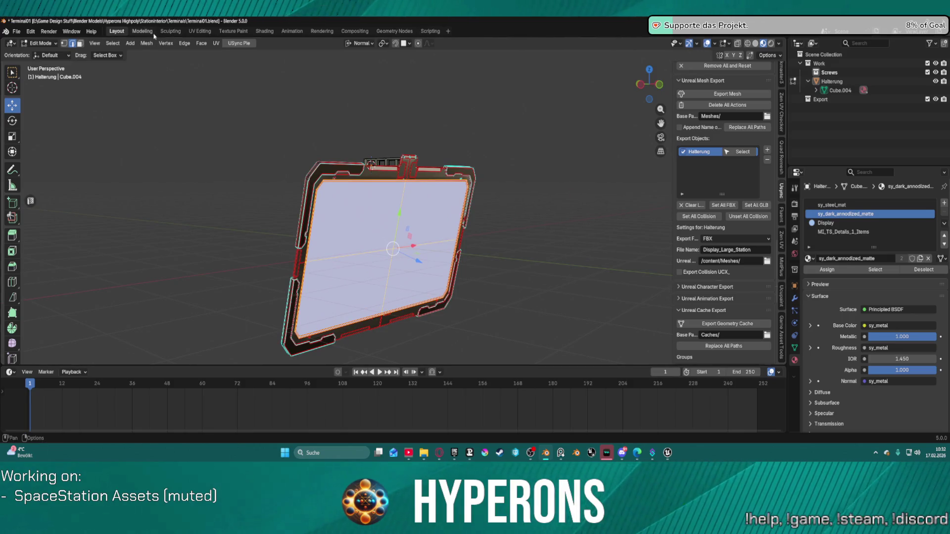
pyautogui.click(200, 30)
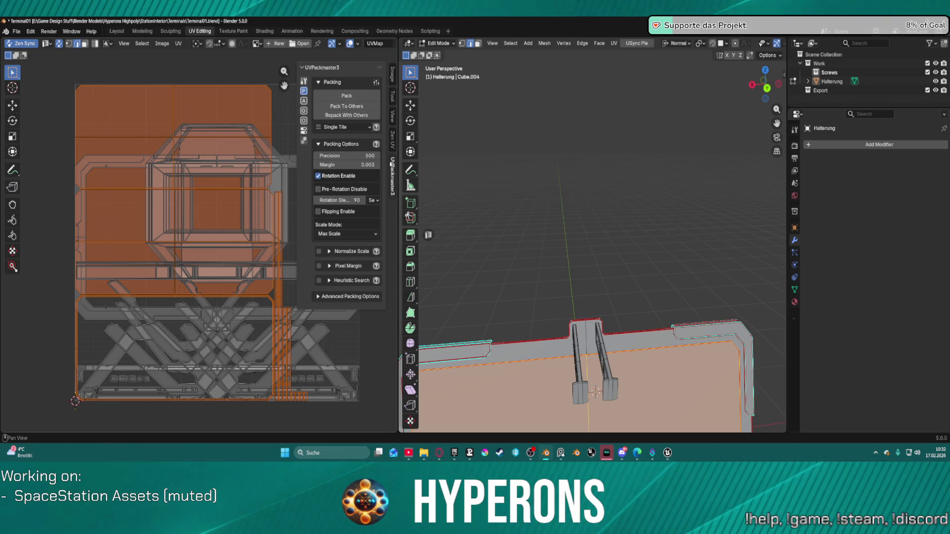
# Orient the display mesh's UV islands to world axes with Zen UV World Orient
pyautogui.click(393, 140)
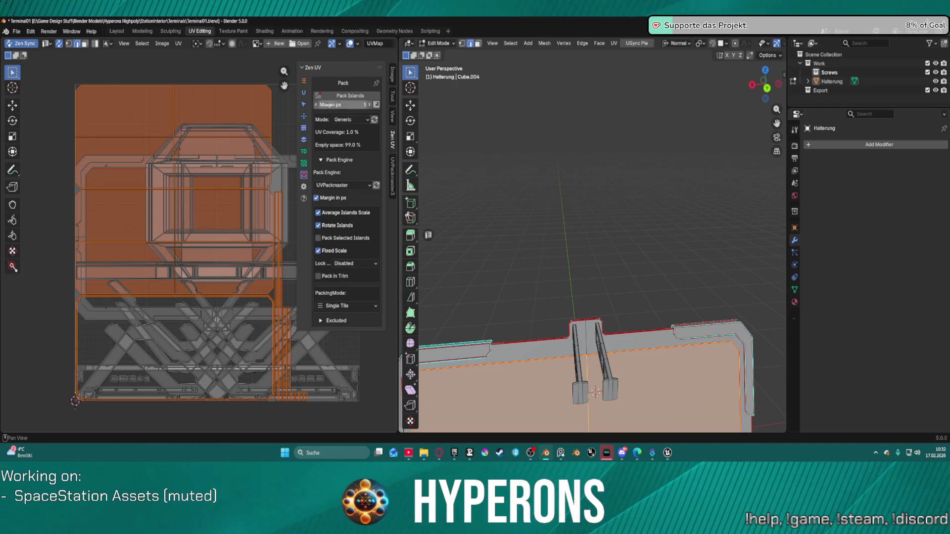
pyautogui.click(304, 93)
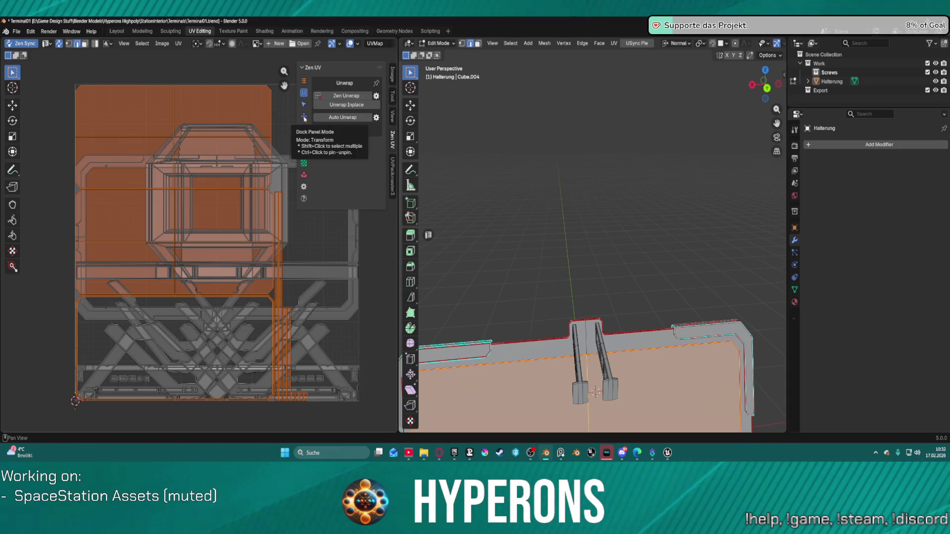
pyautogui.click(304, 117)
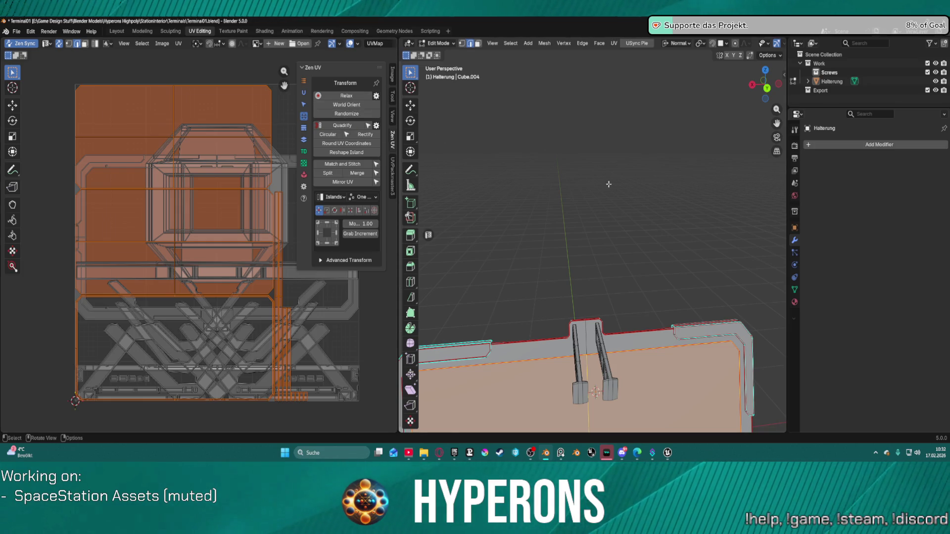
pyautogui.scroll(-4, 608, 180)
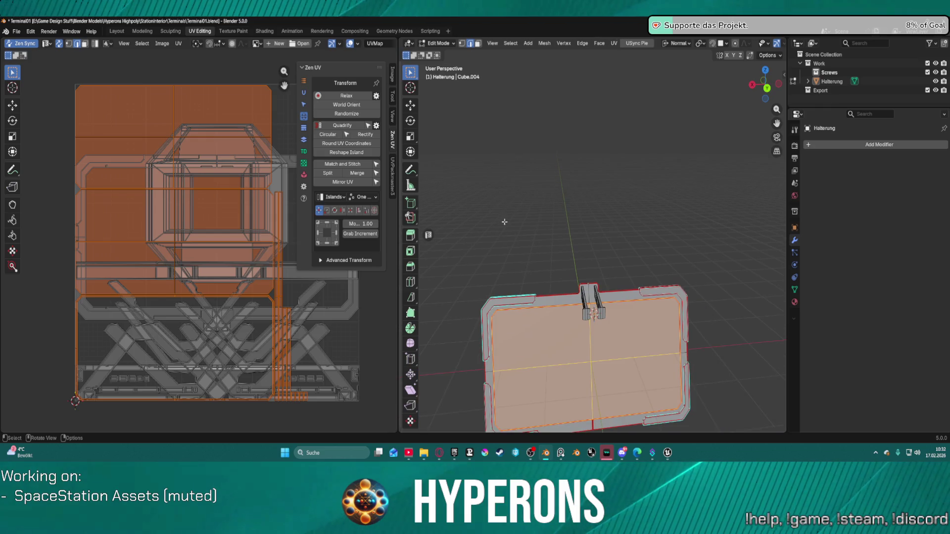
pyautogui.click(336, 106)
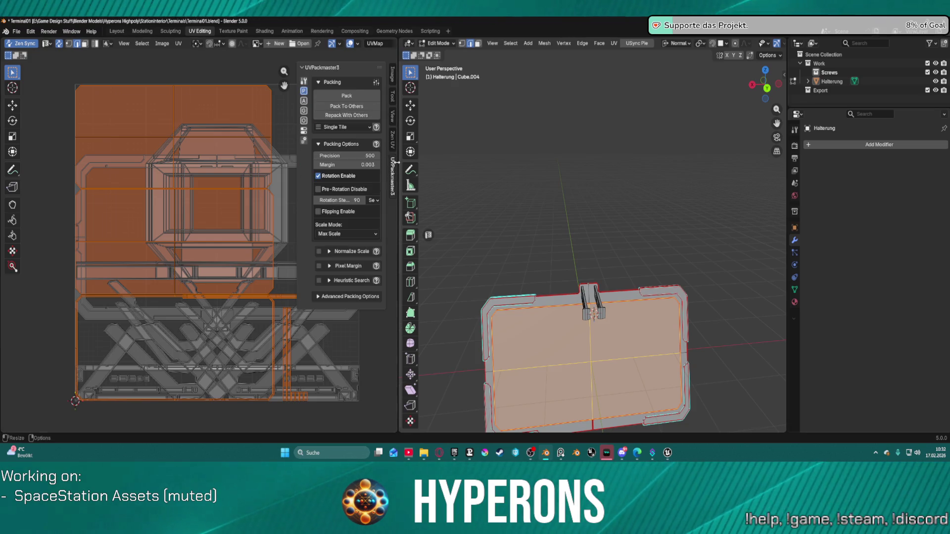
# Pack the islands with UVPackmaster3 and turn off island rotation
pyautogui.click(388, 149)
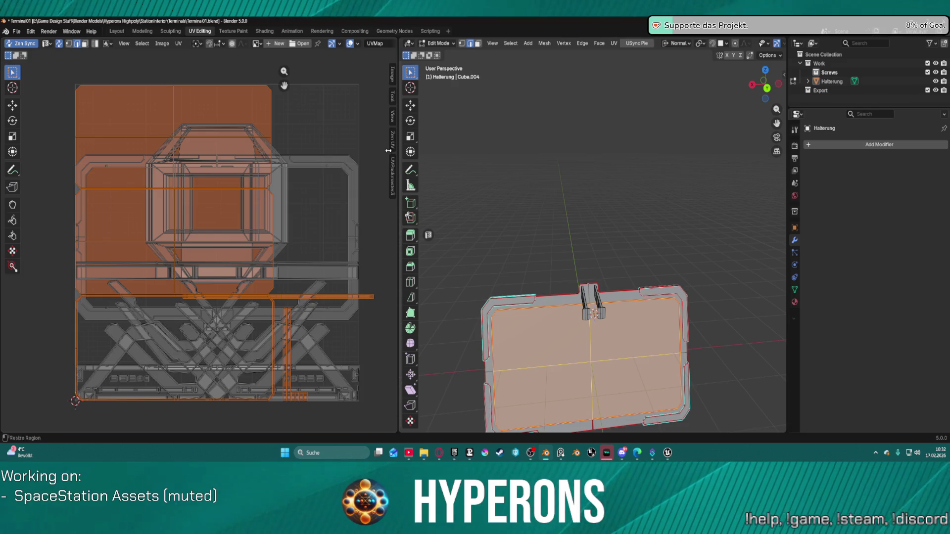
pyautogui.click(393, 175)
pyautogui.click(347, 96)
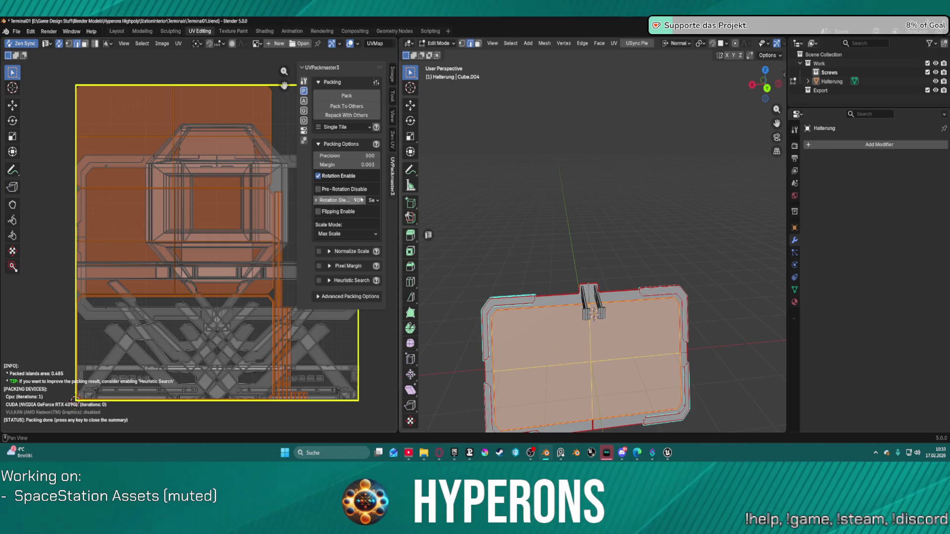
pyautogui.click(318, 176)
pyautogui.click(318, 176)
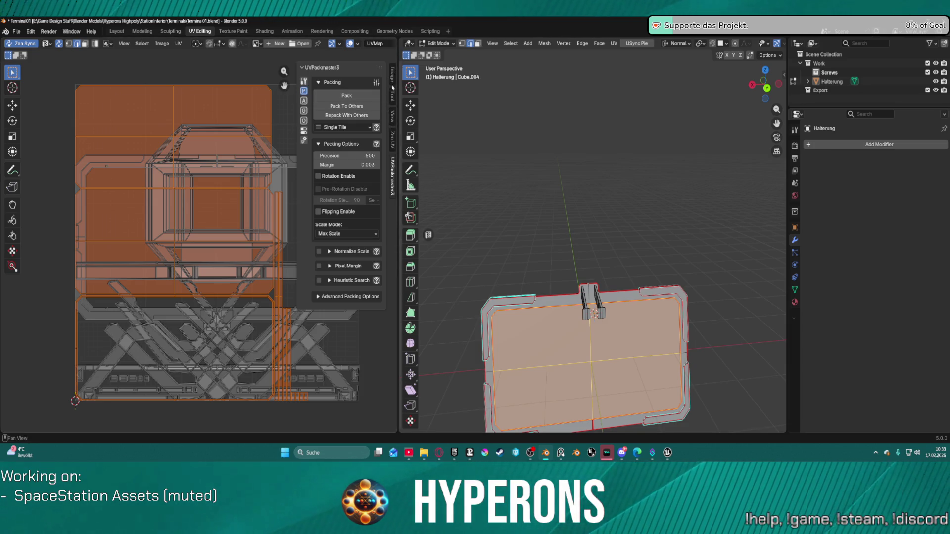
# World-orient the islands again and repack them without rotation, back in Layout
pyautogui.click(394, 140)
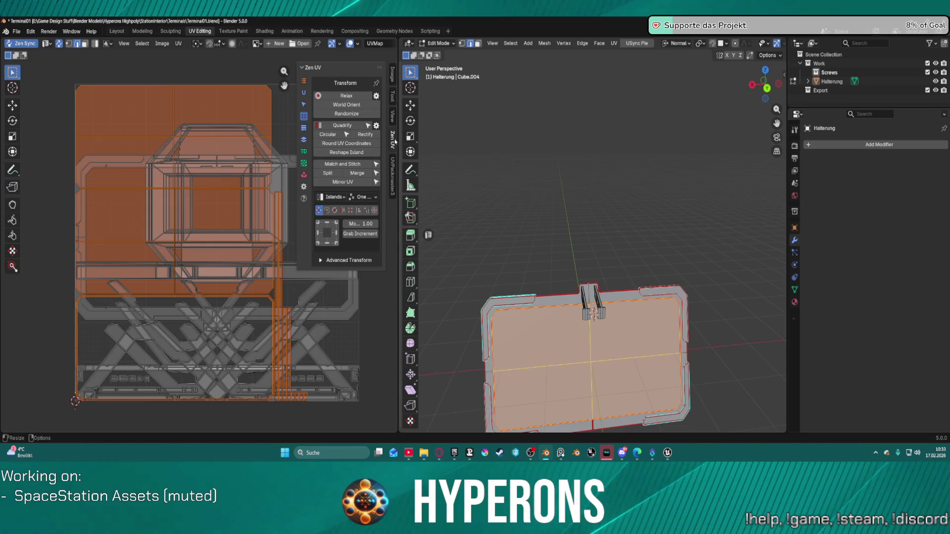
pyautogui.click(347, 105)
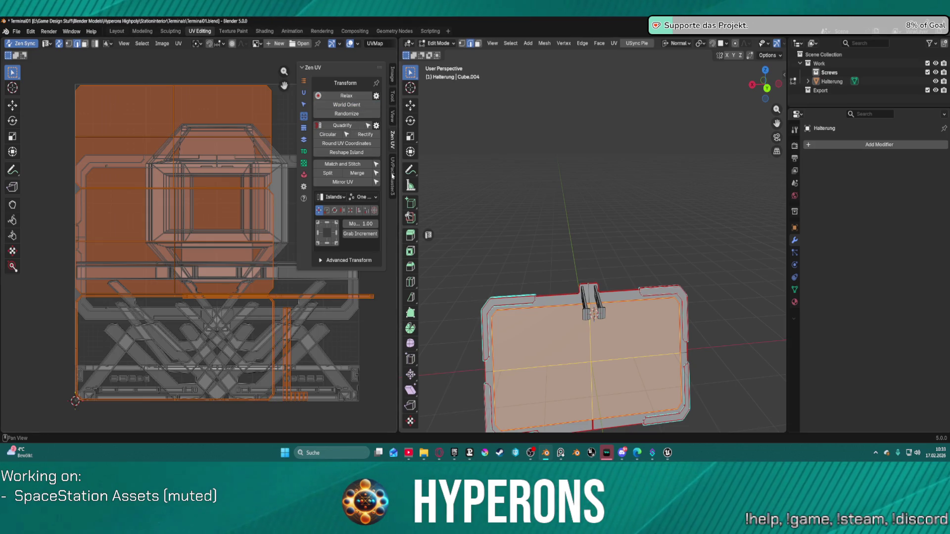
pyautogui.click(393, 175)
pyautogui.click(353, 97)
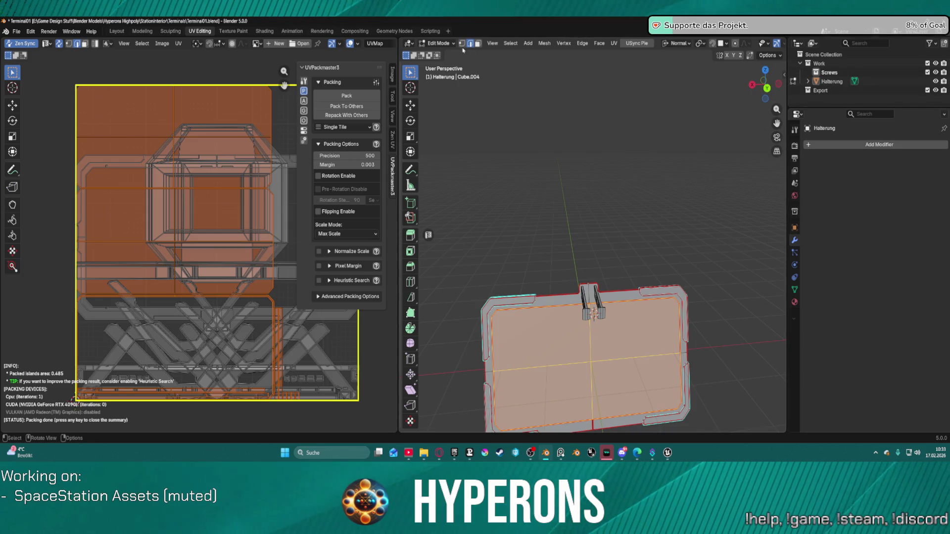
pyautogui.click(123, 31)
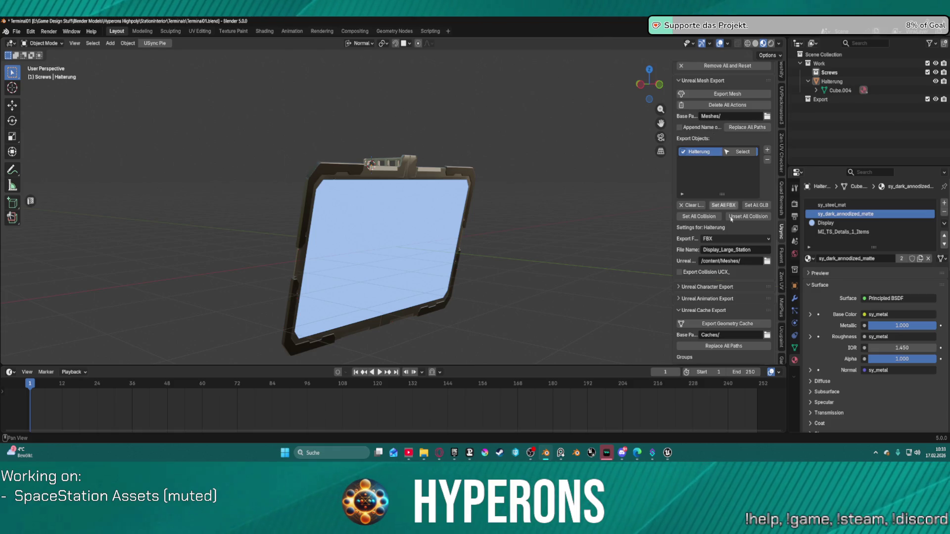
# Re-export the display mesh, reimport it in Unreal to check ACTIVAT, then hide Unreal
pyautogui.click(720, 95)
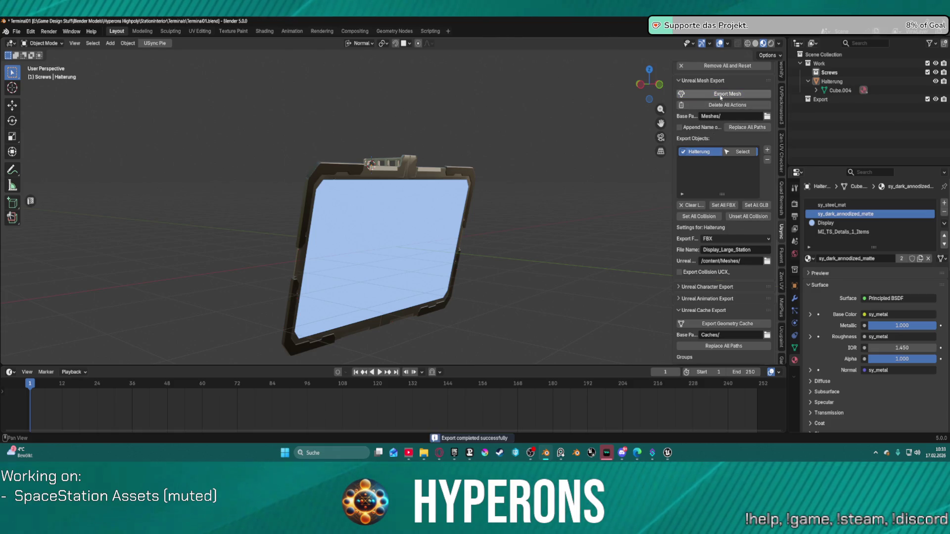
pyautogui.moveTo(667, 453)
pyautogui.click(658, 422)
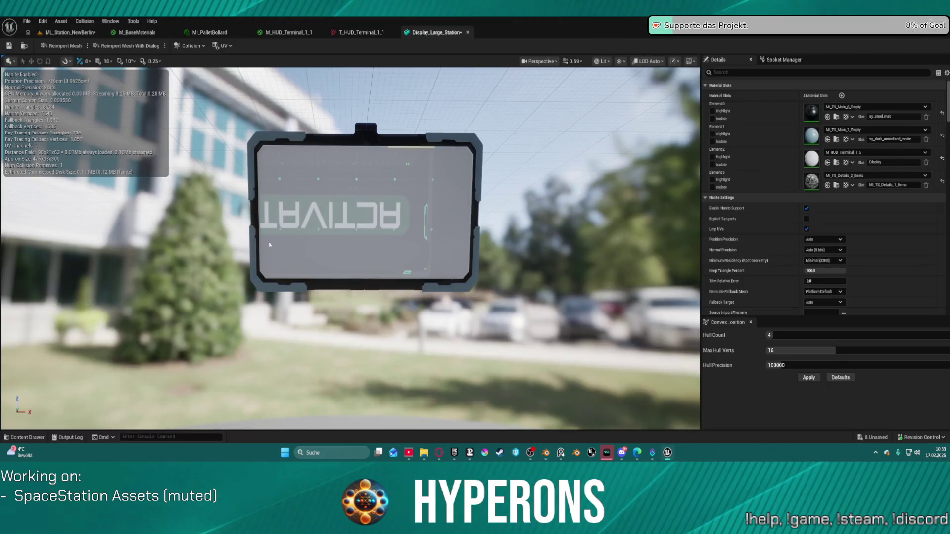
pyautogui.click(55, 46)
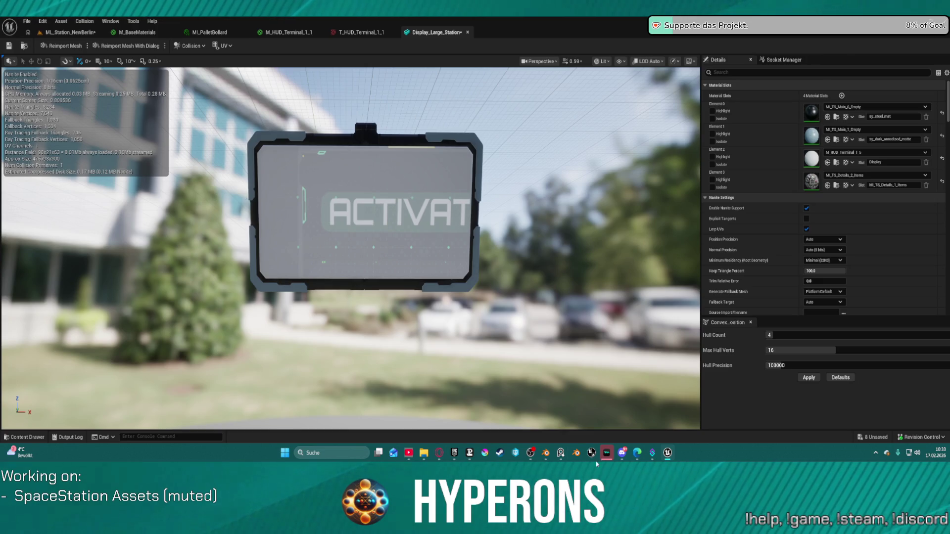
pyautogui.moveTo(667, 453)
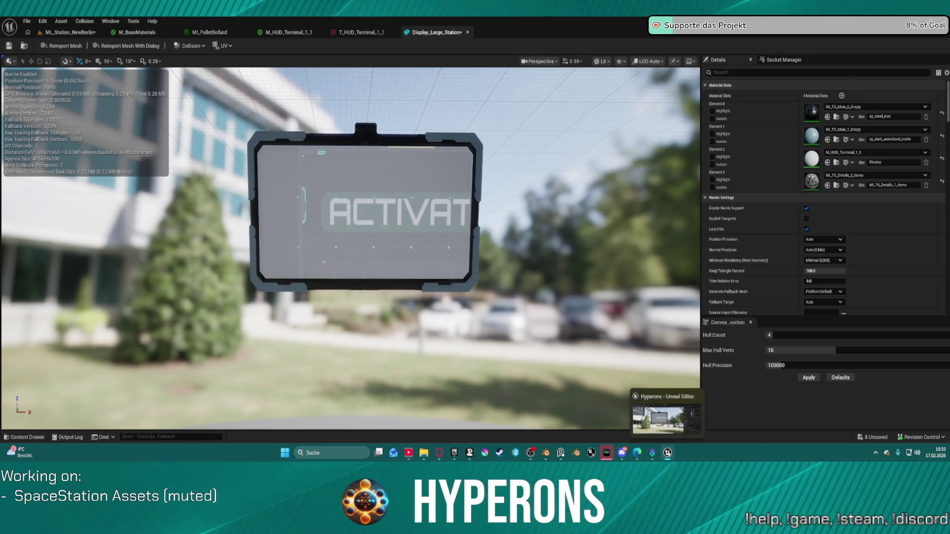
pyautogui.click(670, 454)
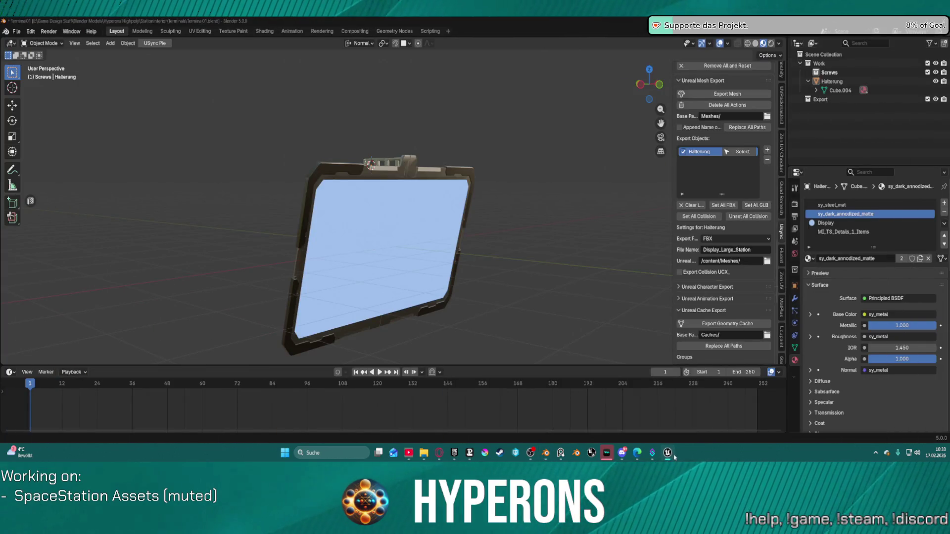
# Open the display mesh in UV Editing and try out selections of its UV islands
pyautogui.click(671, 454)
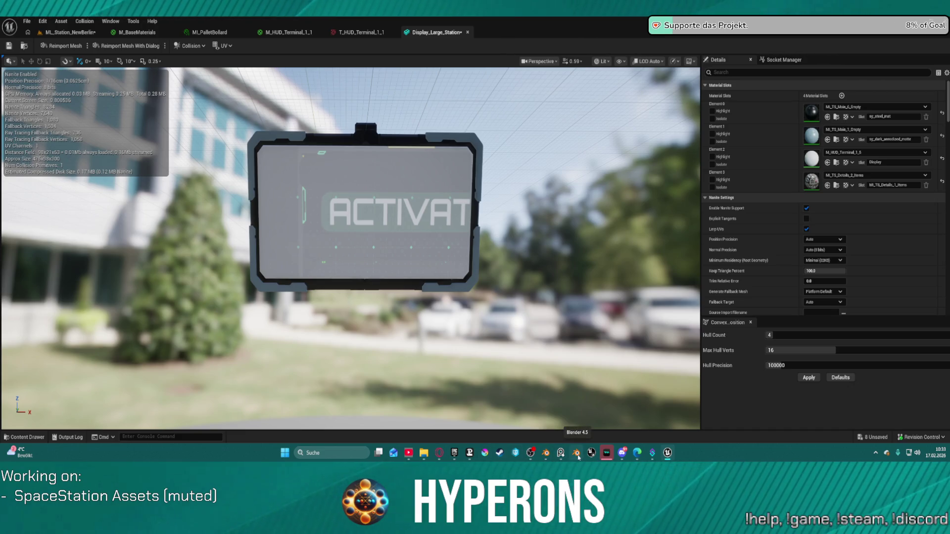
pyautogui.click(546, 453)
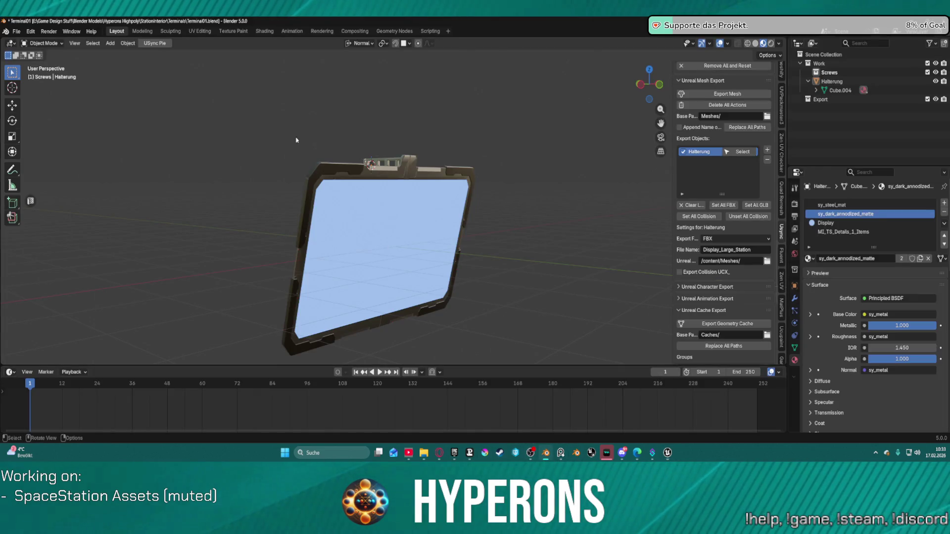
pyautogui.click(200, 31)
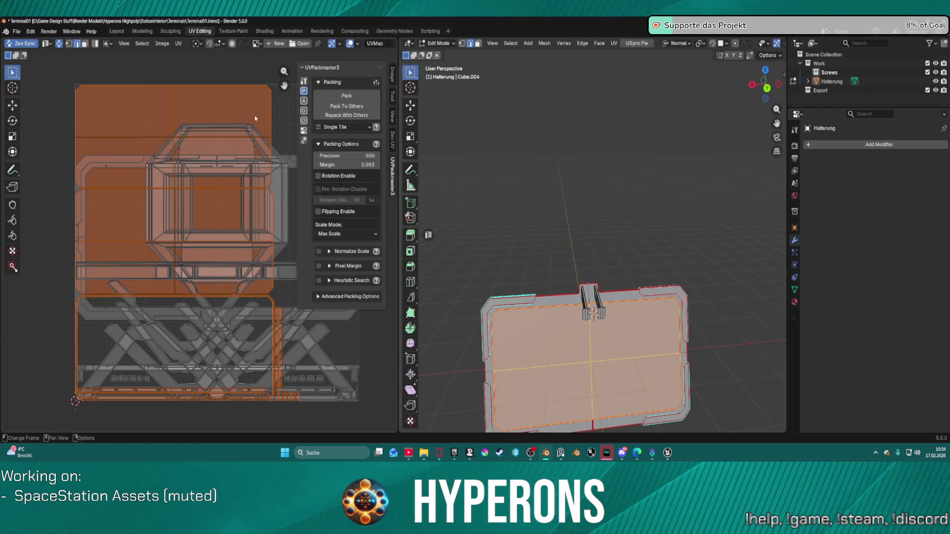
pyautogui.click(109, 63)
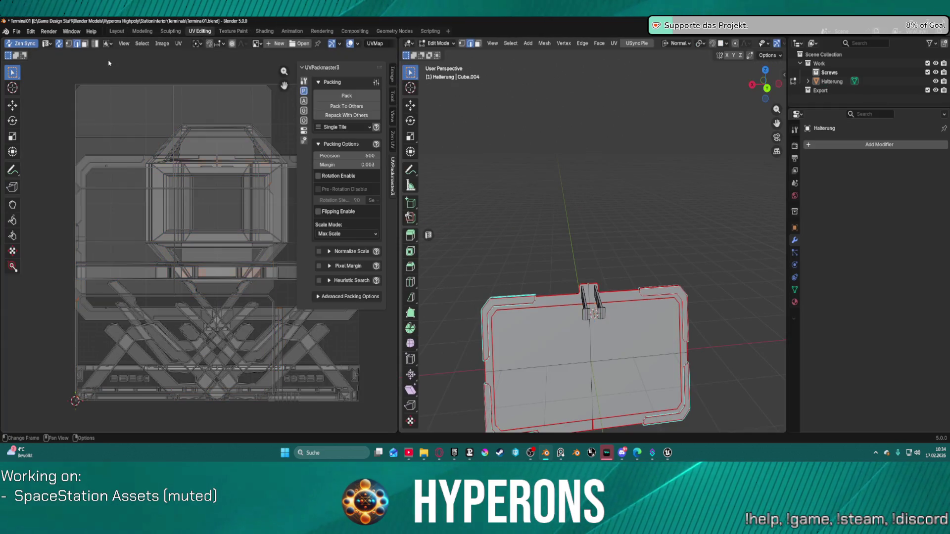
pyautogui.click(120, 112)
pyautogui.keyDown('shift'); pyautogui.click(139, 224); pyautogui.keyUp('shift')
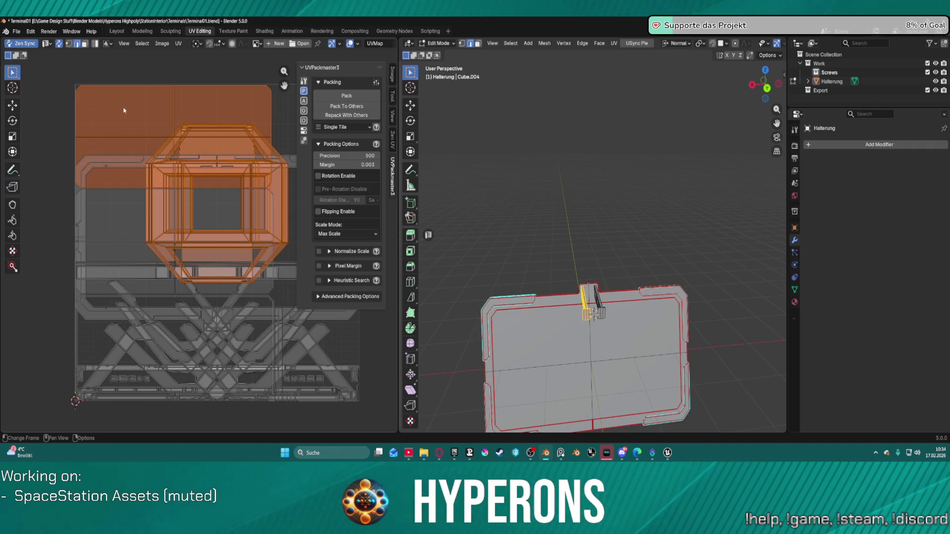
pyautogui.click(121, 72)
pyautogui.click(102, 101)
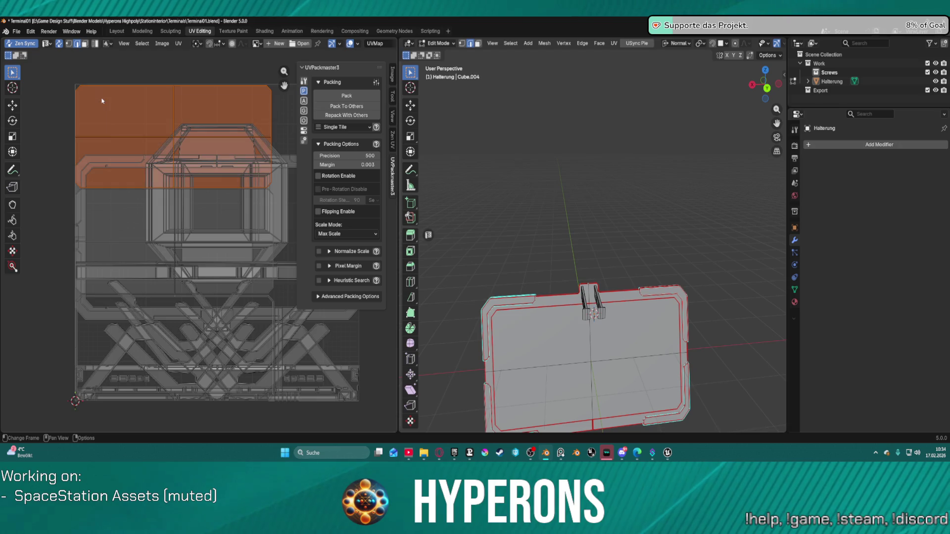
pyautogui.keyDown('shift'); pyautogui.click(104, 218); pyautogui.keyUp('shift')
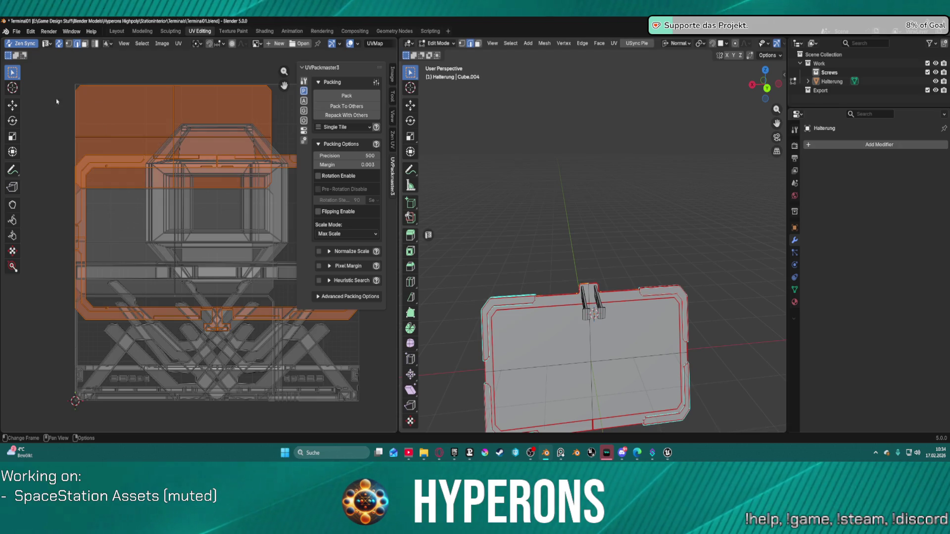
pyautogui.click(40, 107)
# Select the whole display plate with Select Linked and frame it in the view
pyautogui.click(536, 354)
pyautogui.hotkey('ctrl', 'l')
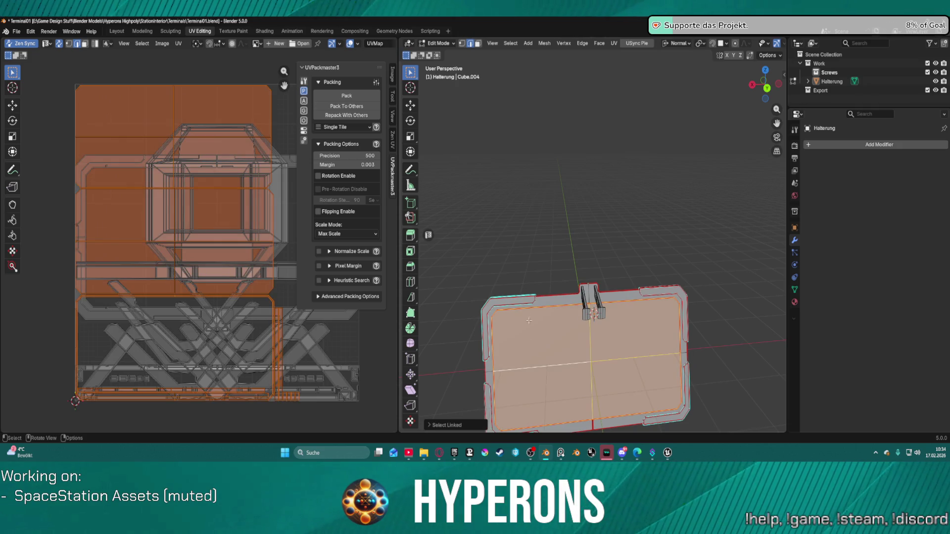
pyautogui.moveTo(520, 237); pyautogui.dragTo(557, 227)
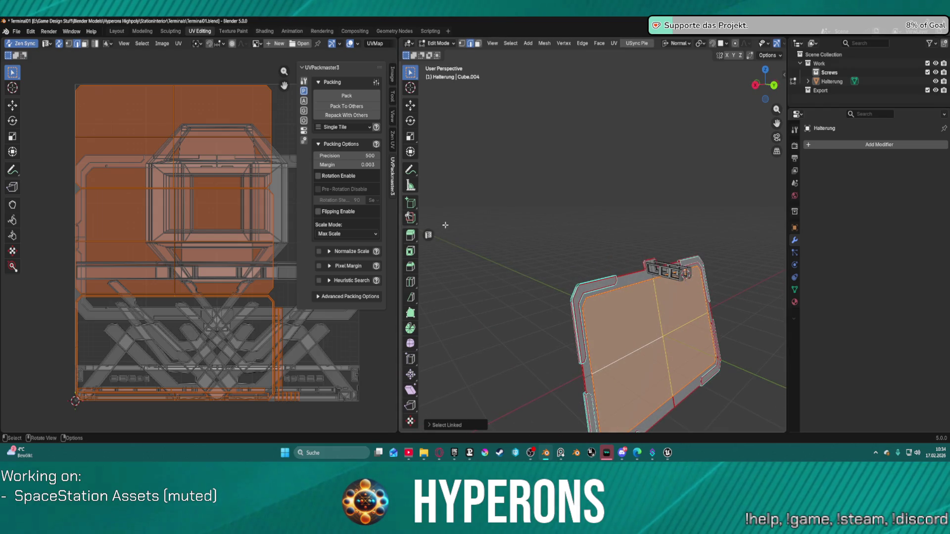
pyautogui.moveTo(455, 216)
pyautogui.mouseDown()
pyautogui.moveTo(590, 211)
pyautogui.moveTo(715, 248)
pyautogui.mouseUp()
pyautogui.scroll(3, 726, 276)
pyautogui.press('KP_Decimal')
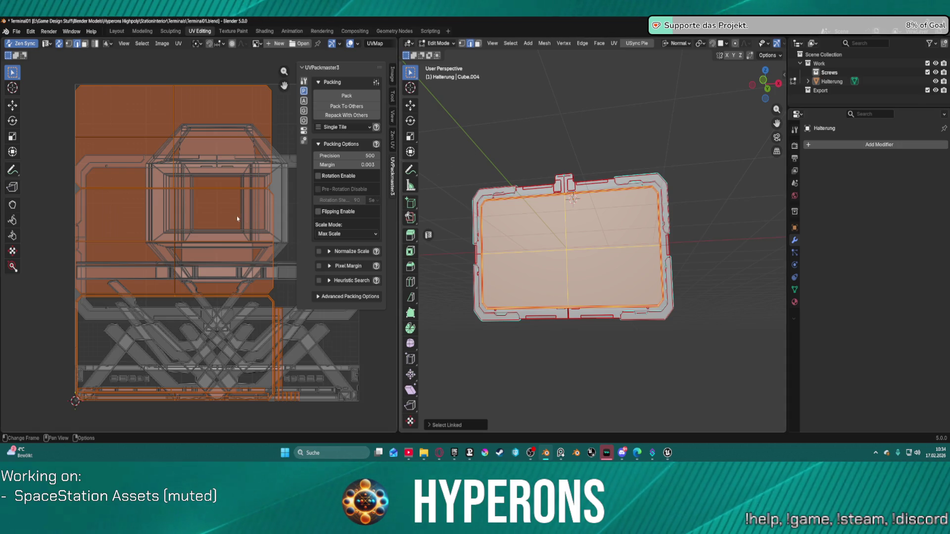
# Slide the plate's UV islands sideways along X and export the mesh again
pyautogui.press('g')
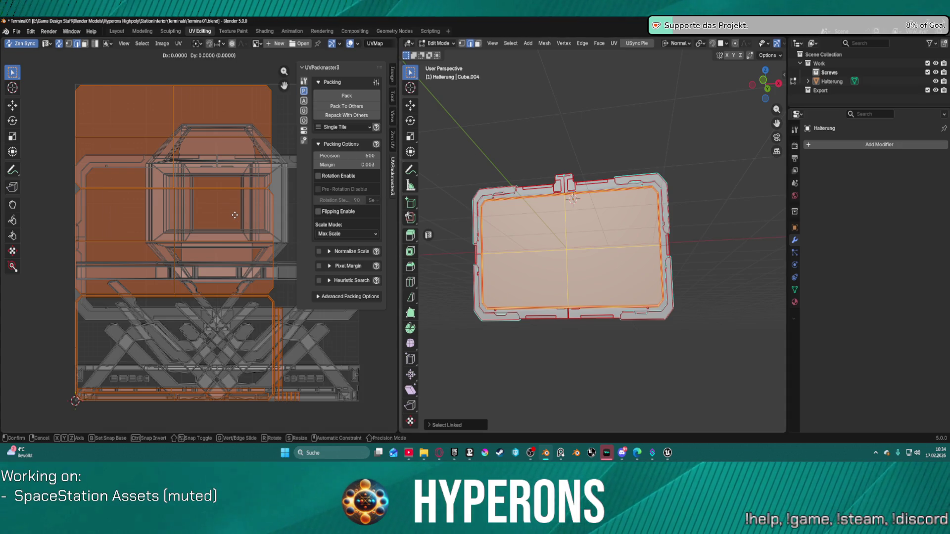
pyautogui.press('x')
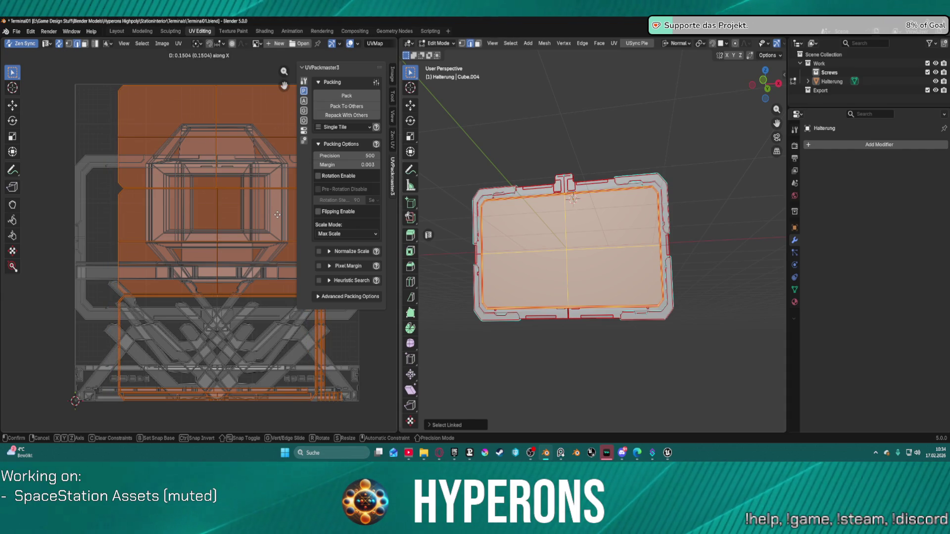
pyautogui.click(277, 215)
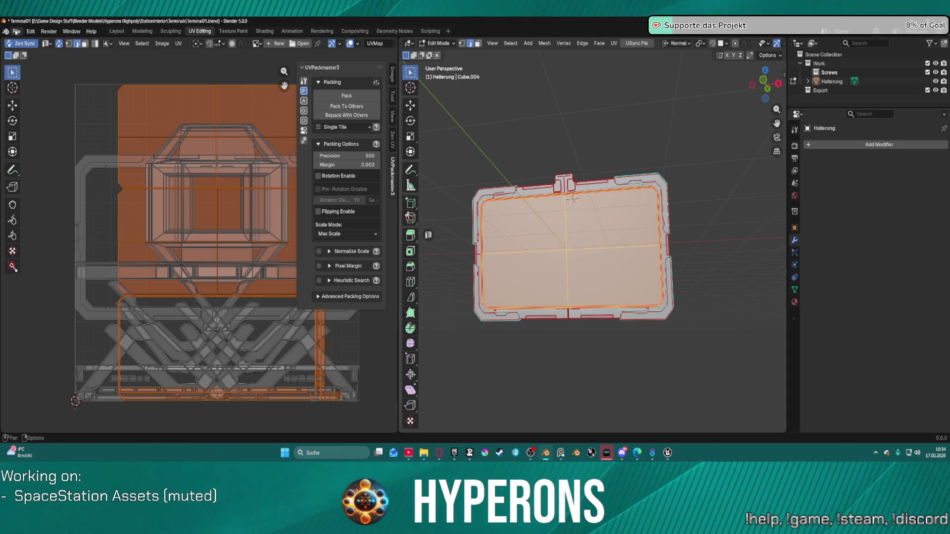
pyautogui.click(117, 31)
pyautogui.click(707, 96)
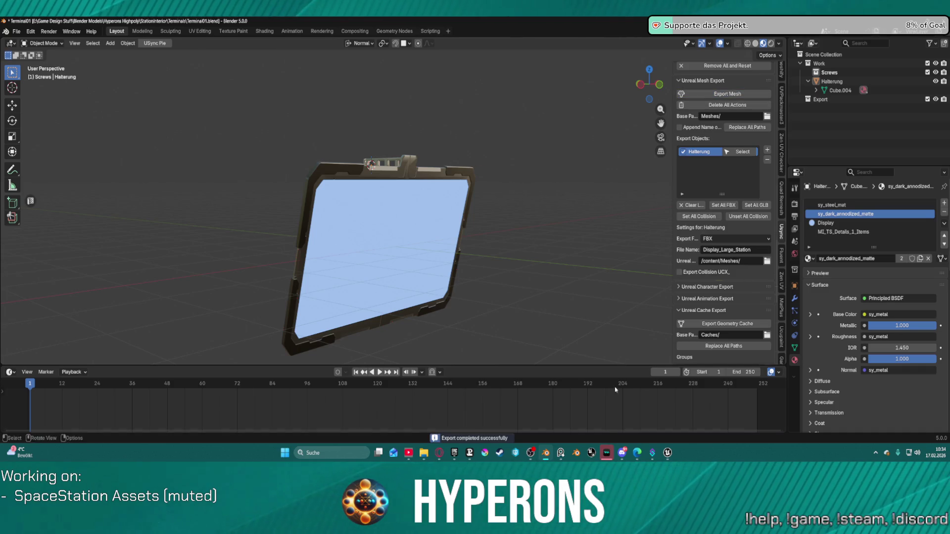
# Check that Display_Large_Station now reads ACTIVATE, then go to the ML_Station_NewBerlin level
pyautogui.hotkey('alt', 'Tab')
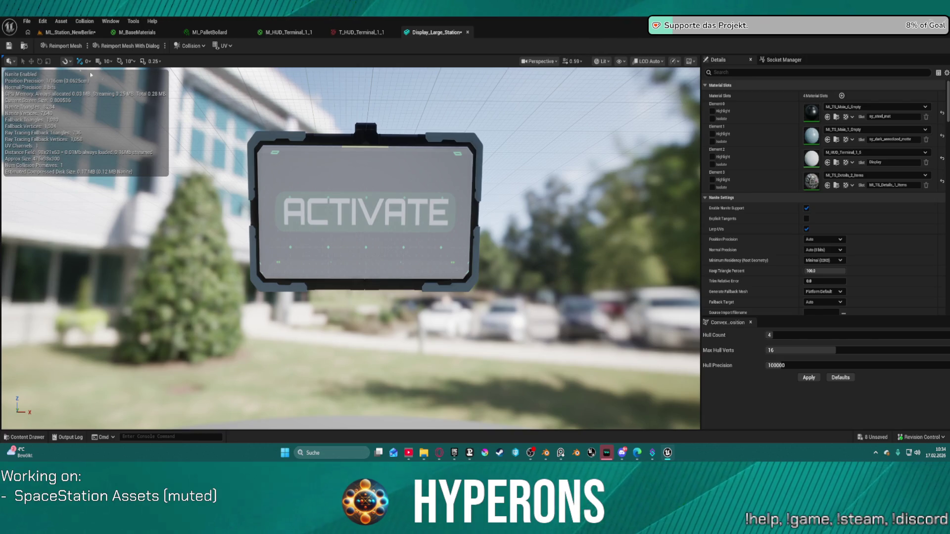
pyautogui.click(70, 32)
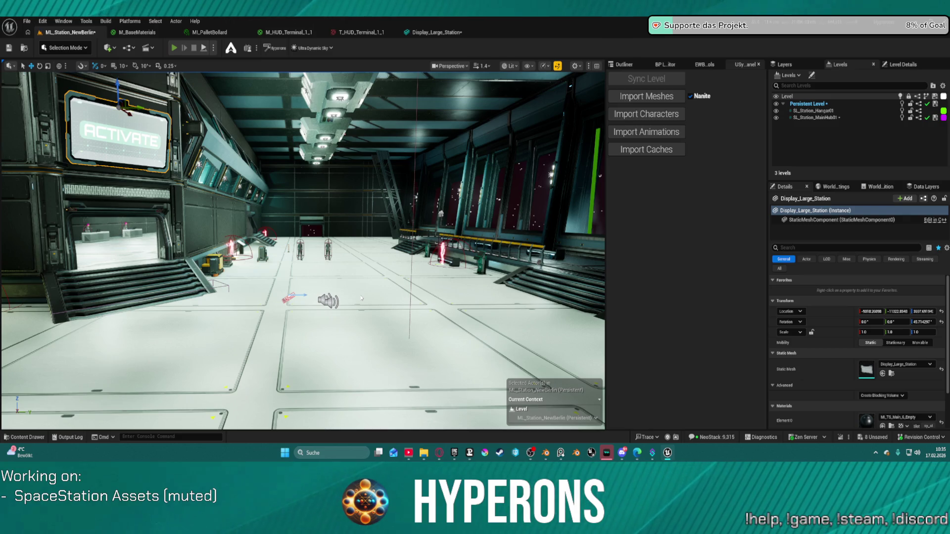
# Start Play In Editor and walk the character down across the hangar floor
pyautogui.hotkey('alt', 'p')
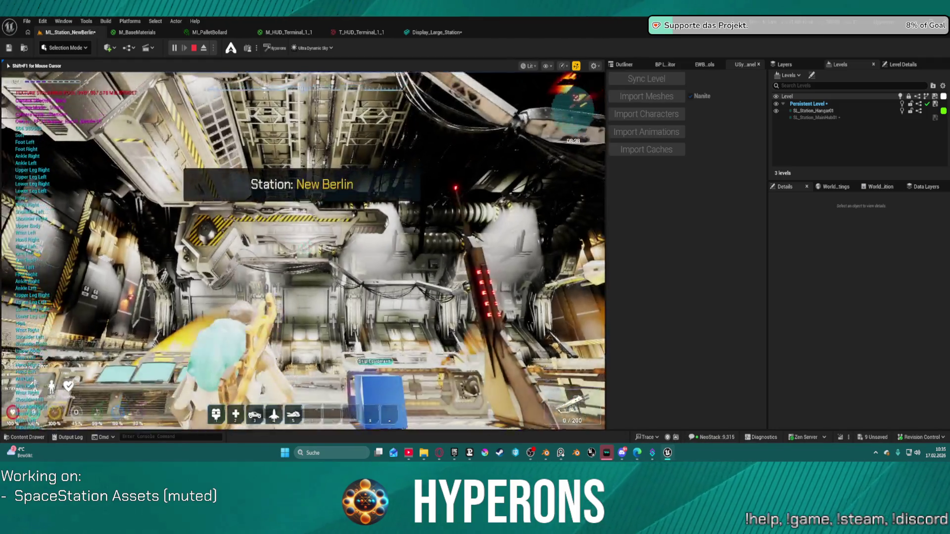
pyautogui.press('space')
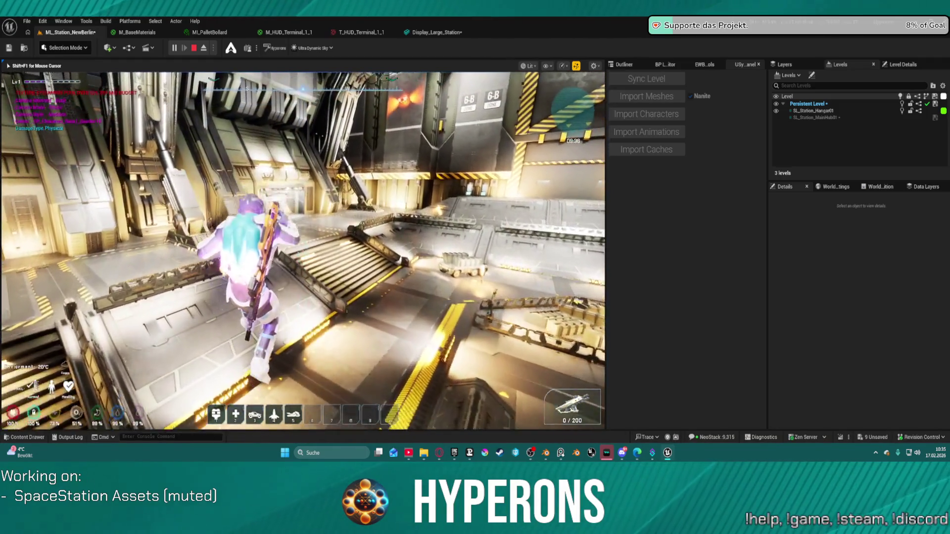
pyautogui.press('space')
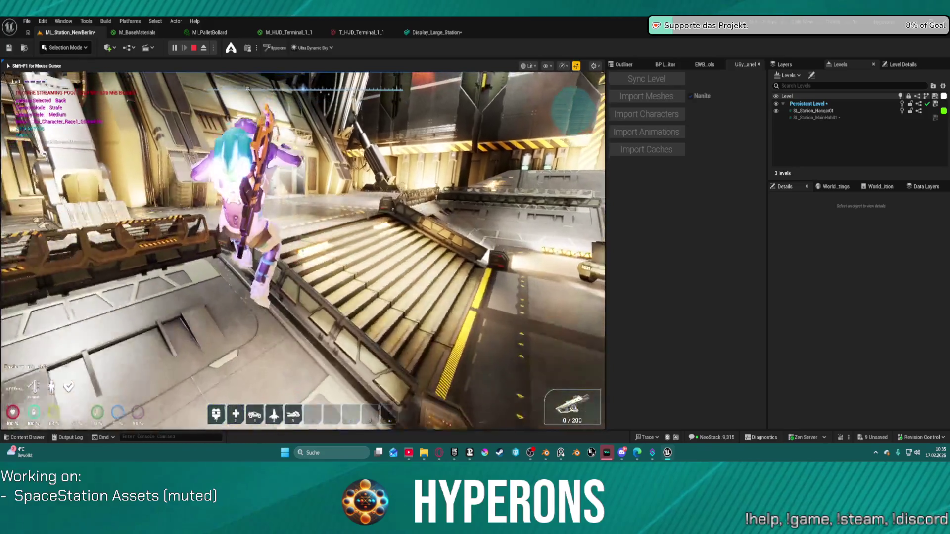
pyautogui.press('w')
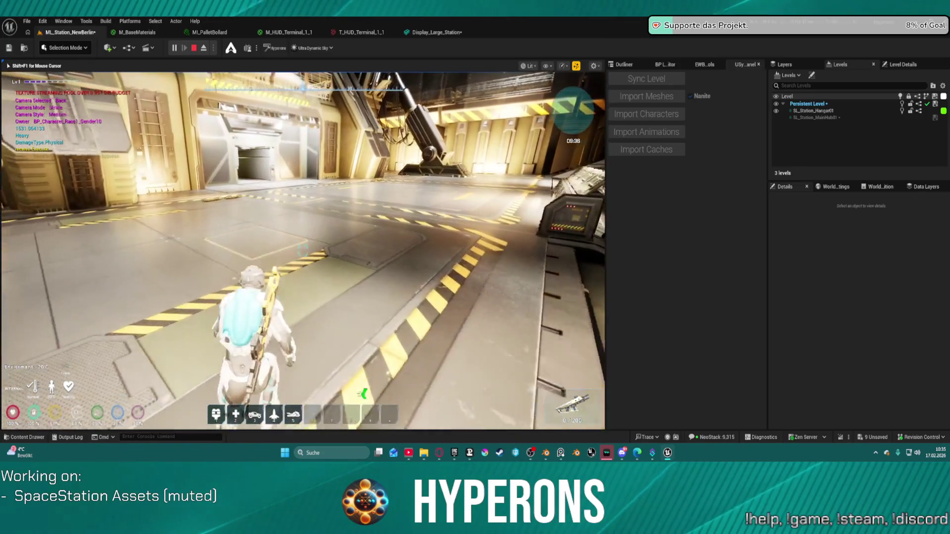
pyautogui.press('w')
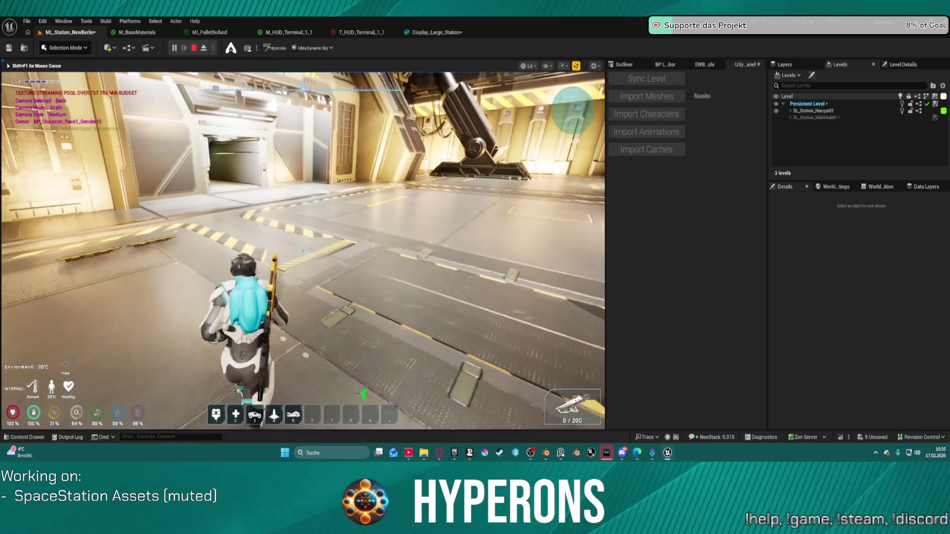
# Walk through the corridor into the elevator, send it to floor 1, and step out
pyautogui.press('w')
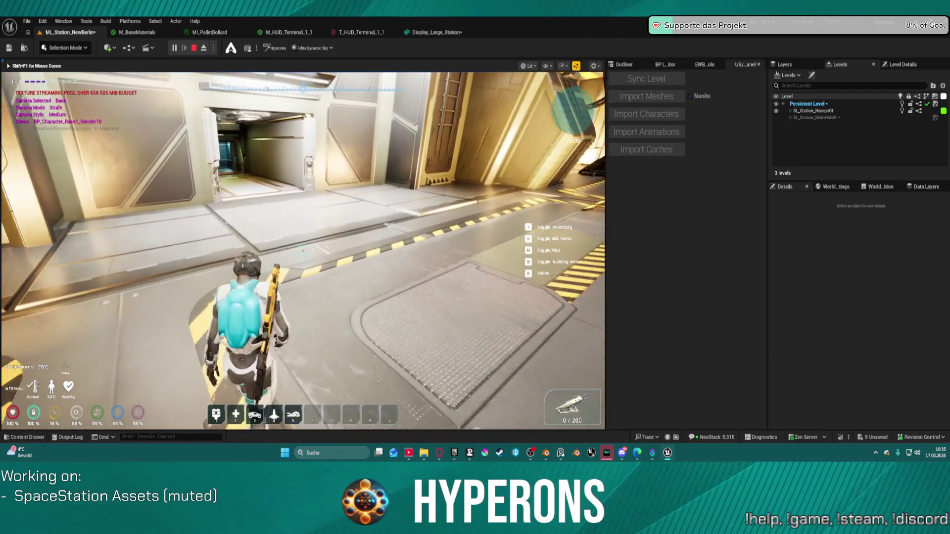
pyautogui.press('w')
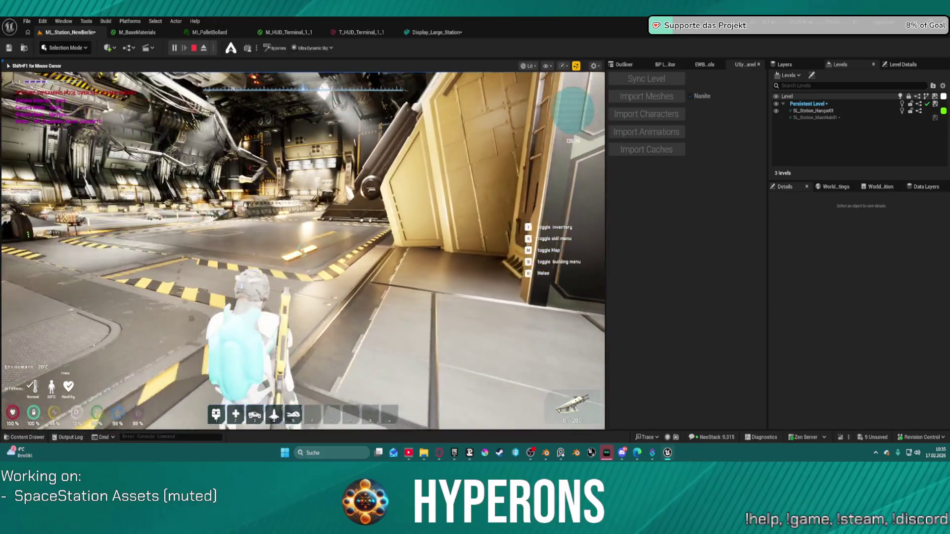
pyautogui.press('w')
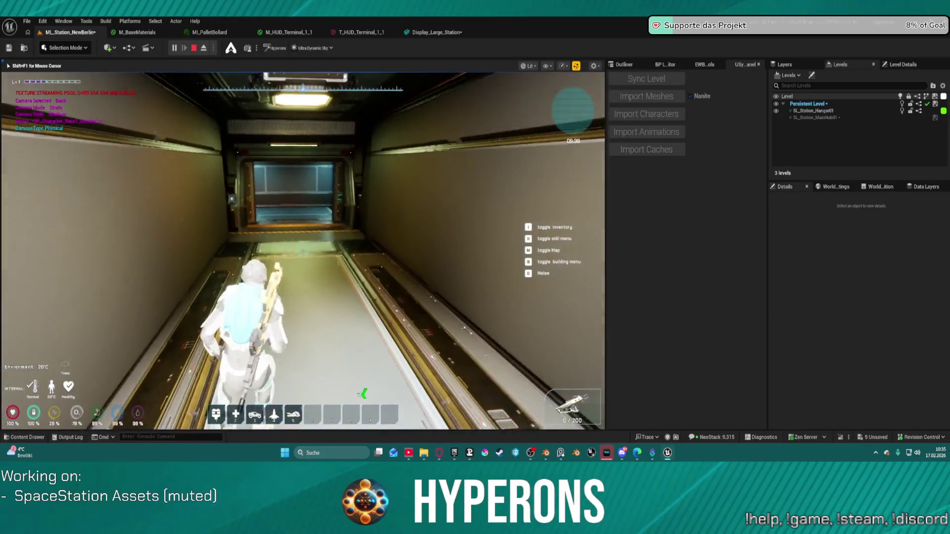
pyautogui.press('w')
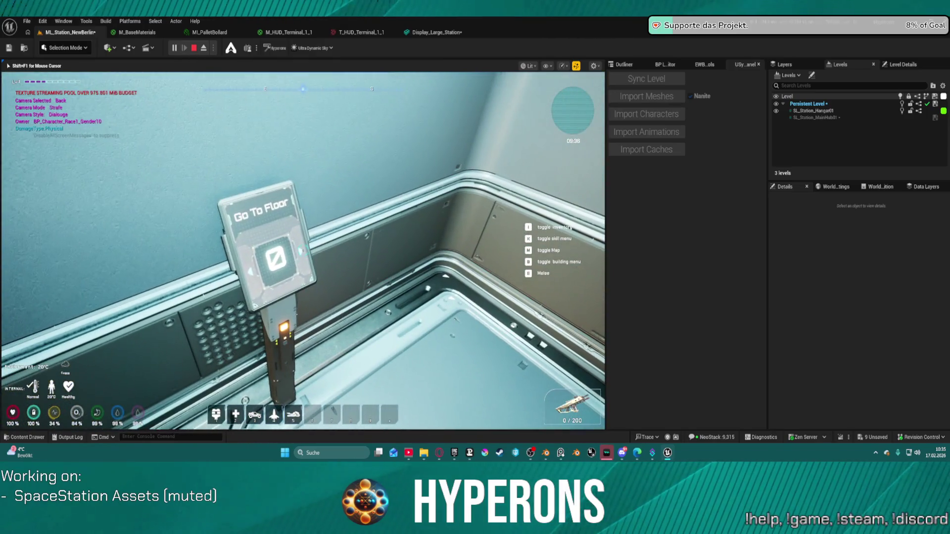
pyautogui.click(303, 251)
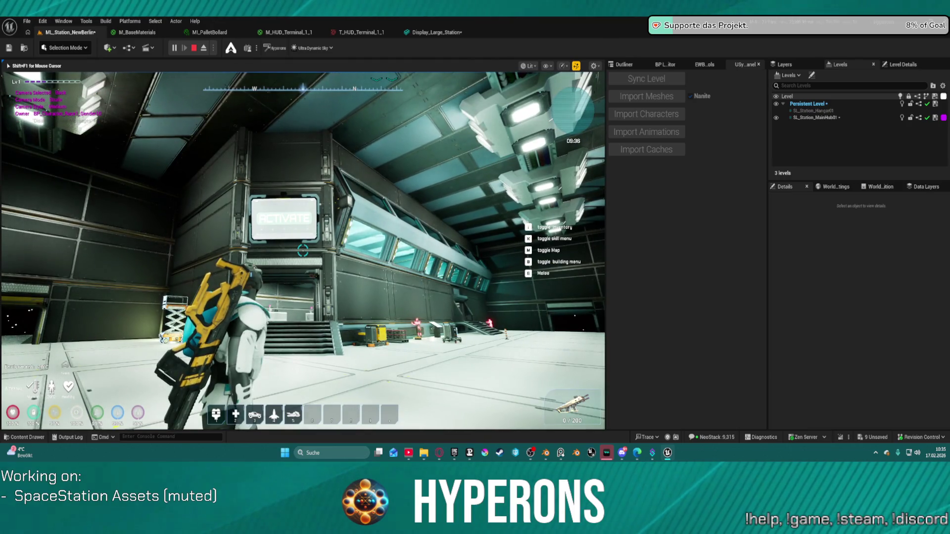
pyautogui.press('w')
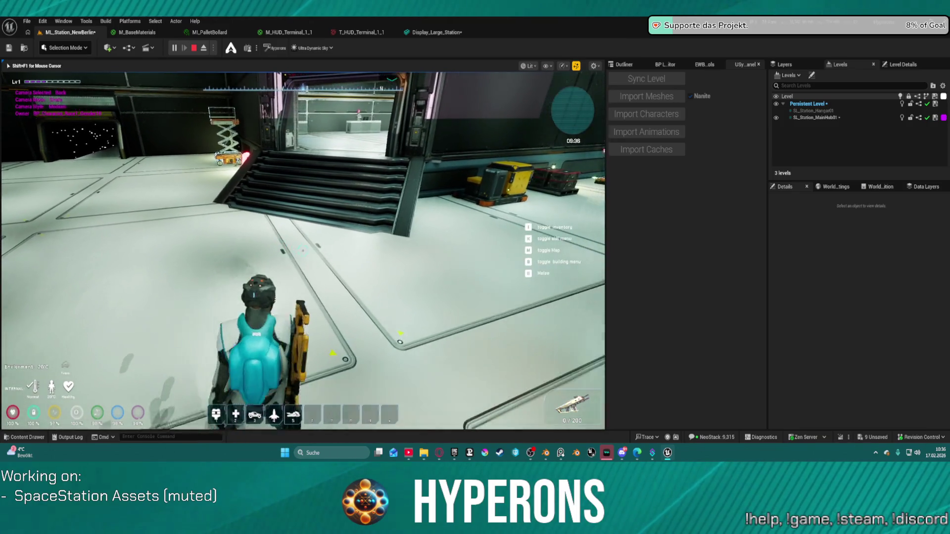
# Walk up to the wall and look up at the in-game ACTIVATE screen
pyautogui.press('w')
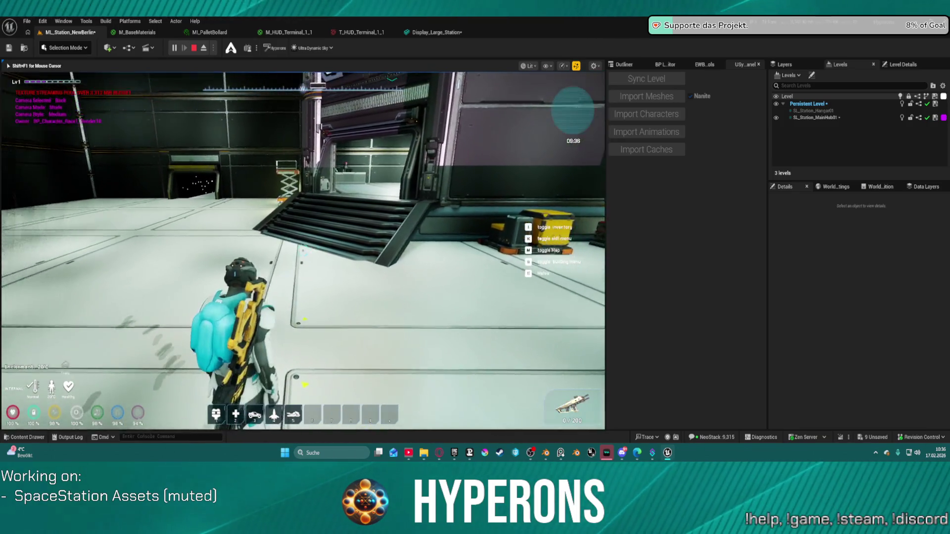
pyautogui.press('w')
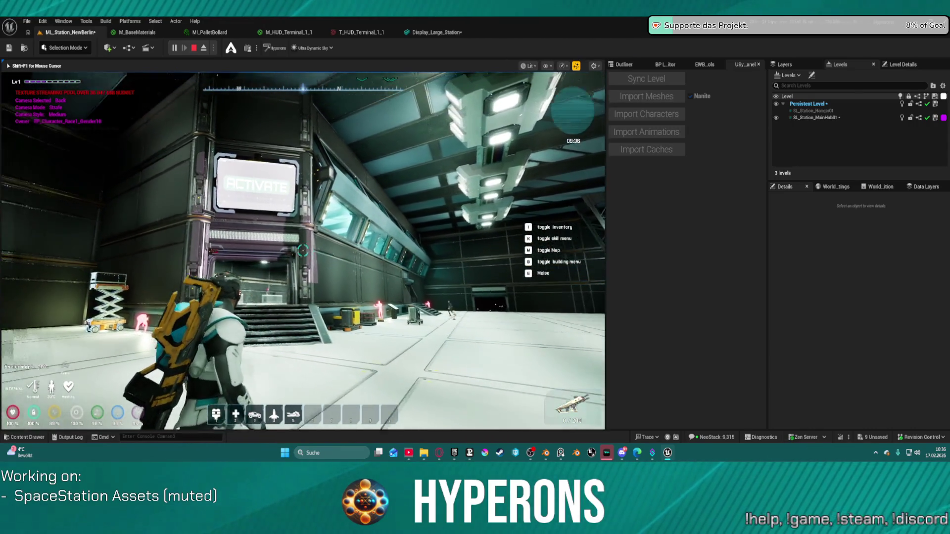
pyautogui.press('w')
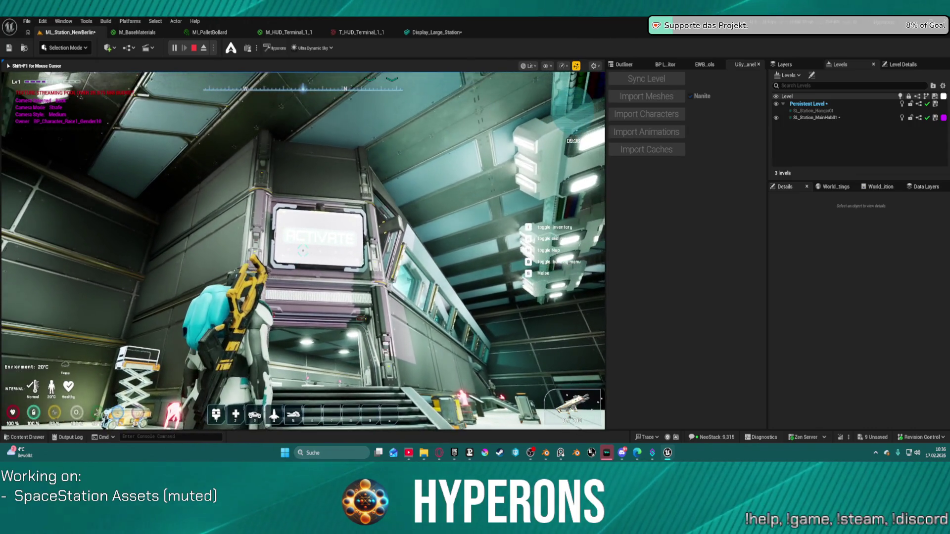
# Stop the play session and return to the Display_Large_Station mesh editor
pyautogui.hotkey('shift', 'F1')
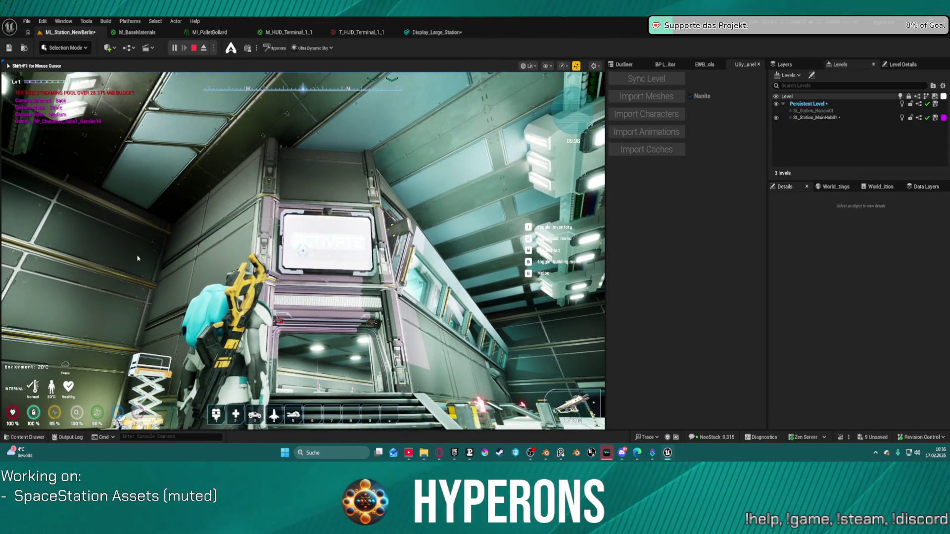
pyautogui.press('Escape')
pyautogui.click(432, 33)
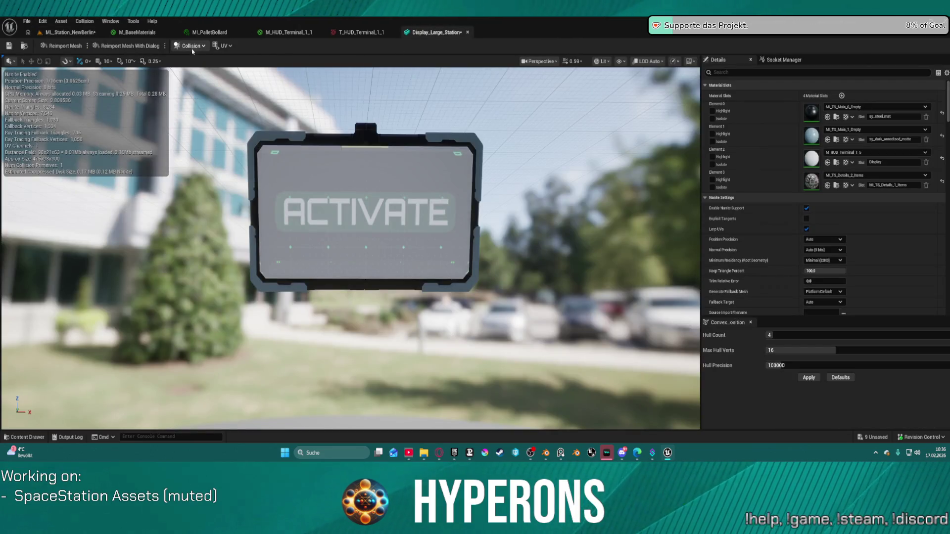
# Show the display mesh's simple collision wireframe in the preview viewport
pyautogui.scroll(-3, 512, 215)
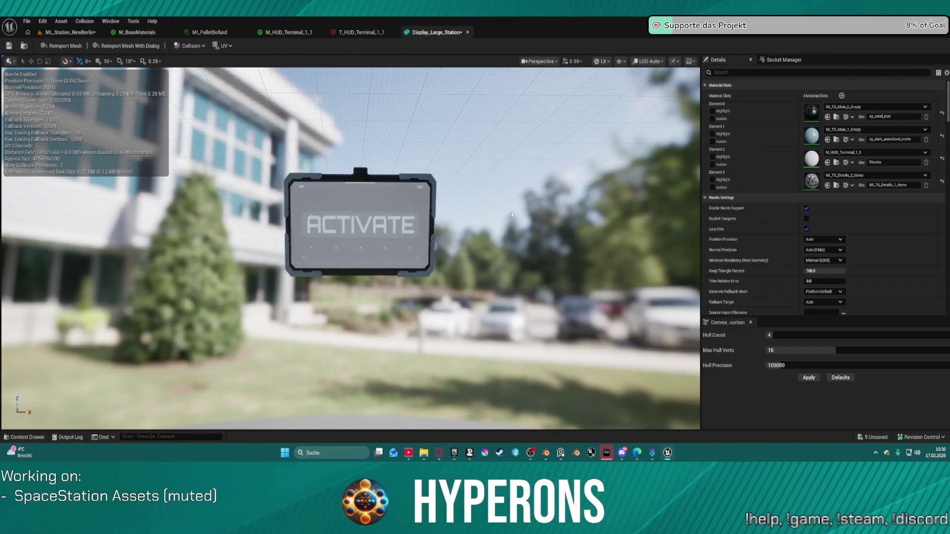
pyautogui.scroll(-4, 512, 215)
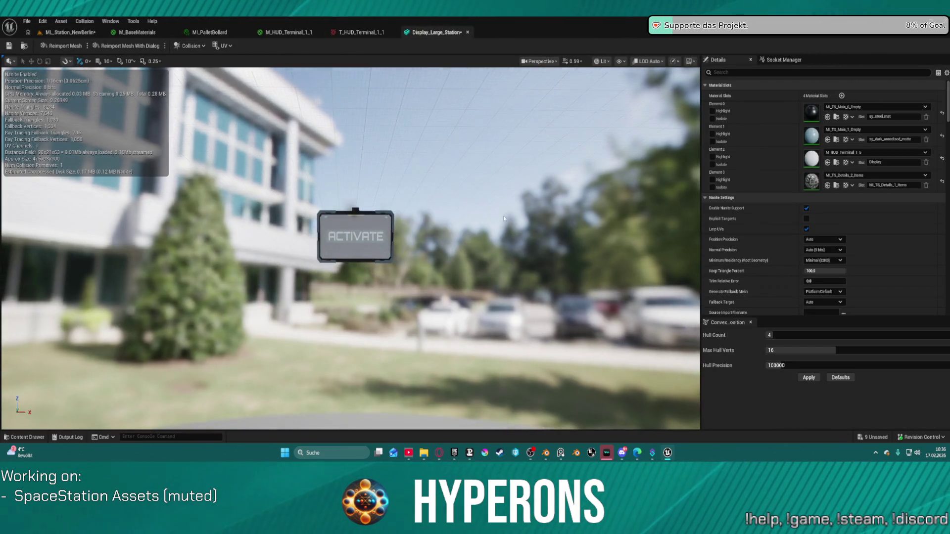
pyautogui.click(196, 48)
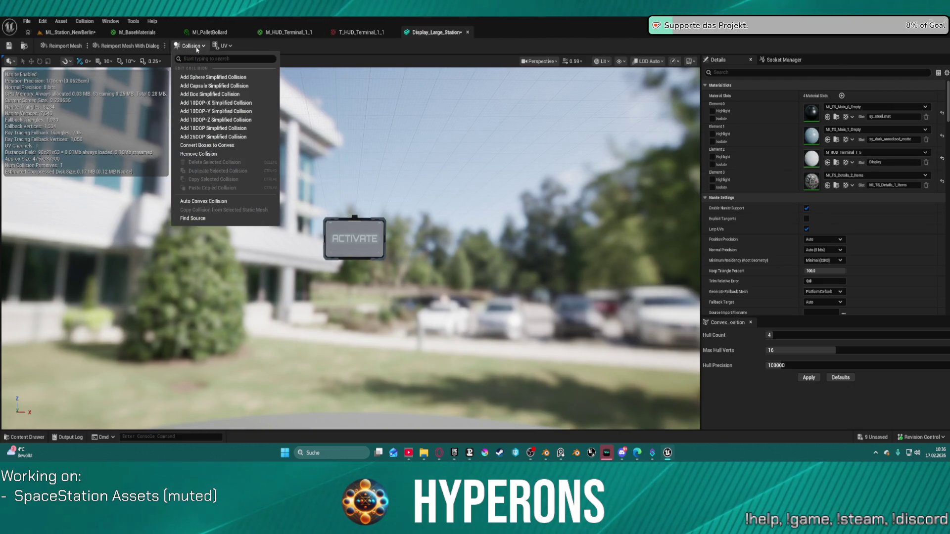
pyautogui.click(194, 46)
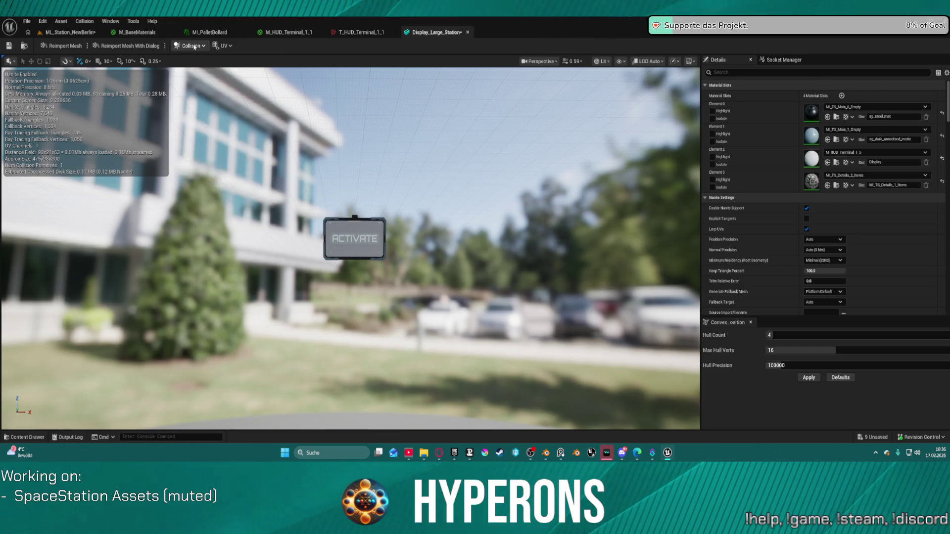
pyautogui.click(601, 61)
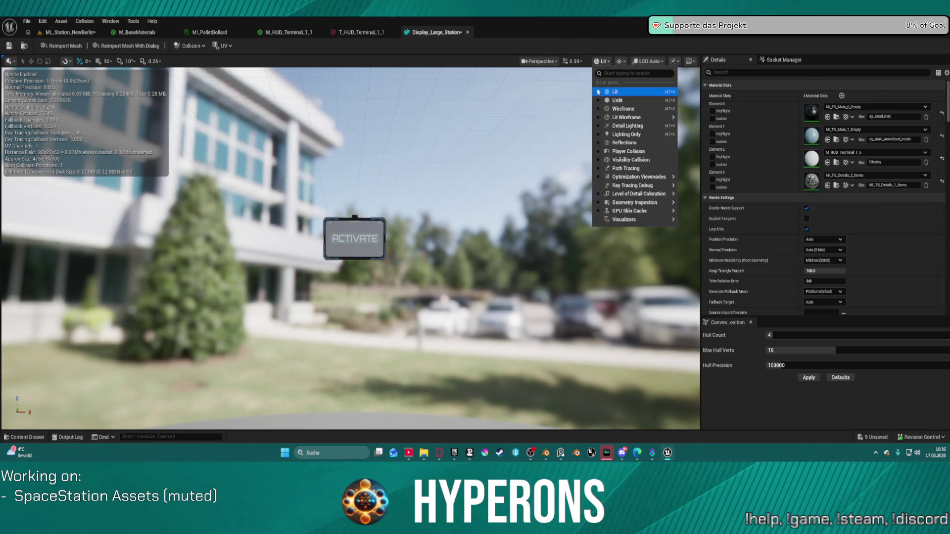
pyautogui.click(619, 61)
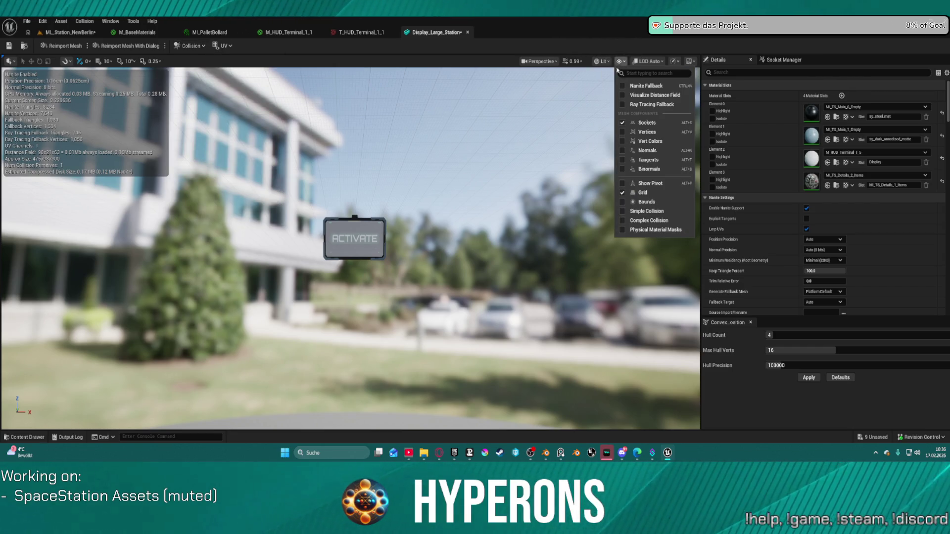
pyautogui.click(644, 213)
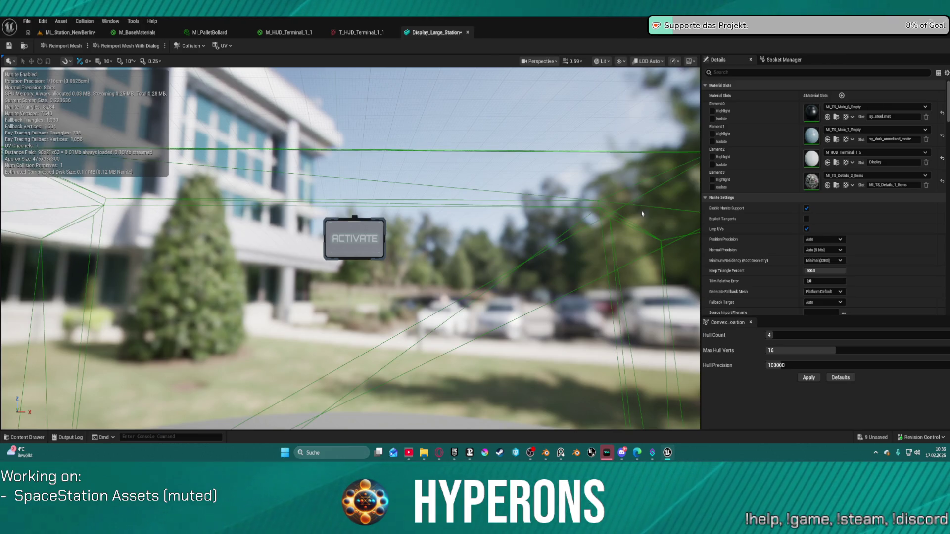
# Attempt converting the box collision to convex, then decline the conversion
pyautogui.click(180, 47)
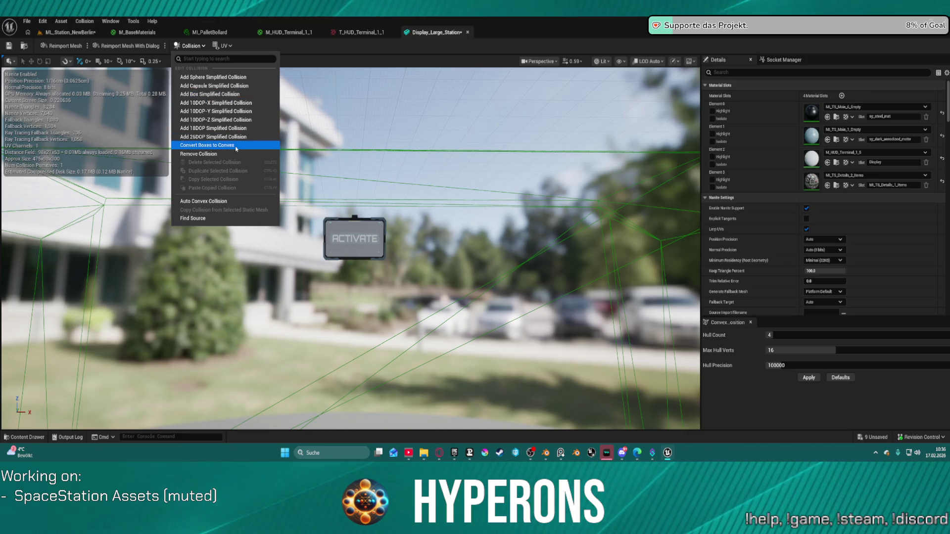
pyautogui.moveTo(307, 223)
pyautogui.mouseDown()
pyautogui.moveTo(321, 277)
pyautogui.moveTo(297, 247)
pyautogui.moveTo(321, 238)
pyautogui.mouseUp()
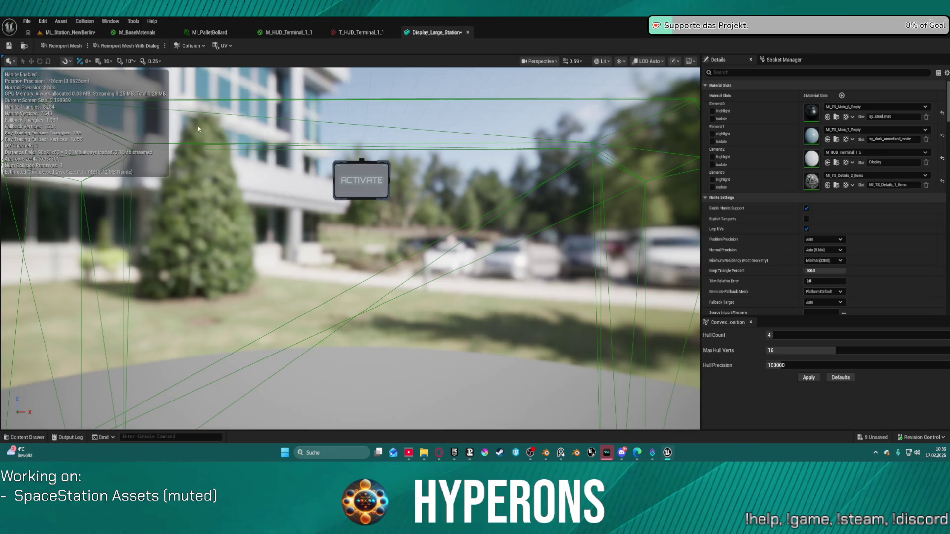
pyautogui.click(187, 47)
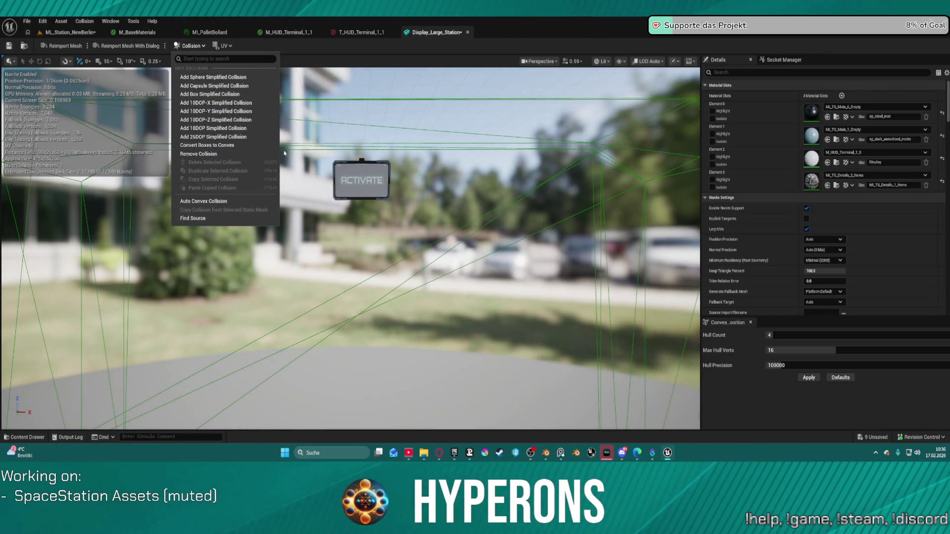
pyautogui.click(208, 145)
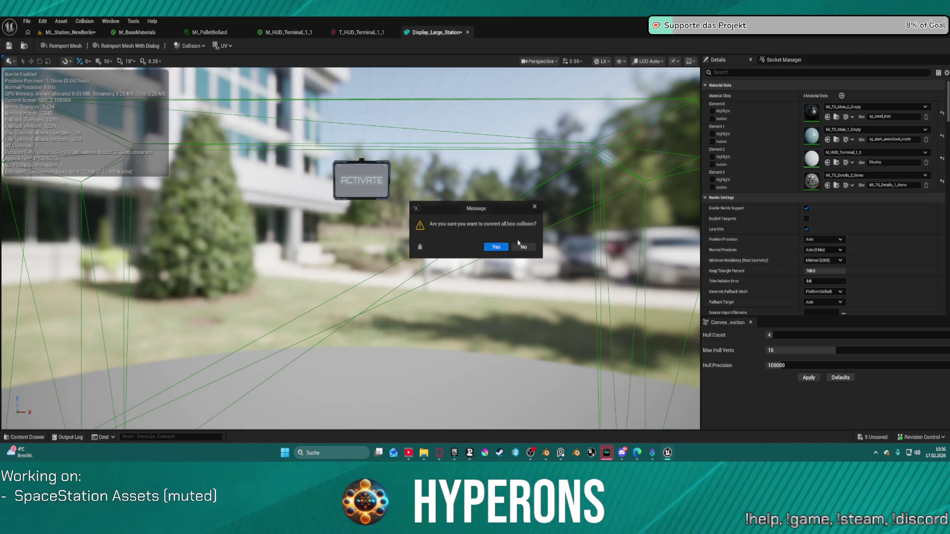
pyautogui.click(523, 247)
# Remove the mesh's existing collision and add a single box simplified collision
pyautogui.click(190, 46)
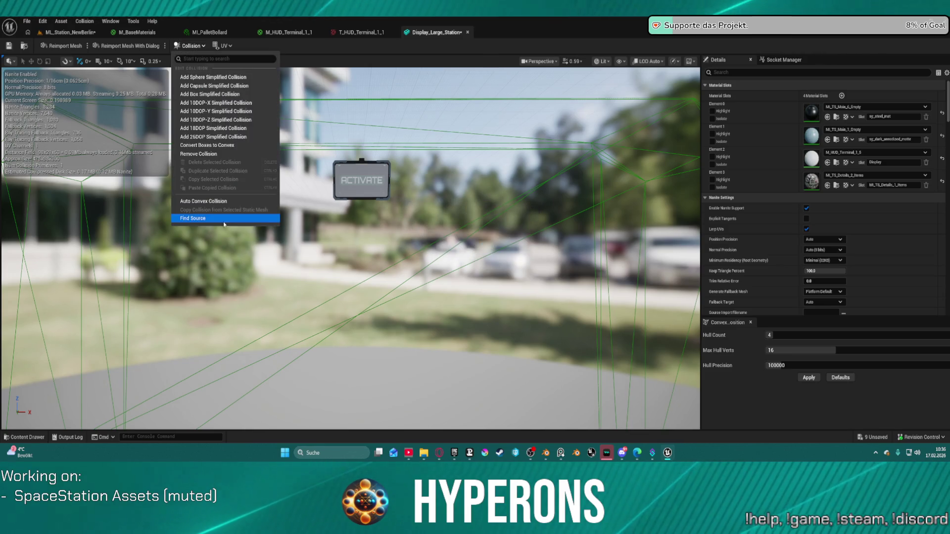
pyautogui.click(213, 153)
pyautogui.click(190, 46)
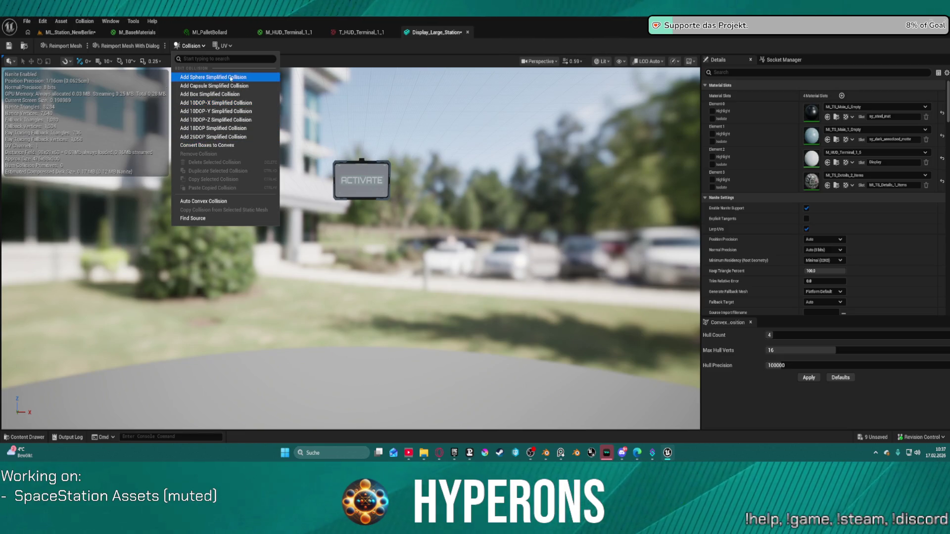
pyautogui.click(254, 94)
pyautogui.click(78, 33)
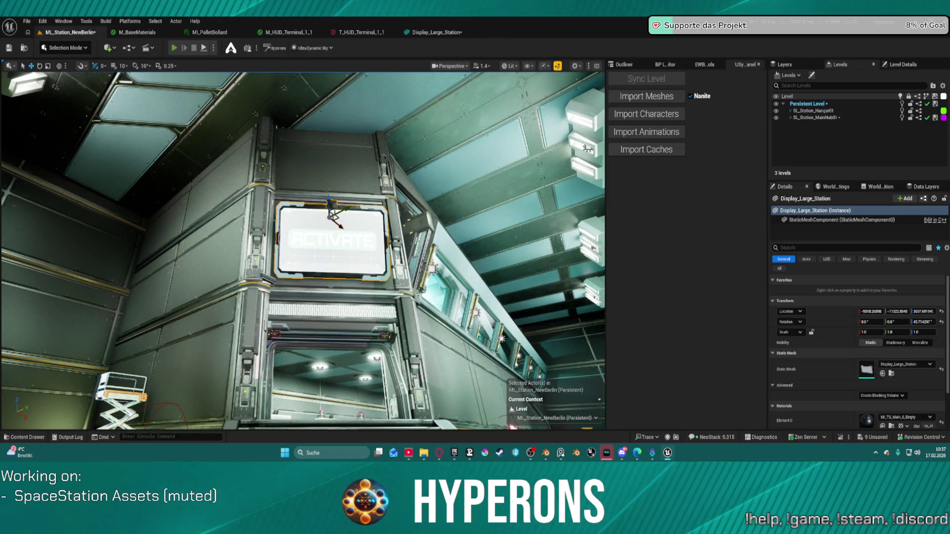
# Start Play in Editor and walk across the hangar to the elevator, selecting floor 1
pyautogui.hotkey('alt', 'p')
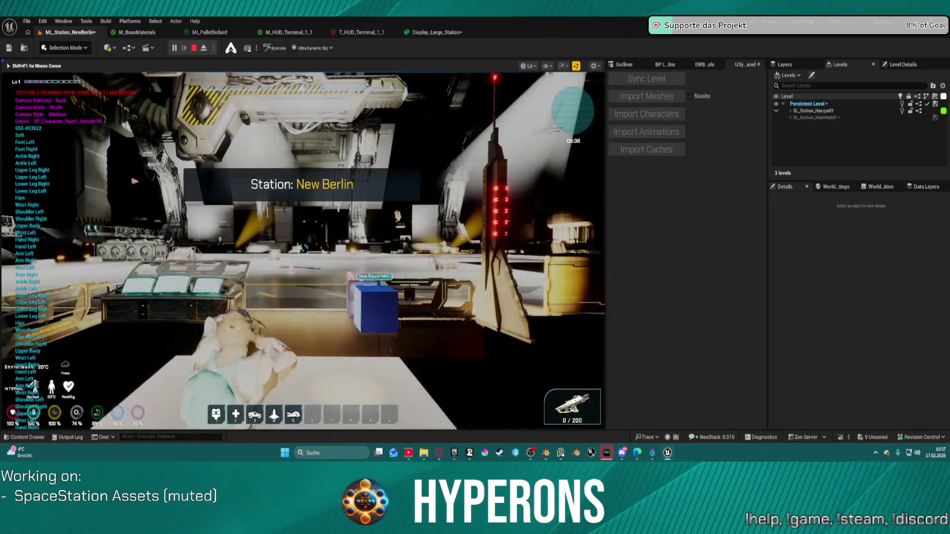
pyautogui.press('w')
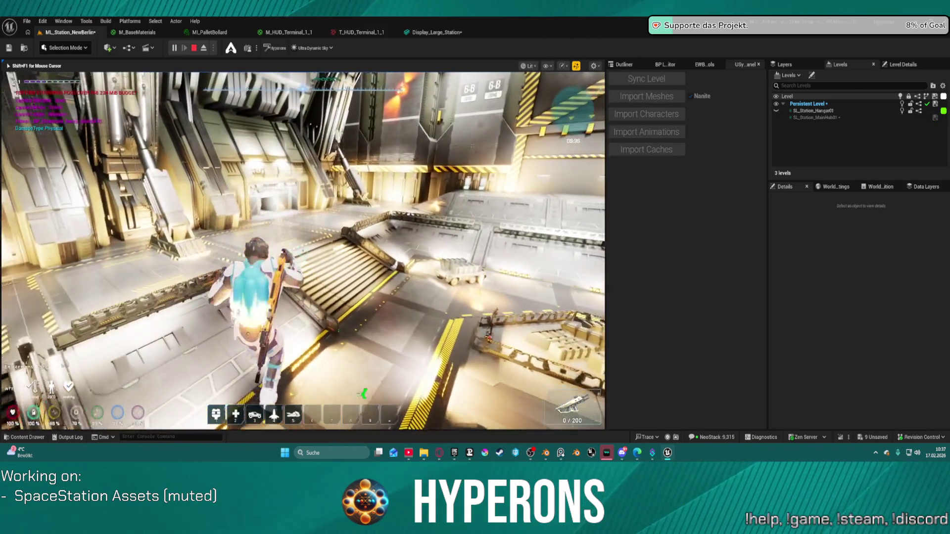
pyautogui.press('w')
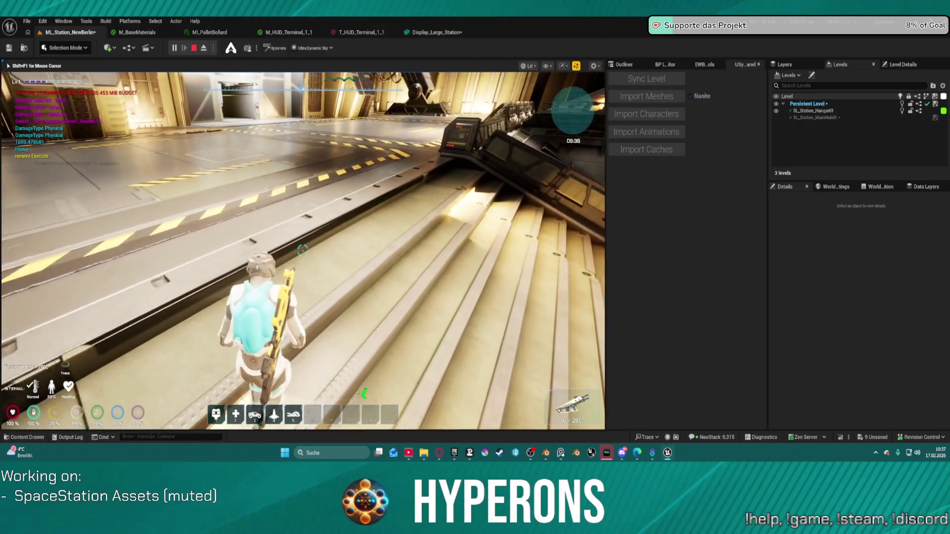
pyautogui.press('w')
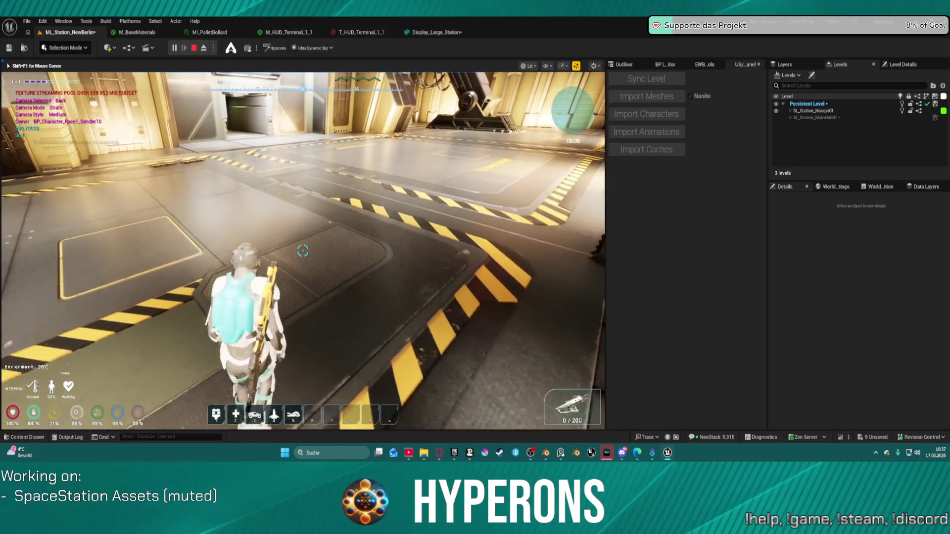
pyautogui.press('w')
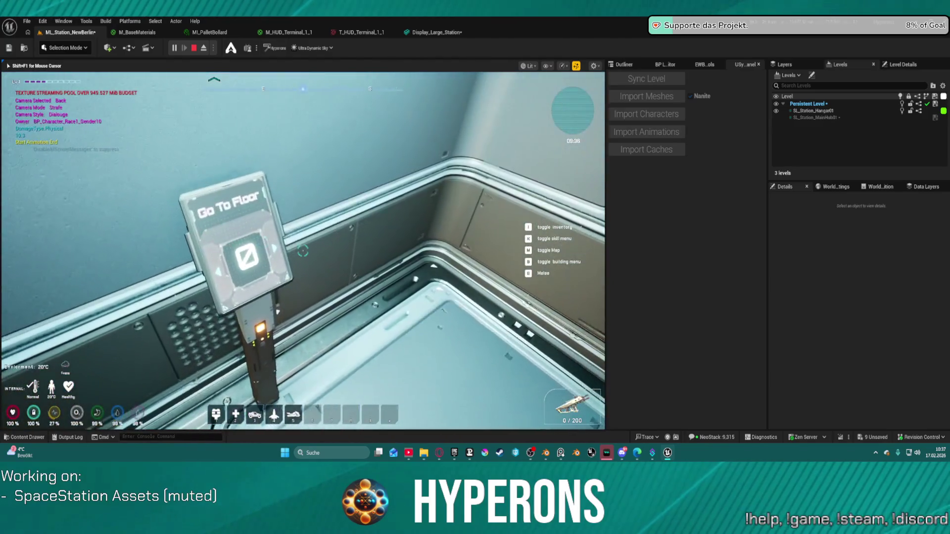
pyautogui.click(309, 259)
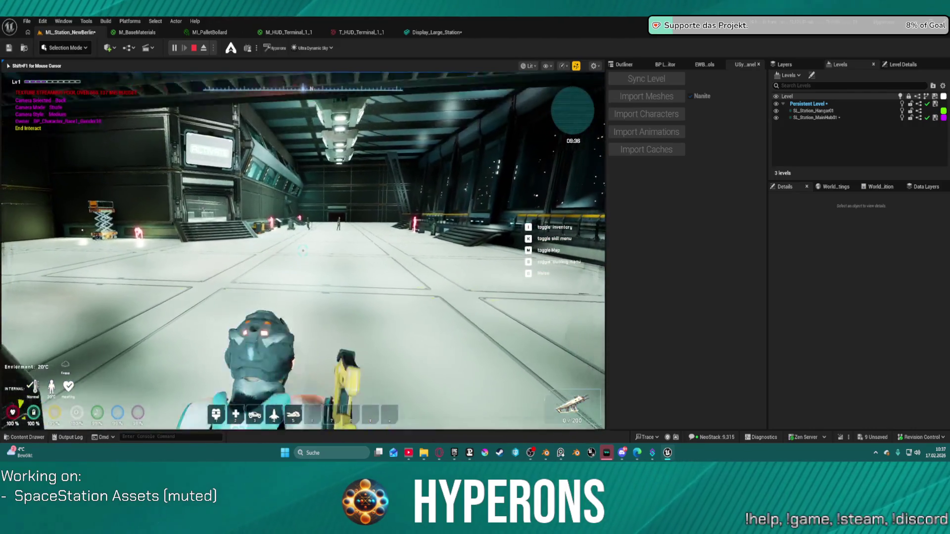
# Walk through the hall and corridors to the vendor counter and interact to open its windows
pyautogui.press('space')
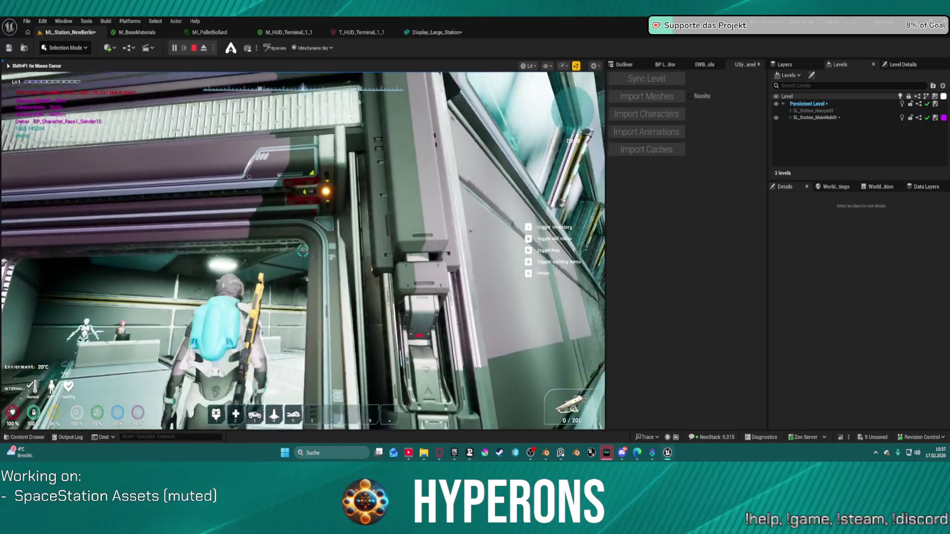
pyautogui.press('w')
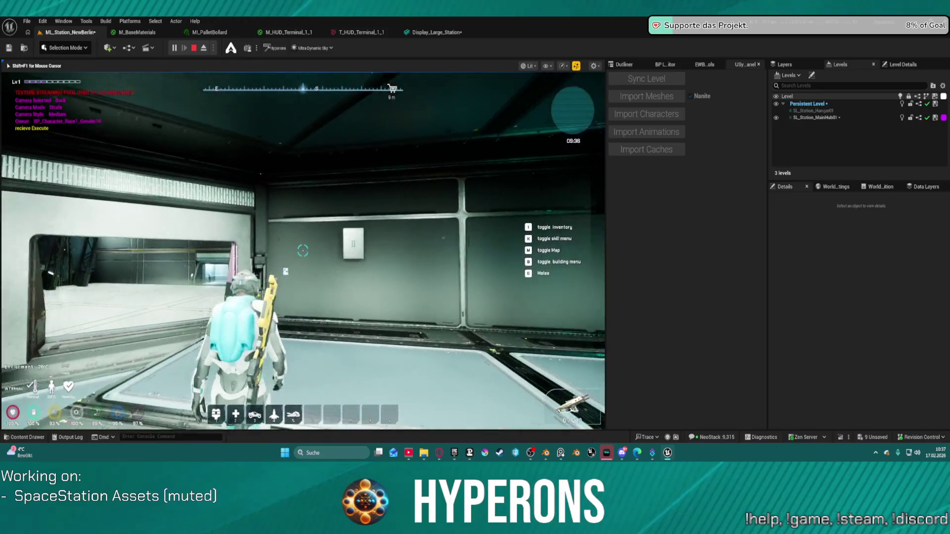
pyautogui.press('w')
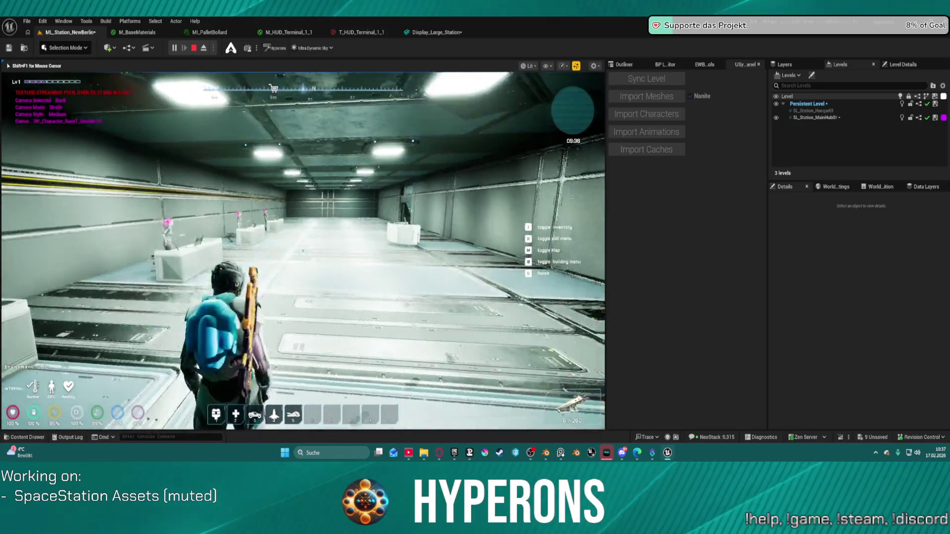
pyautogui.press('w')
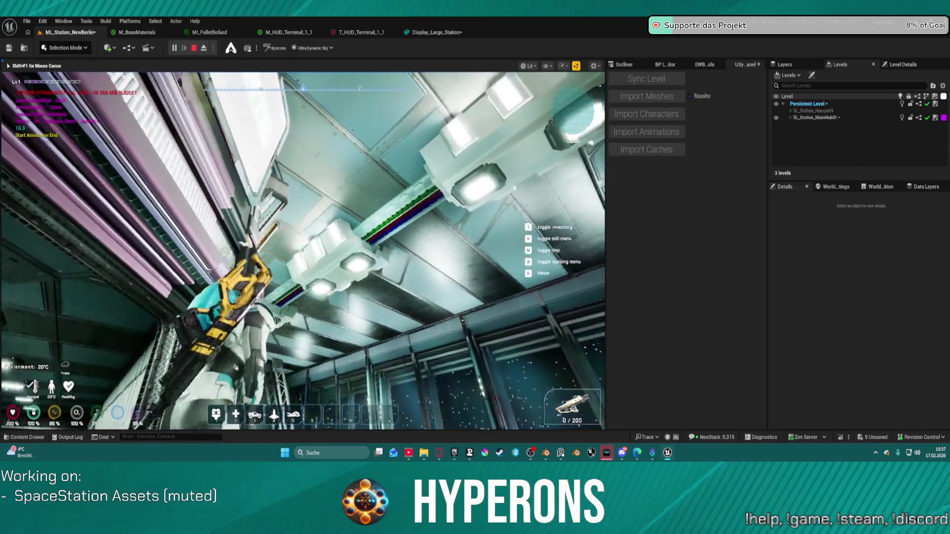
pyautogui.press('w')
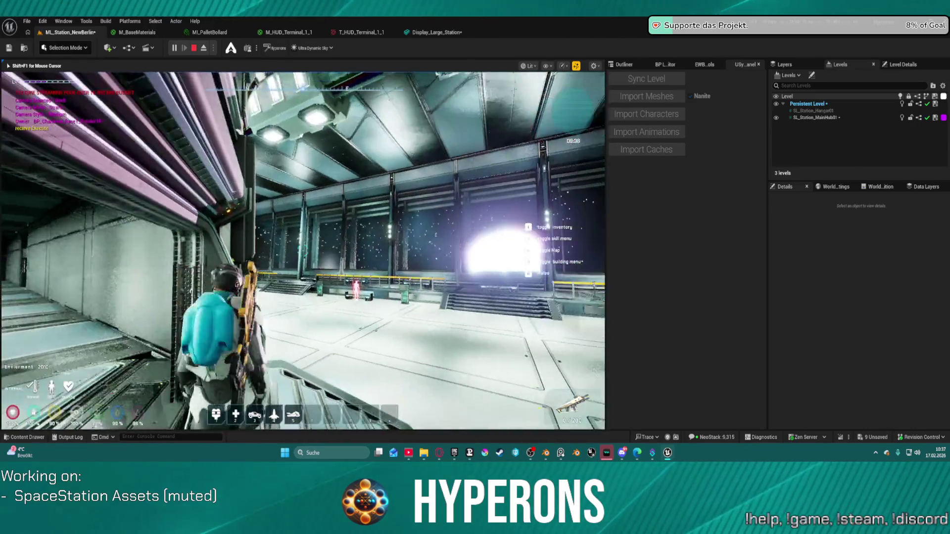
pyautogui.press('w')
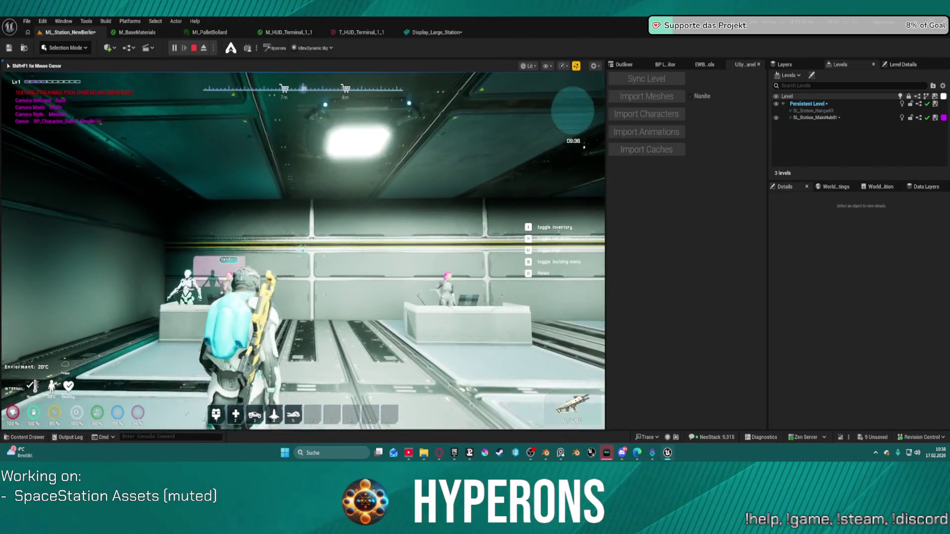
pyautogui.press('w')
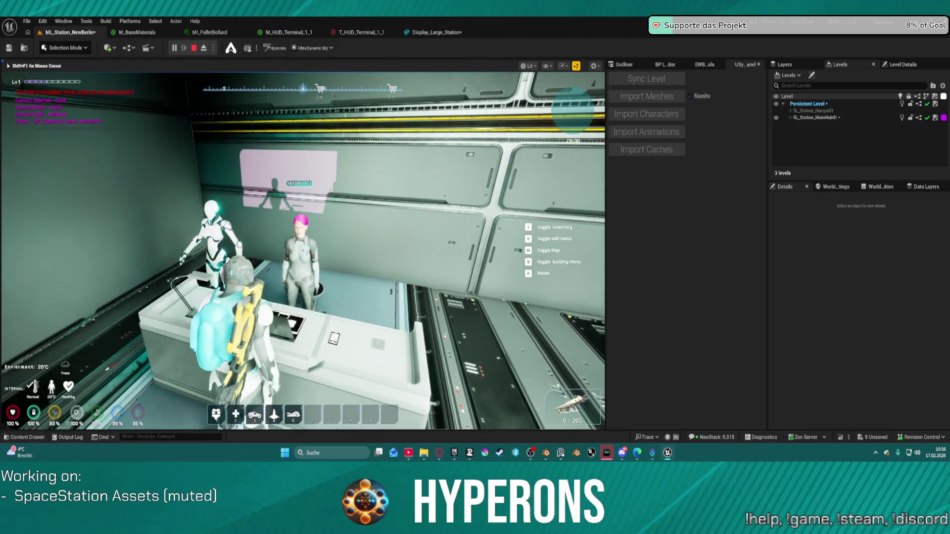
pyautogui.press('f')
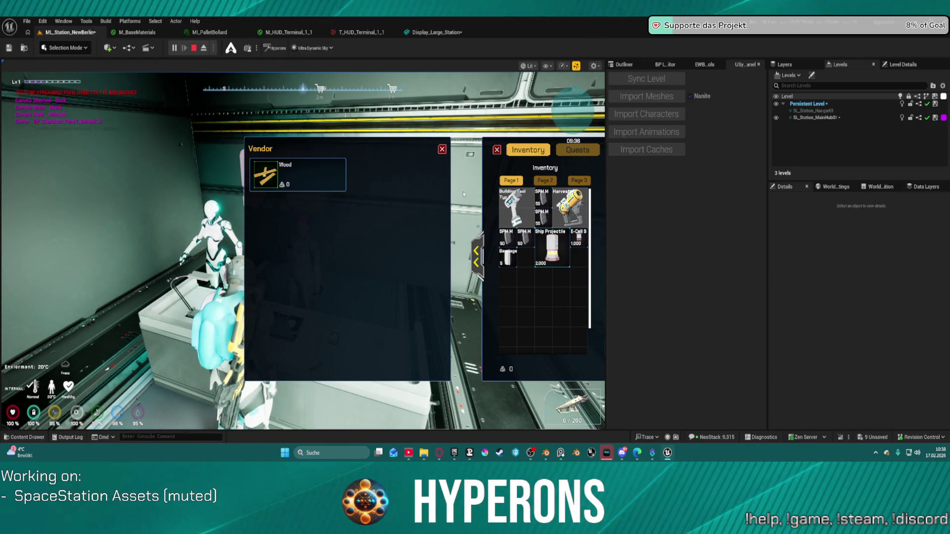
# Switch the side panel back and forth between the Quests list and the Inventory grid
pyautogui.click(578, 149)
pyautogui.click(530, 150)
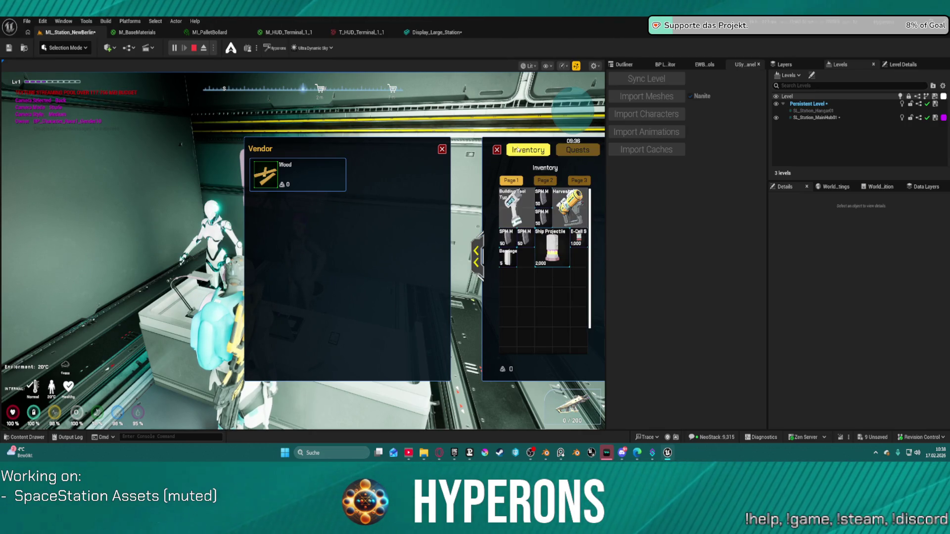
pyautogui.click(567, 151)
pyautogui.click(524, 152)
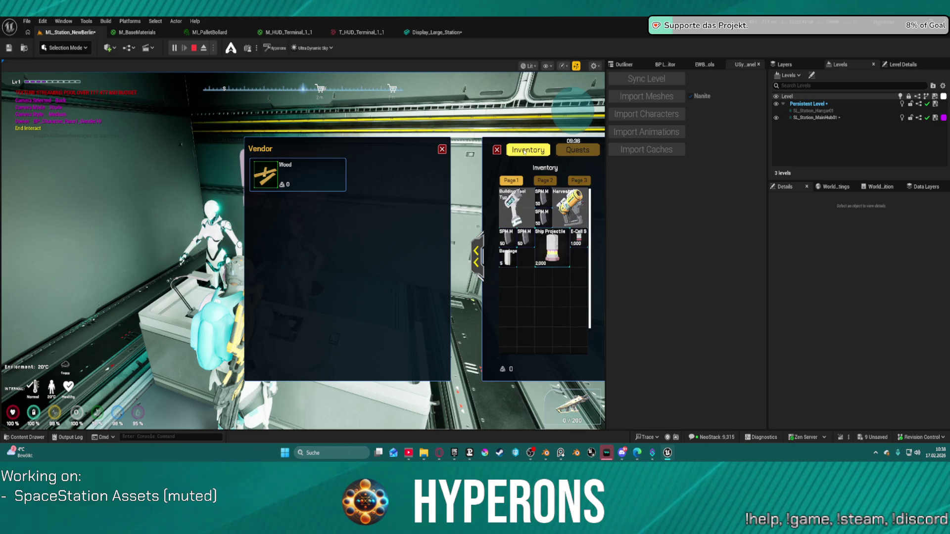
pyautogui.click(569, 149)
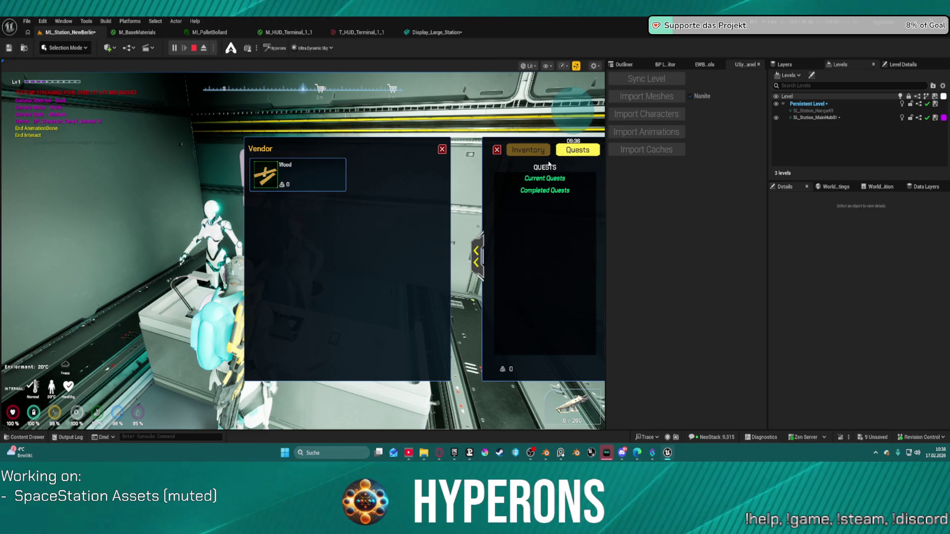
# Return to the Inventory grid and drag the MG 01 from the Primary slot into the grid
pyautogui.click(517, 150)
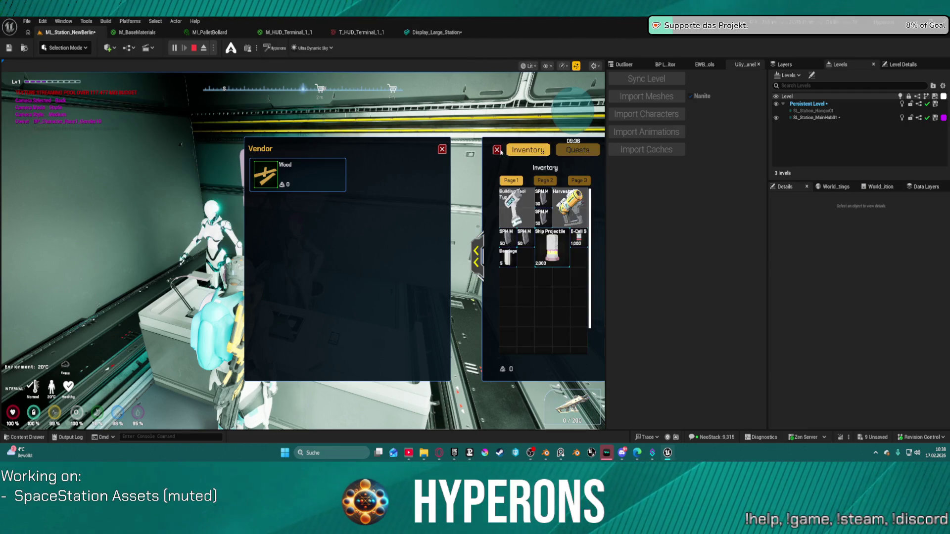
pyautogui.click(477, 252)
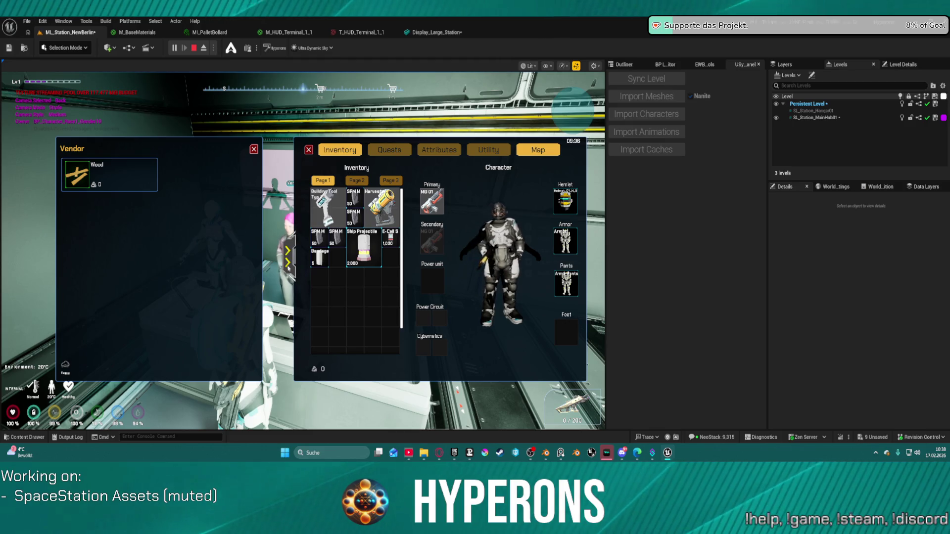
pyautogui.moveTo(432, 200); pyautogui.dragTo(319, 278)
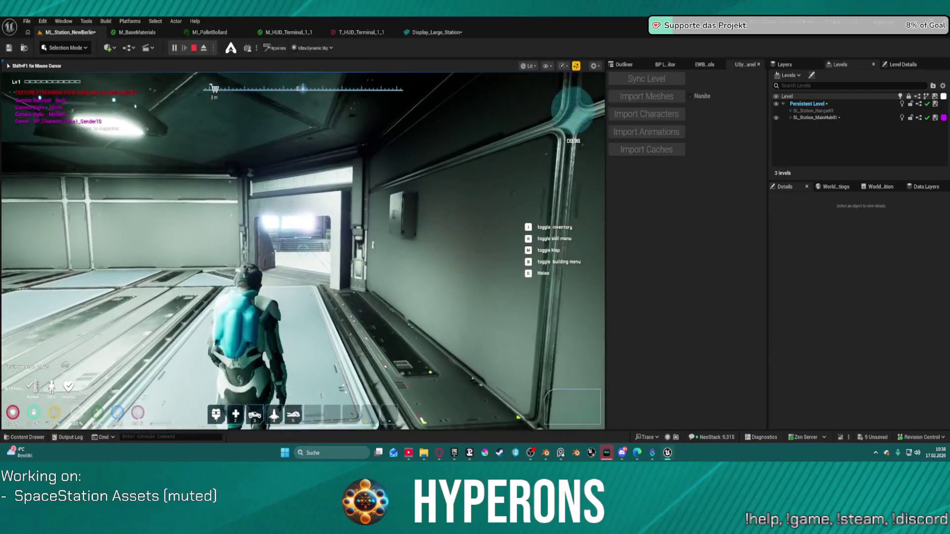
# Walk the character up the stairs and through the doorway into the hangar hall
pyautogui.press('w')
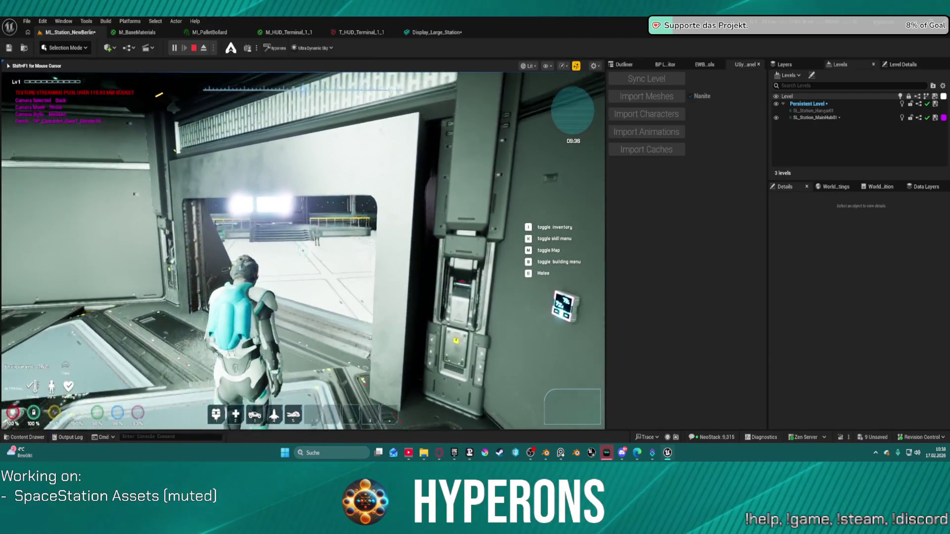
pyautogui.press('w')
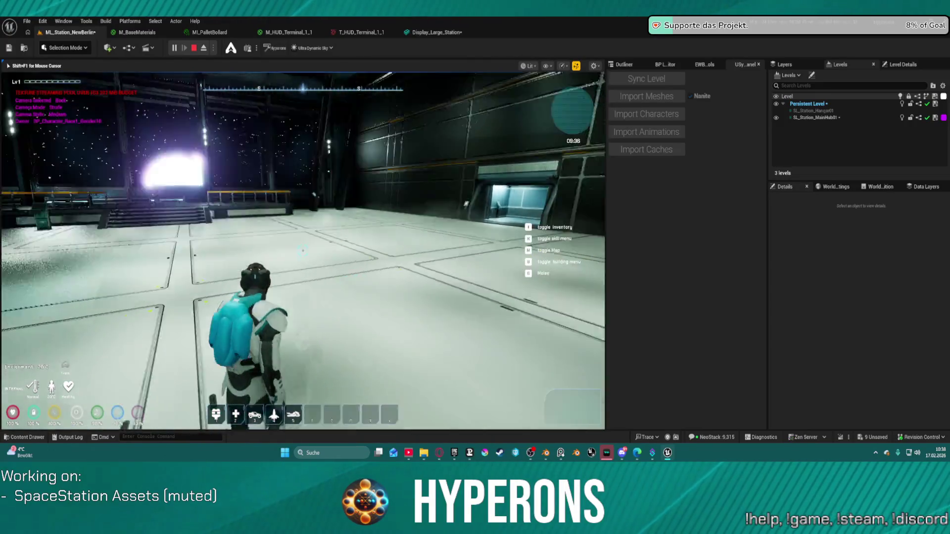
pyautogui.press('w')
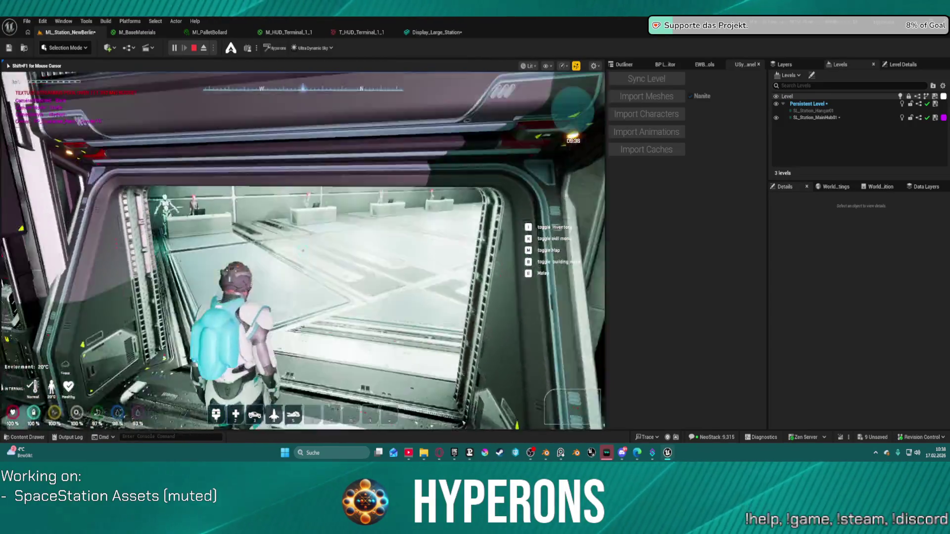
pyautogui.press('s')
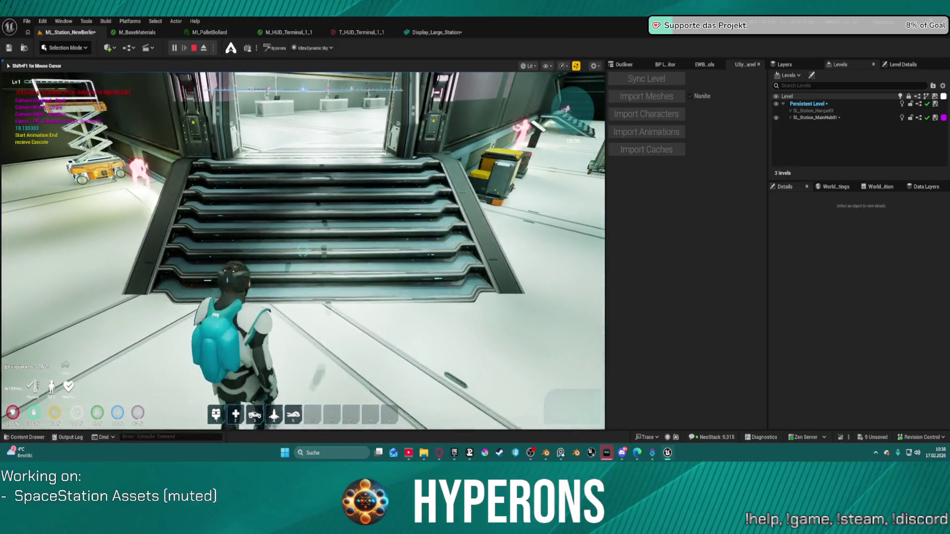
pyautogui.press('w')
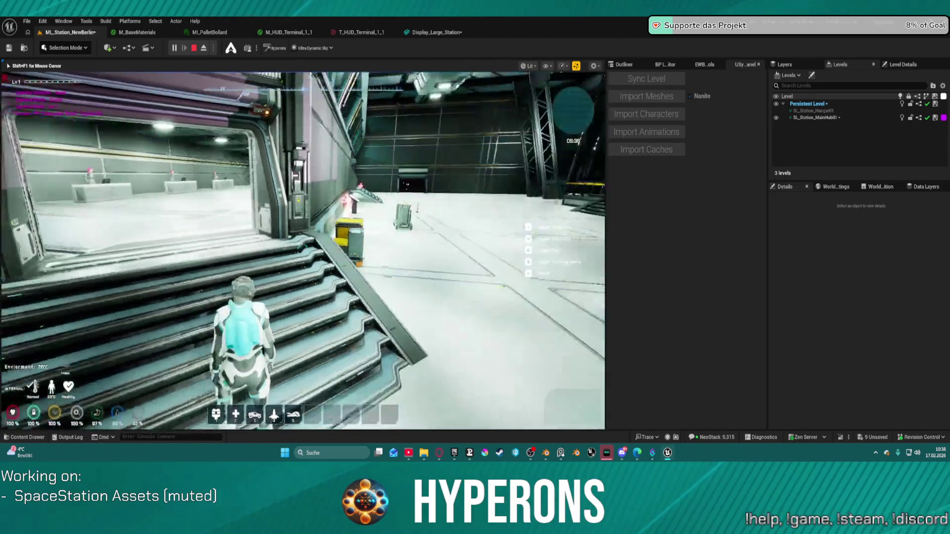
pyautogui.press('w')
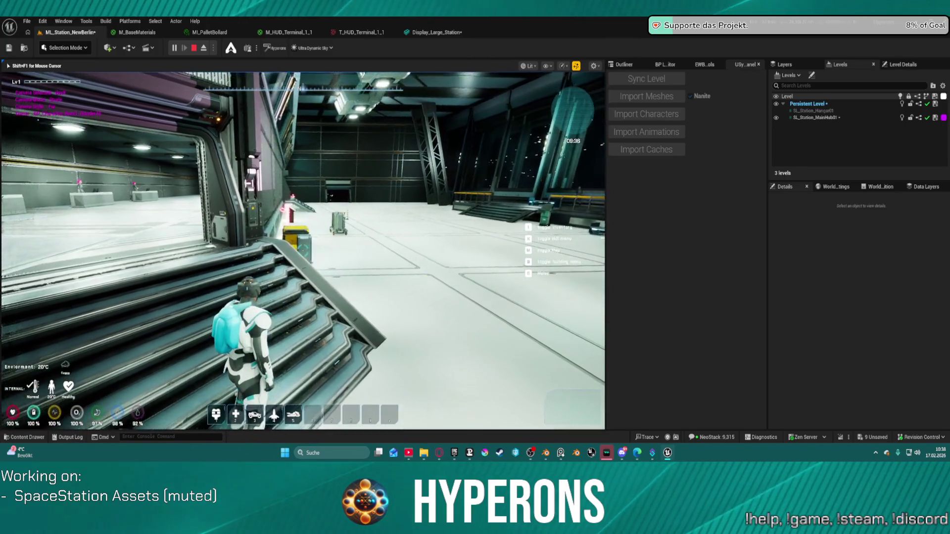
pyautogui.press('w')
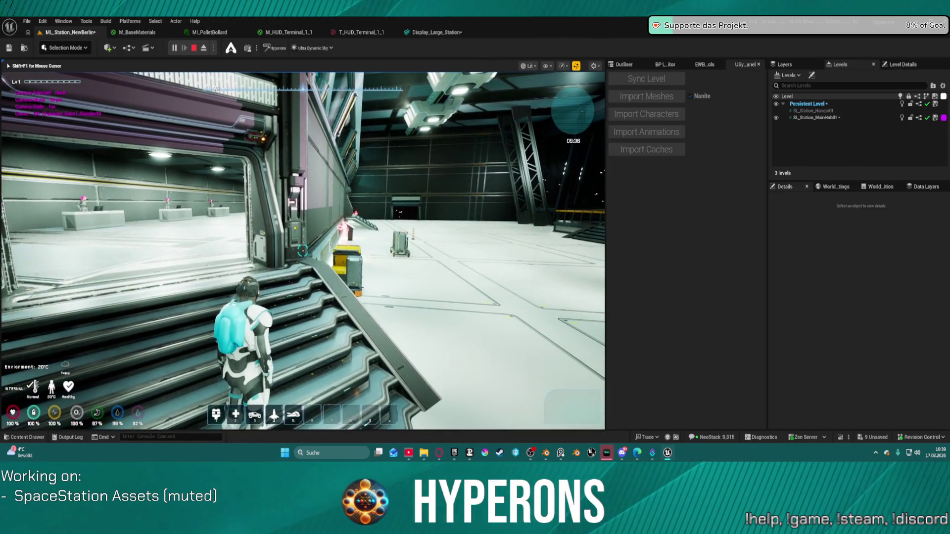
pyautogui.press('w')
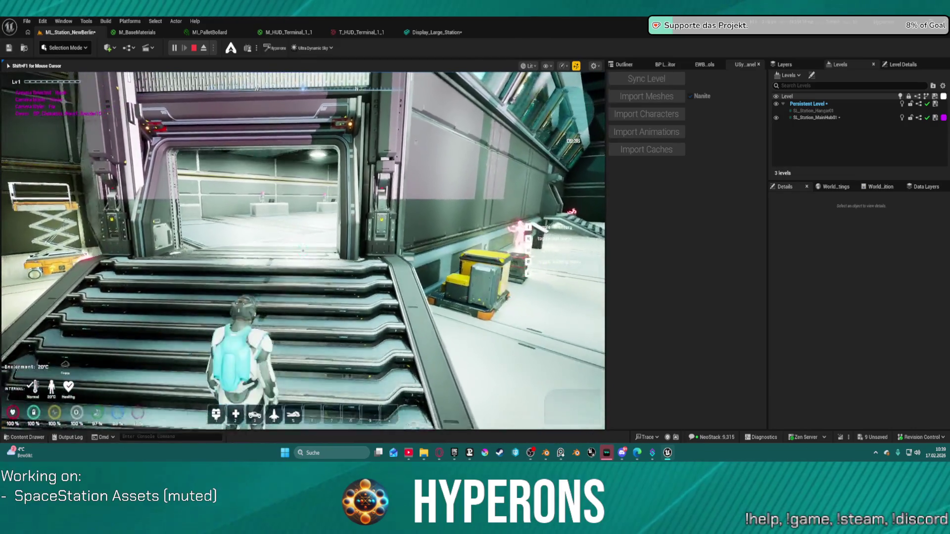
pyautogui.press('w')
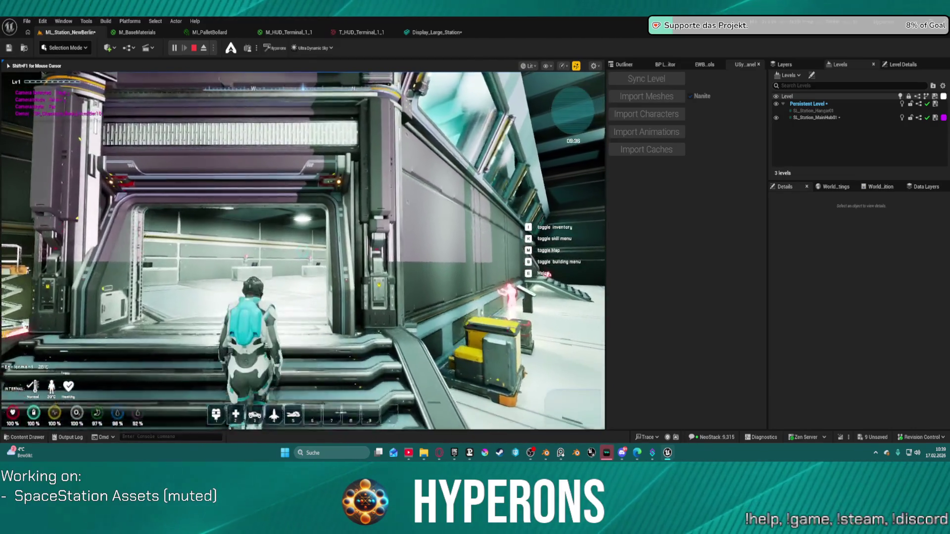
pyautogui.press('w')
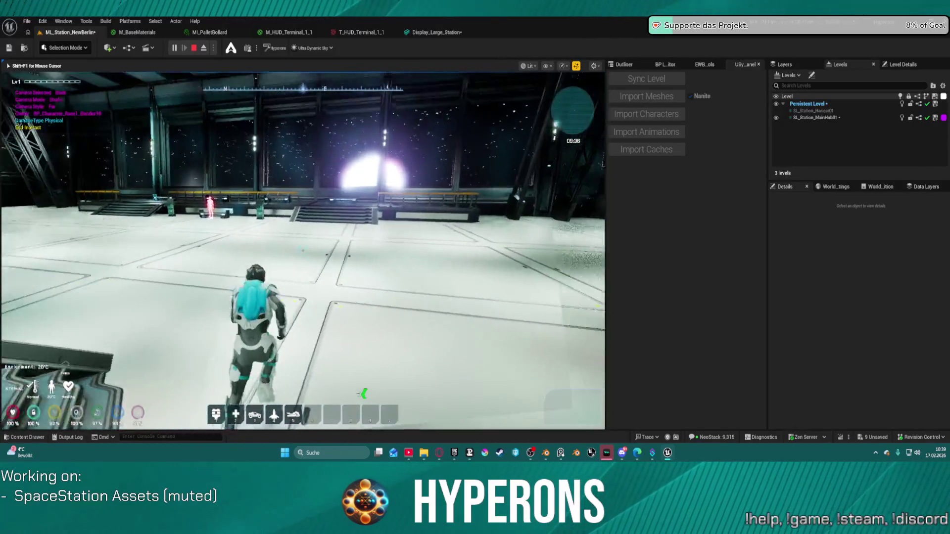
# Cross the hangar and climb the ledge to the ACTIVATE screen, then stop the play session
pyautogui.press('w')
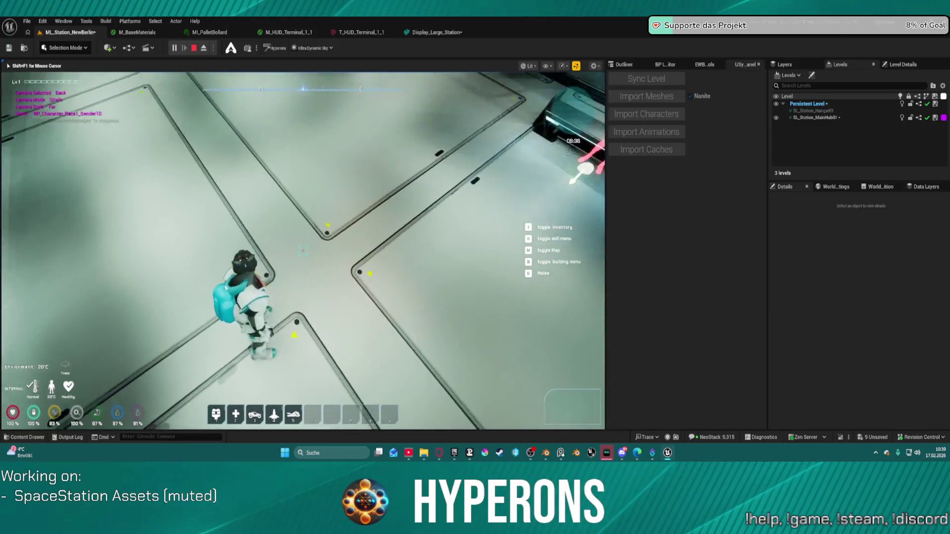
pyautogui.press('w')
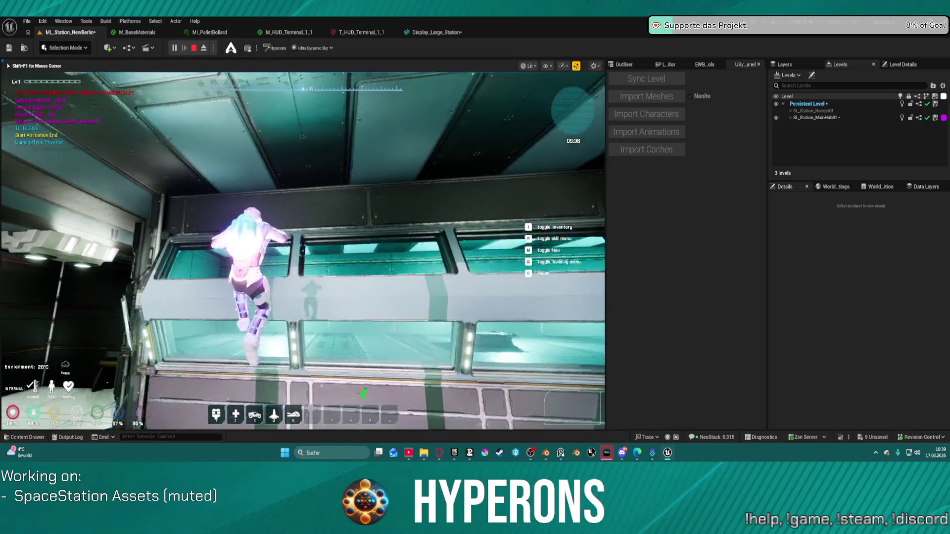
pyautogui.press('w')
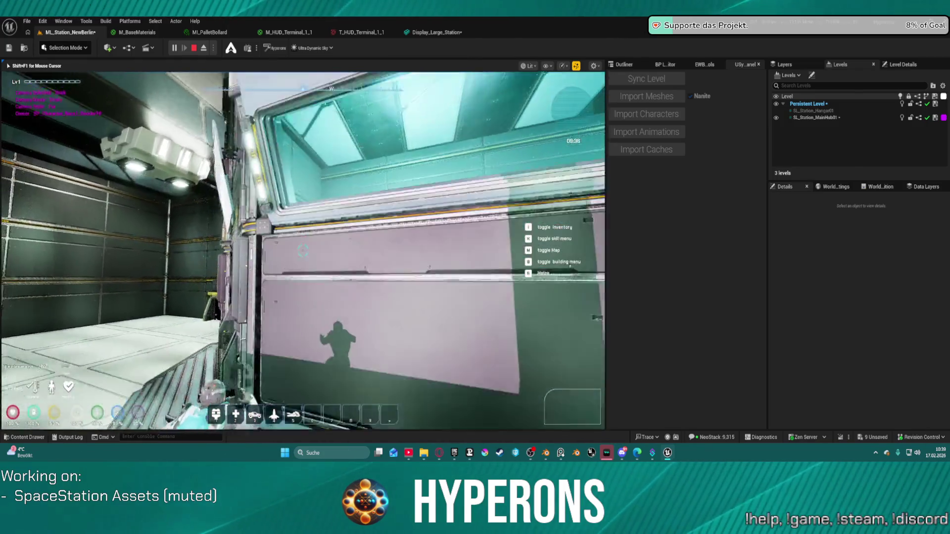
pyautogui.press('space')
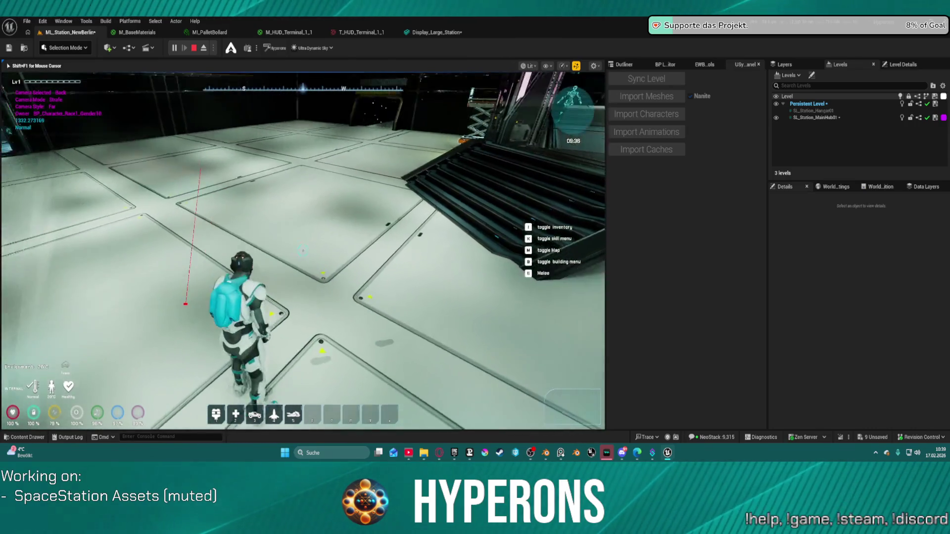
pyautogui.press('w')
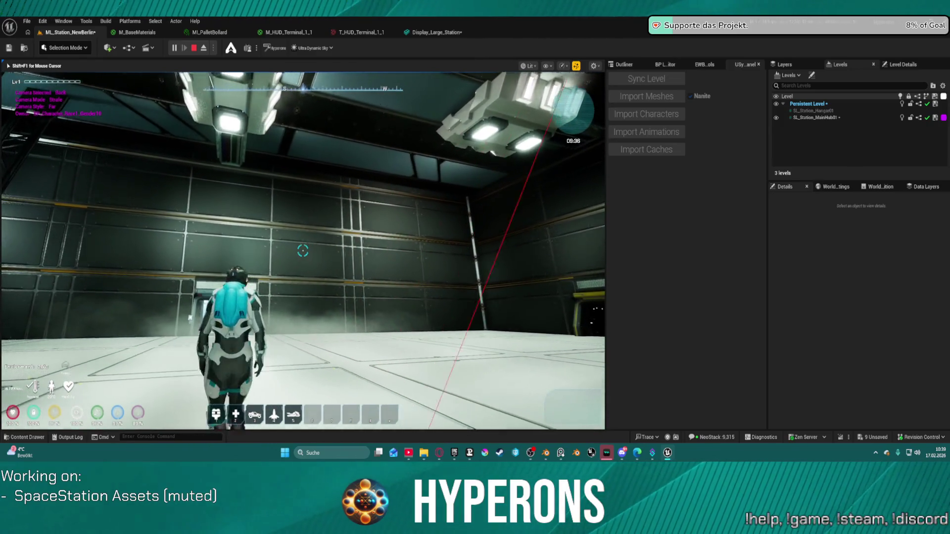
pyautogui.press('w')
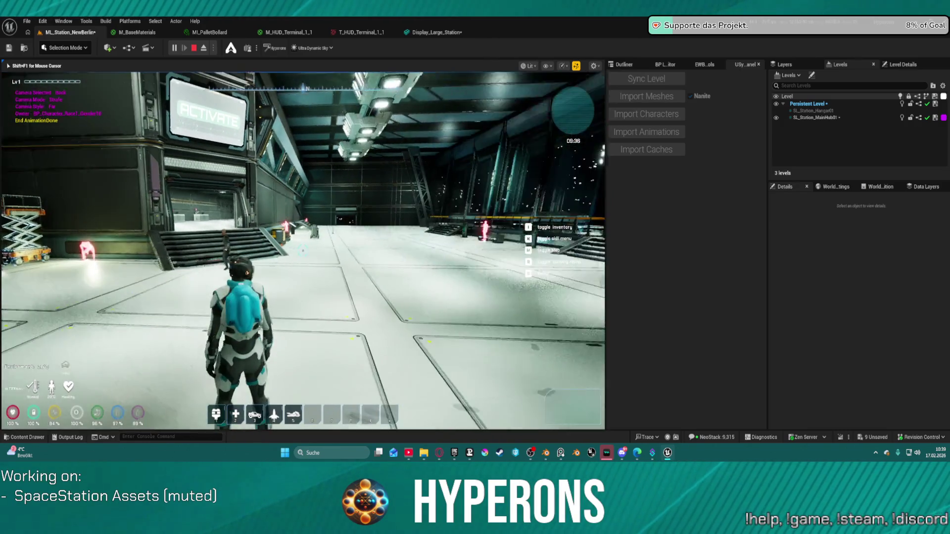
pyautogui.press('w')
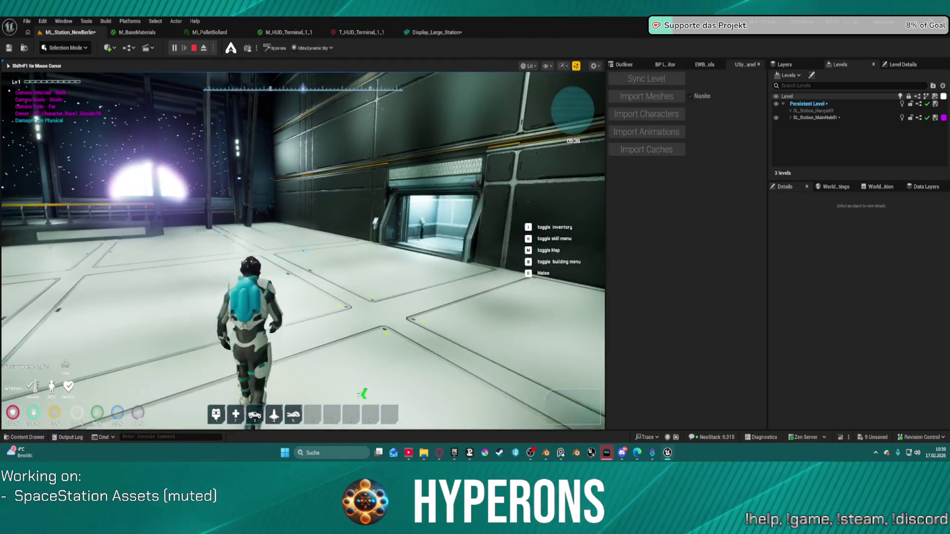
pyautogui.press('w')
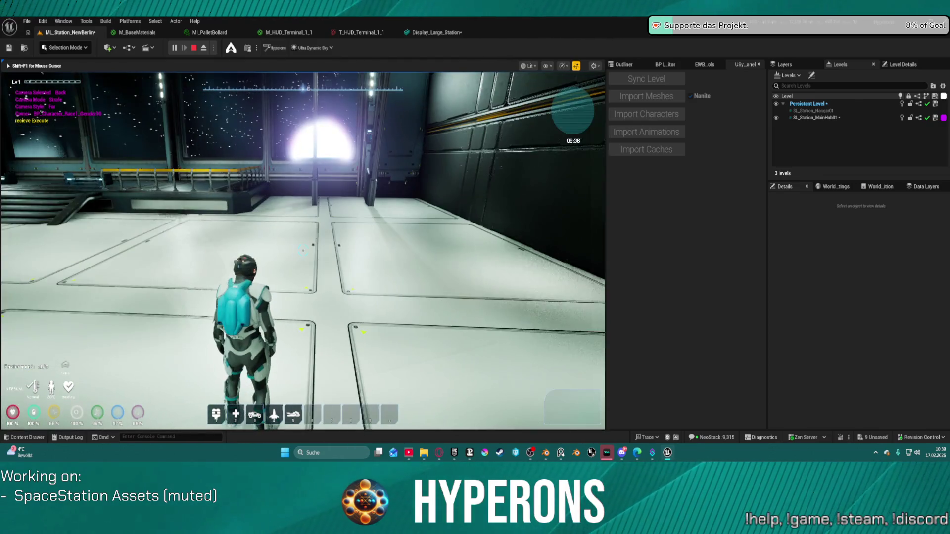
pyautogui.press('w')
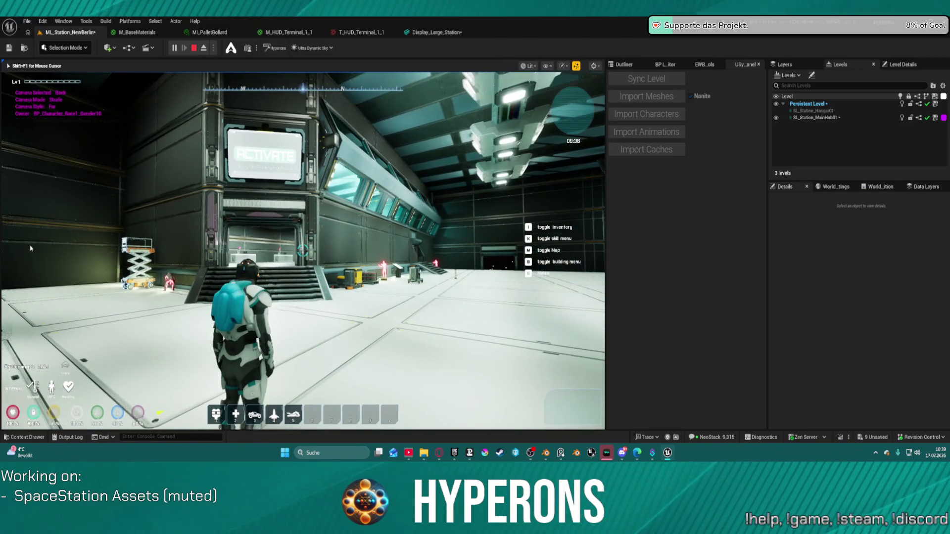
pyautogui.press('Escape')
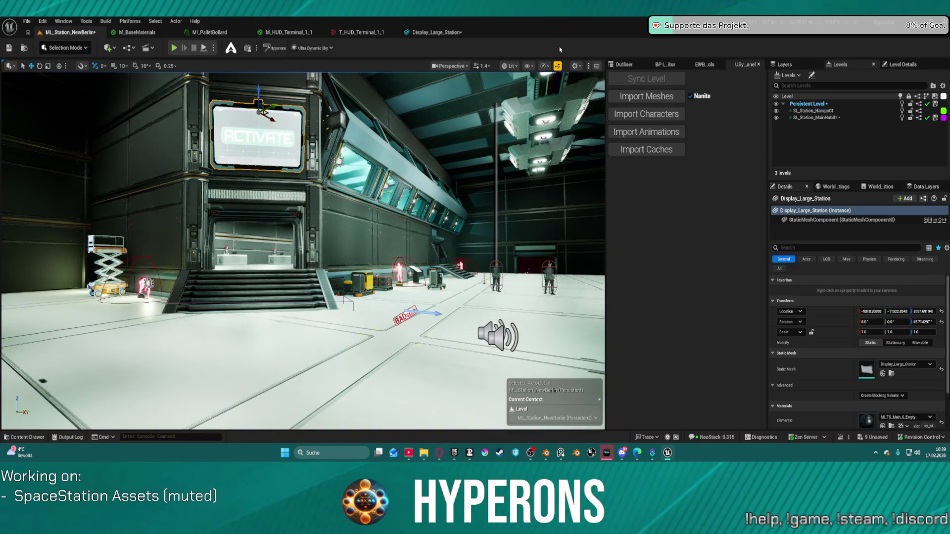
# Open M_HUD_Terminal_1_5 from the Materials_HUD folder in the Content Drawer
pyautogui.hotkey('ctrl', 'space')
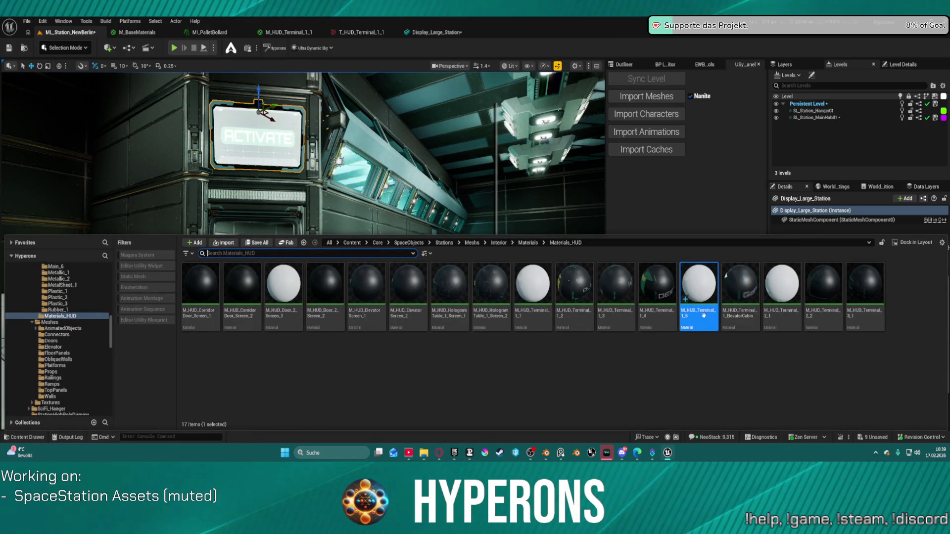
pyautogui.doubleClick(702, 315)
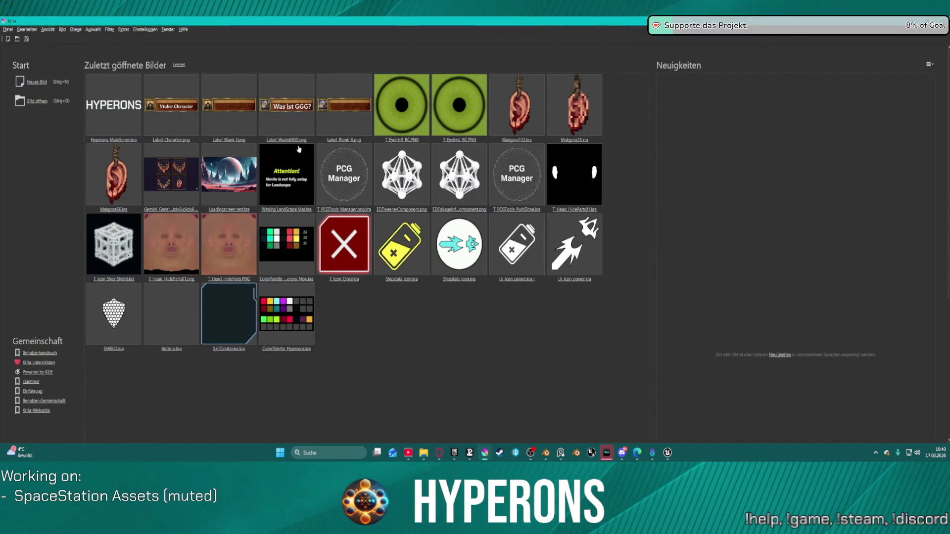
# Create a new Krita image using the Texture 1024x1024 preset
pyautogui.click(39, 82)
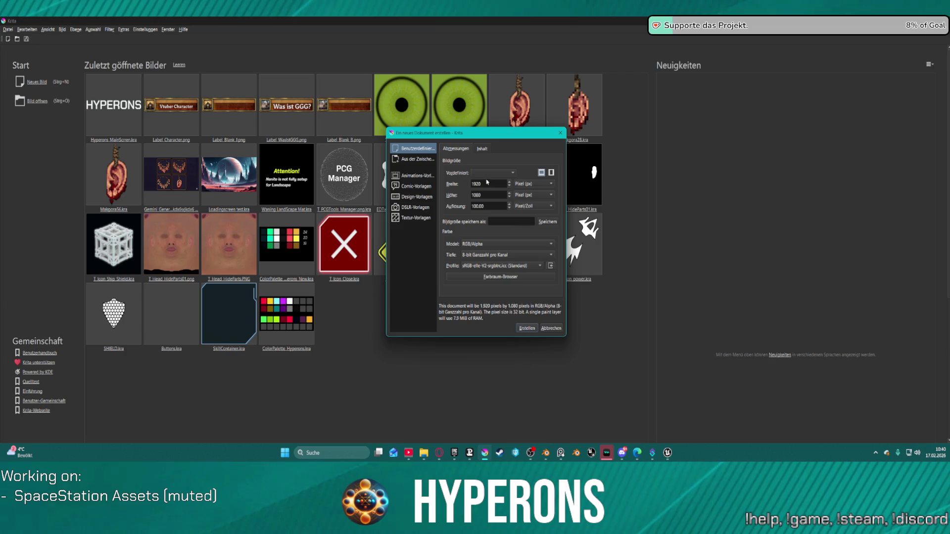
pyautogui.click(493, 172)
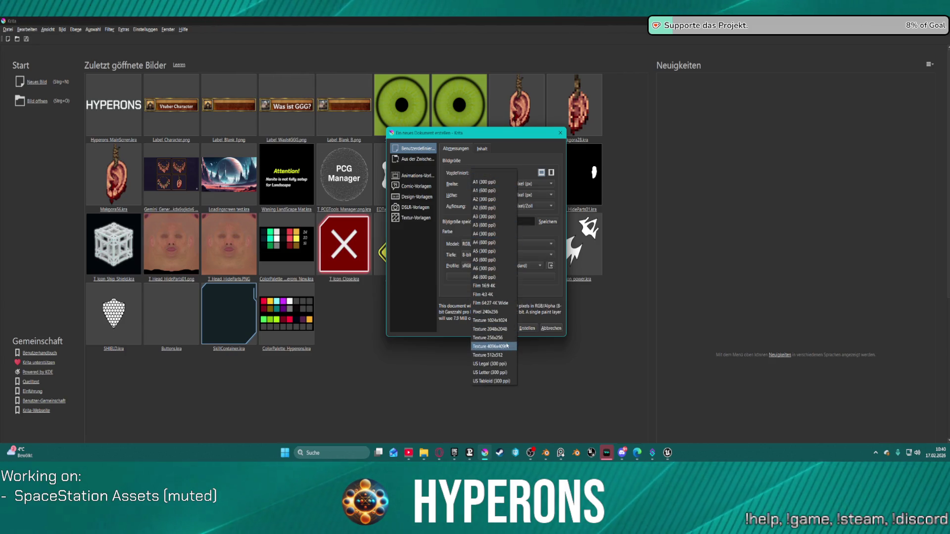
pyautogui.click(495, 320)
pyautogui.press('Return')
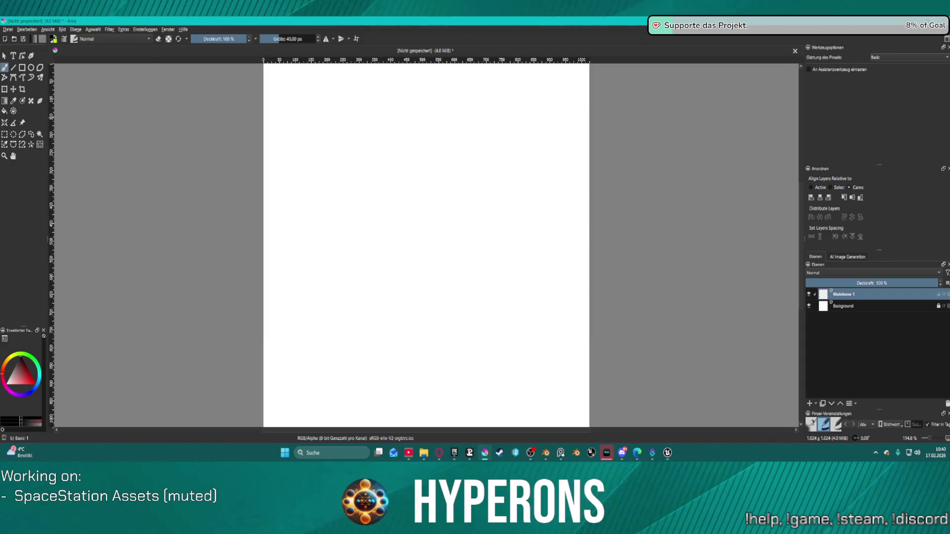
# Delete the Background layer, then undo the deletion to restore it
pyautogui.click(919, 310)
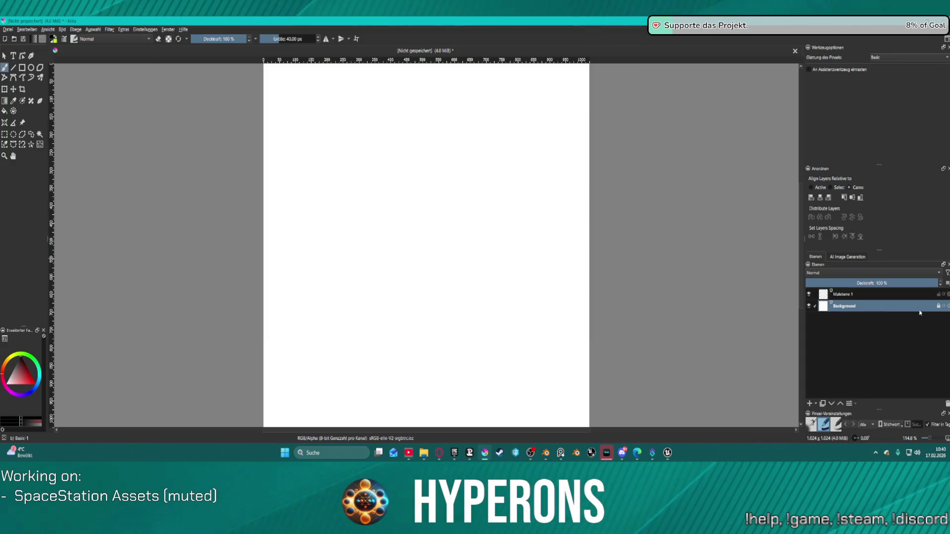
pyautogui.hotkey('shift', 'Delete')
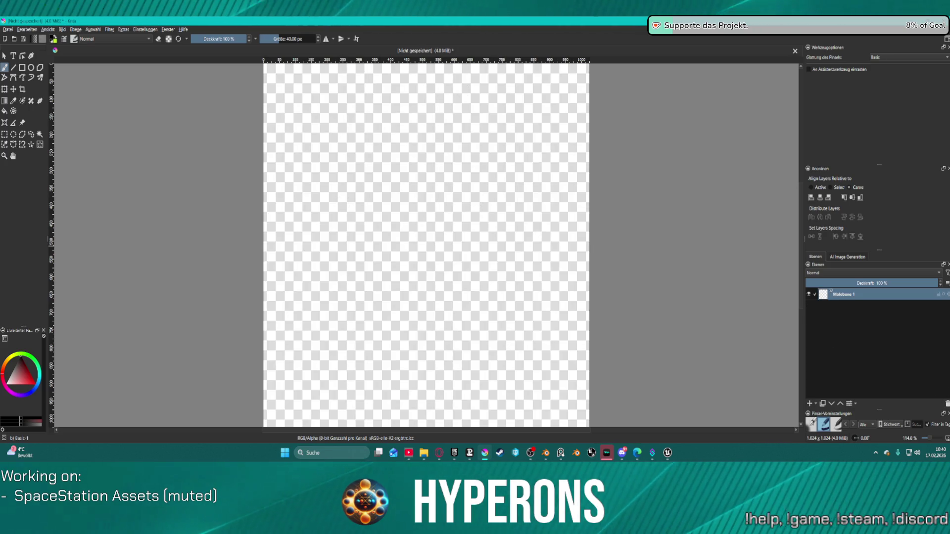
pyautogui.scroll(-2, 360, 101)
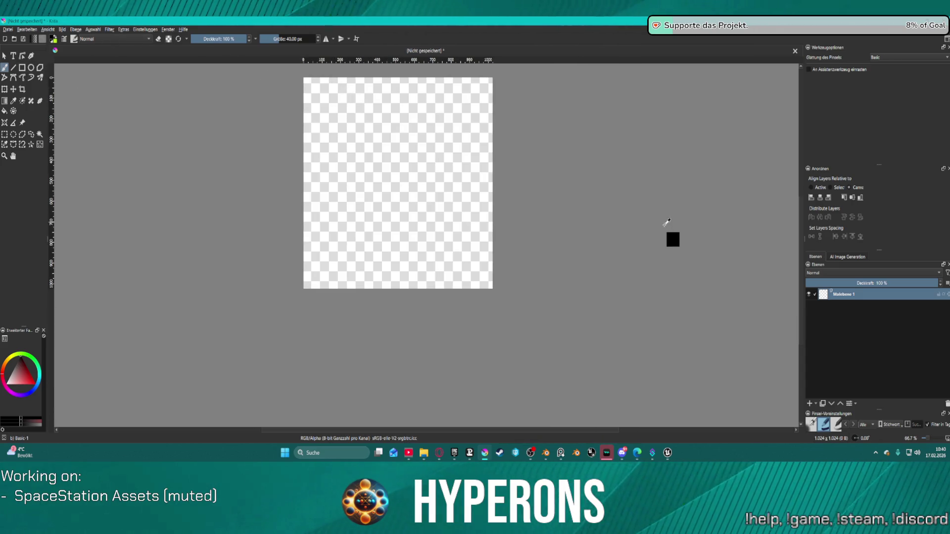
pyautogui.hotkey('ctrl', 'z')
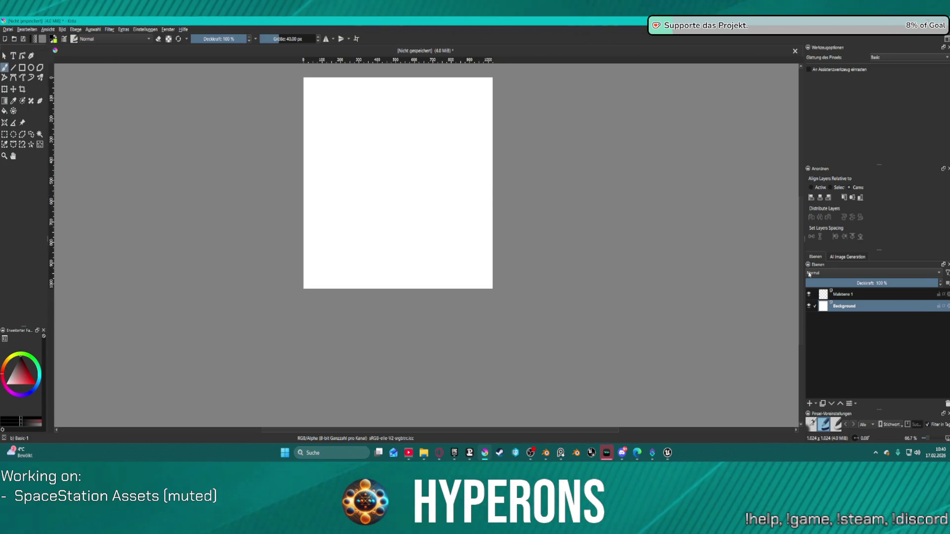
# Fill the white canvas with black and make Malebene 1 the active layer
pyautogui.click(8, 112)
pyautogui.click(392, 127)
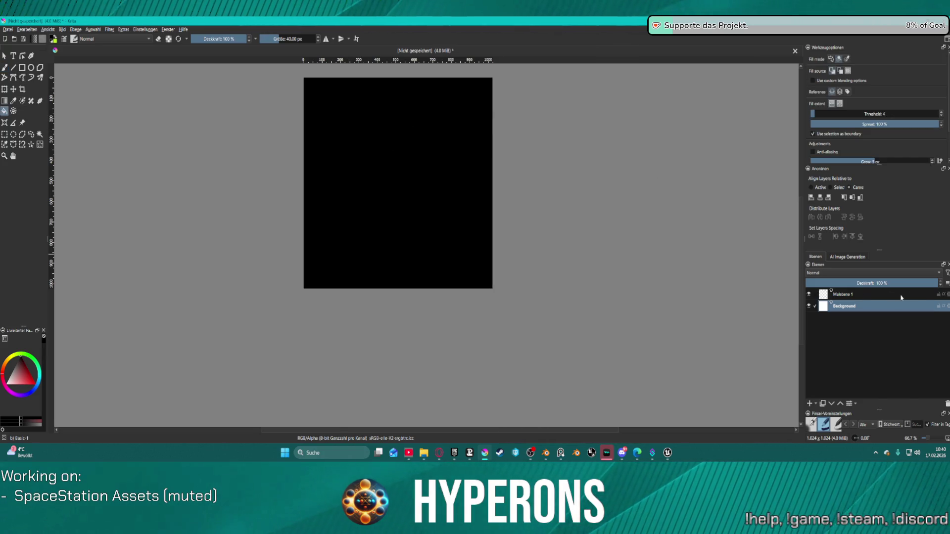
pyautogui.click(843, 297)
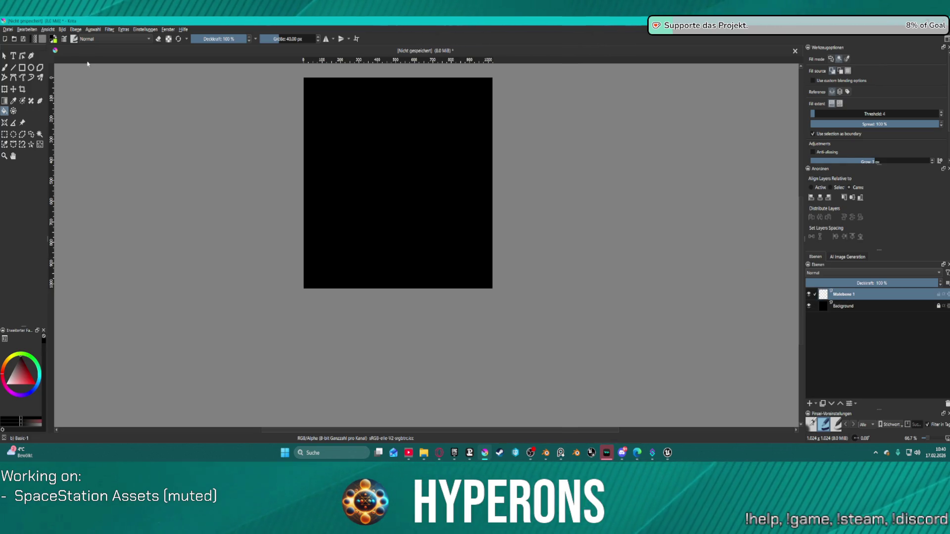
# Draw a text box near the top-left and add 'New Berlin Station' in white
pyautogui.click(63, 30)
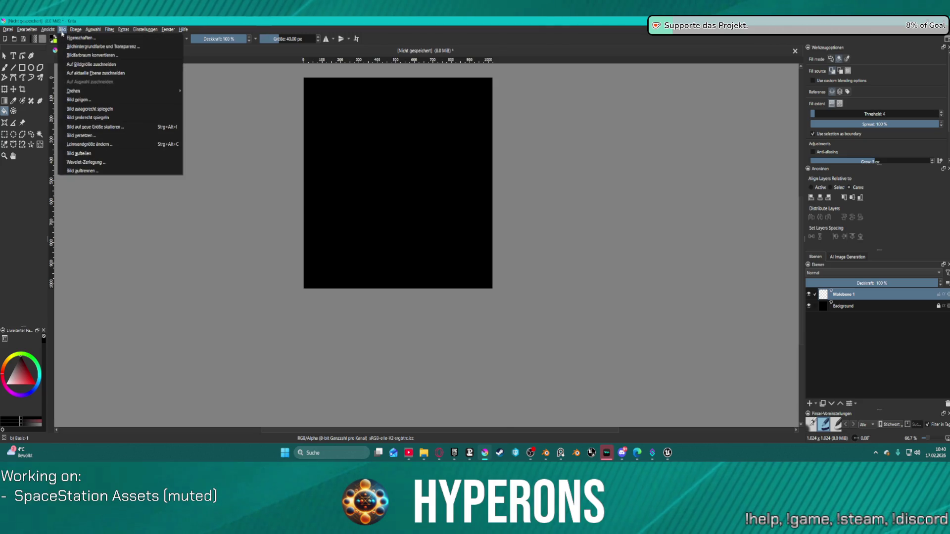
pyautogui.click(12, 58)
pyautogui.click(13, 57)
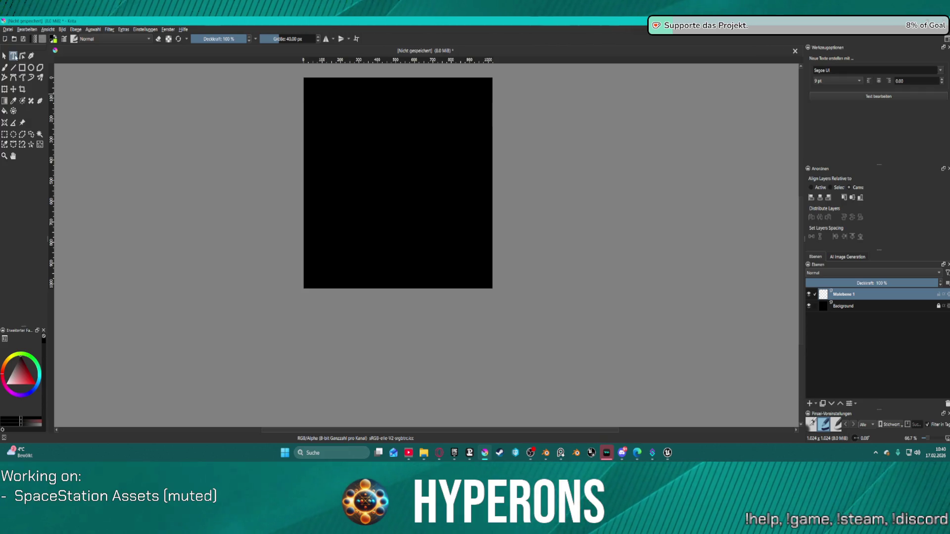
pyautogui.moveTo(318, 122)
pyautogui.mouseDown()
pyautogui.moveTo(385, 163)
pyautogui.moveTo(469, 183)
pyautogui.moveTo(476, 176)
pyautogui.mouseUp()
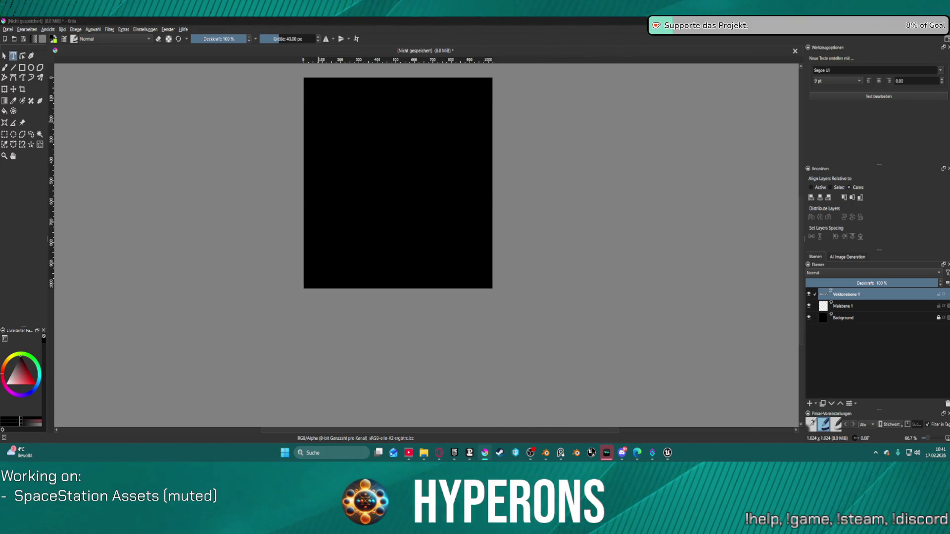
pyautogui.write('New Berlin Station')
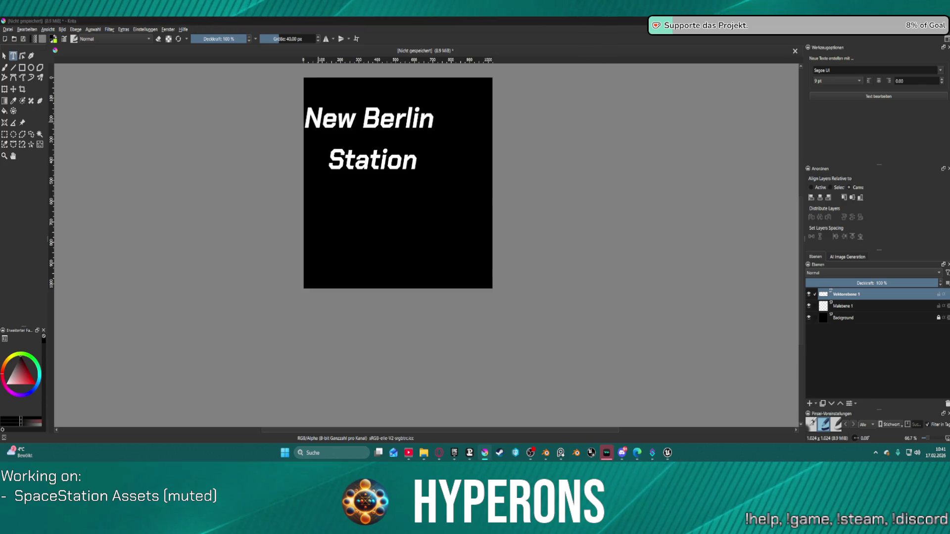
pyautogui.click(4, 56)
# Move the 'New Berlin Station' text and centre it horizontally and vertically, then begin saving
pyautogui.click(369, 120)
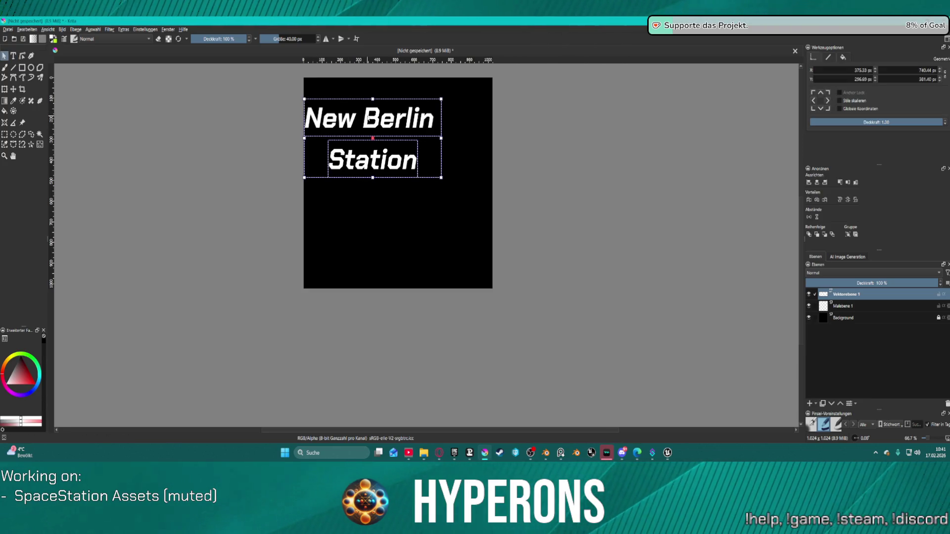
pyautogui.moveTo(369, 120)
pyautogui.mouseDown()
pyautogui.moveTo(405, 139)
pyautogui.moveTo(402, 160)
pyautogui.mouseUp()
pyautogui.moveTo(402, 160); pyautogui.dragTo(401, 161)
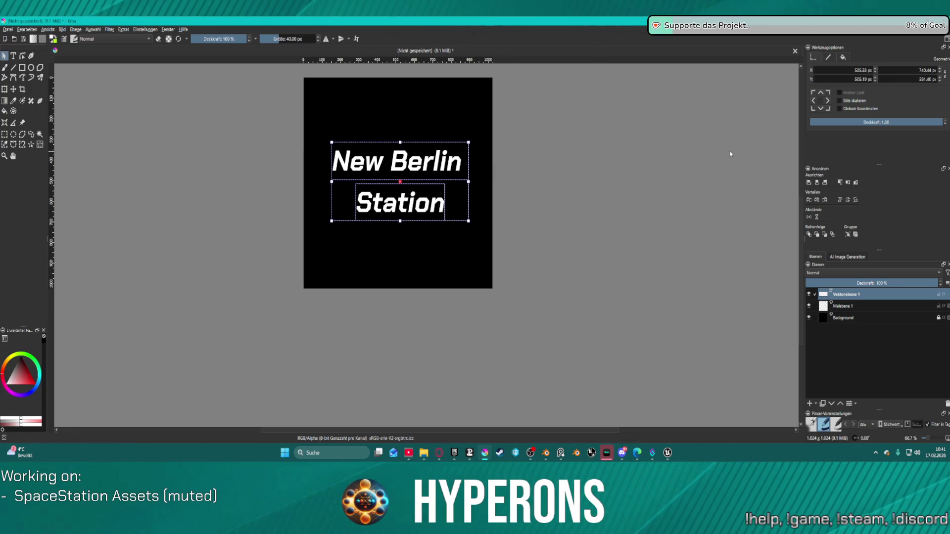
pyautogui.click(817, 182)
pyautogui.click(847, 183)
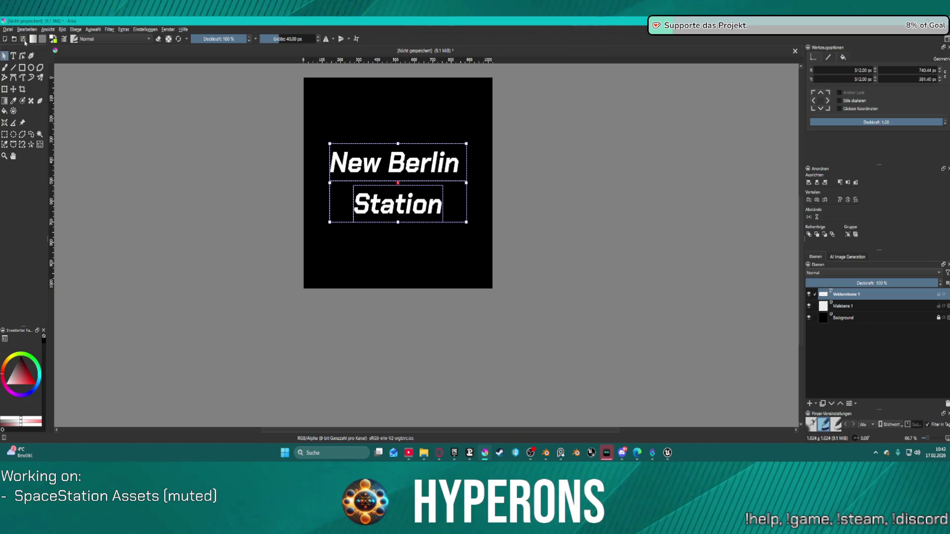
pyautogui.click(22, 39)
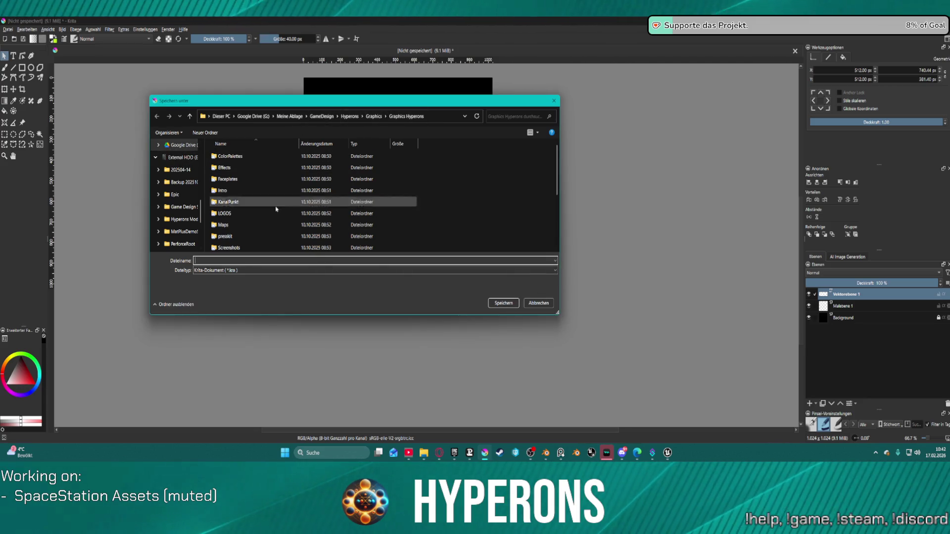
# Save as Krita document T_NewBerlin_Terminal_01 inside the Textures folder
pyautogui.scroll(-2, 262, 248)
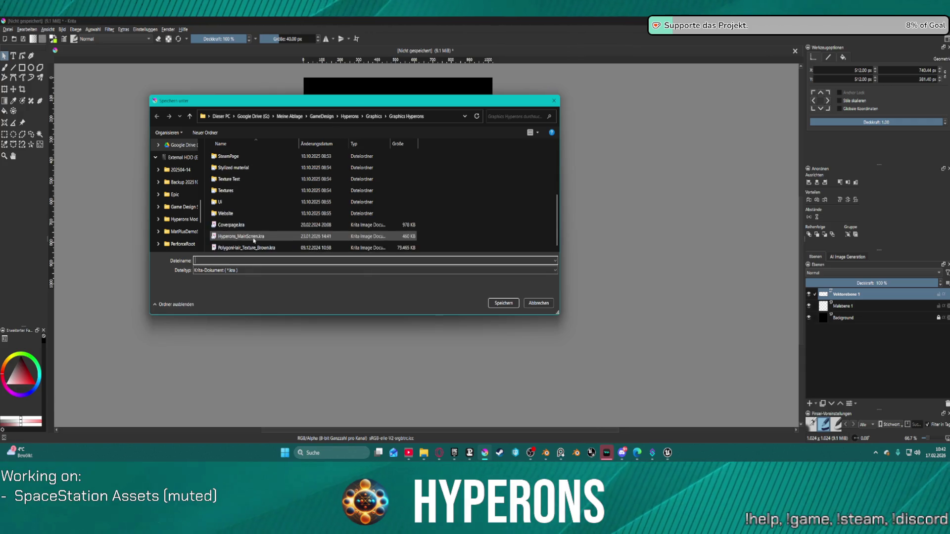
pyautogui.doubleClick(231, 191)
pyautogui.click(251, 284)
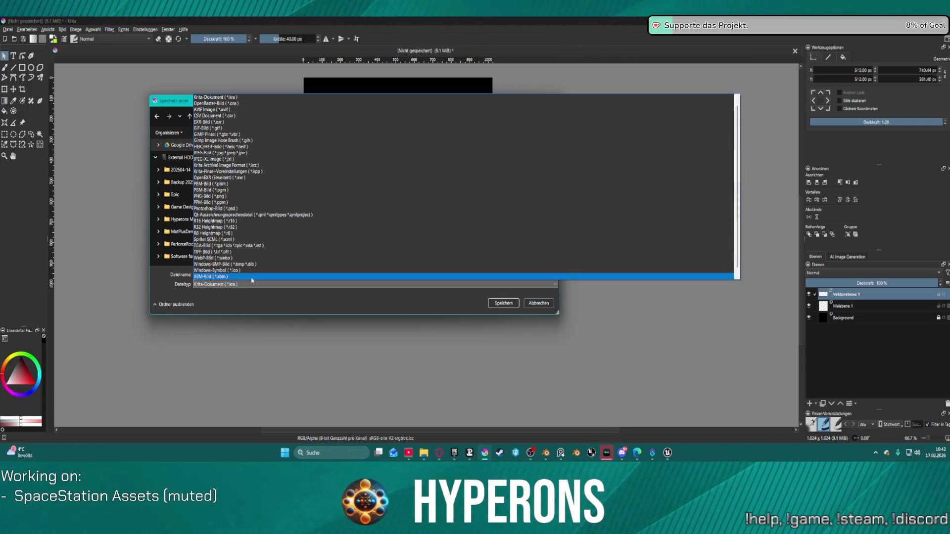
pyautogui.click(295, 304)
pyautogui.click(243, 274)
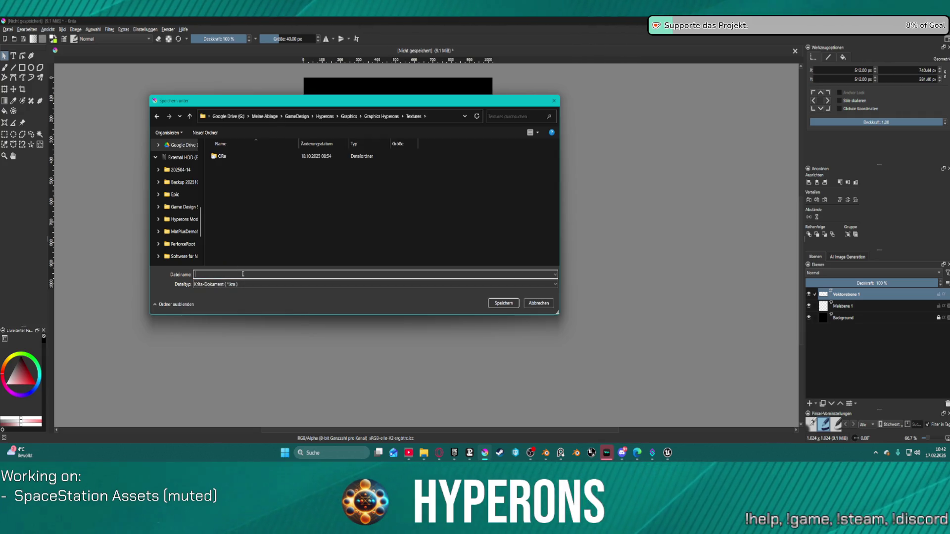
pyautogui.write('TNewBerlin_Terminal_01')
pyautogui.press('Return')
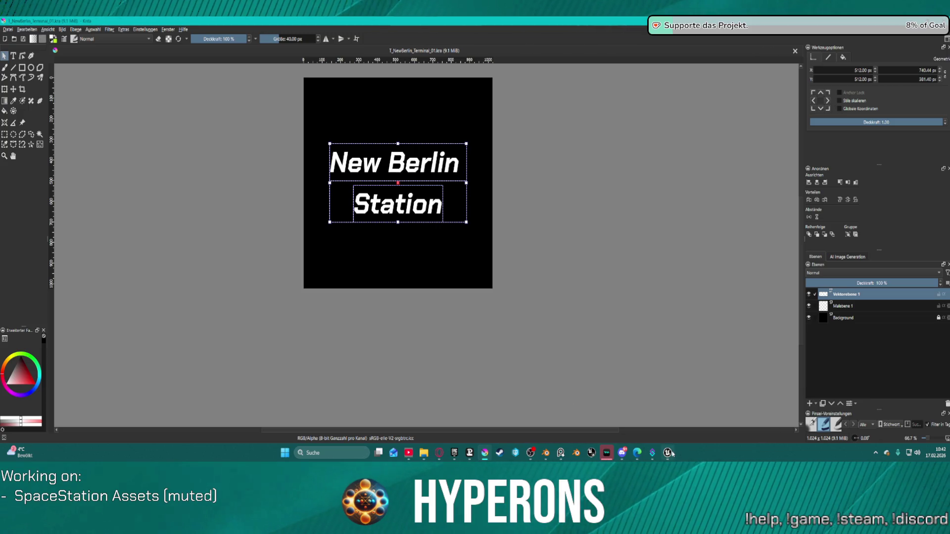
pyautogui.moveTo(669, 456)
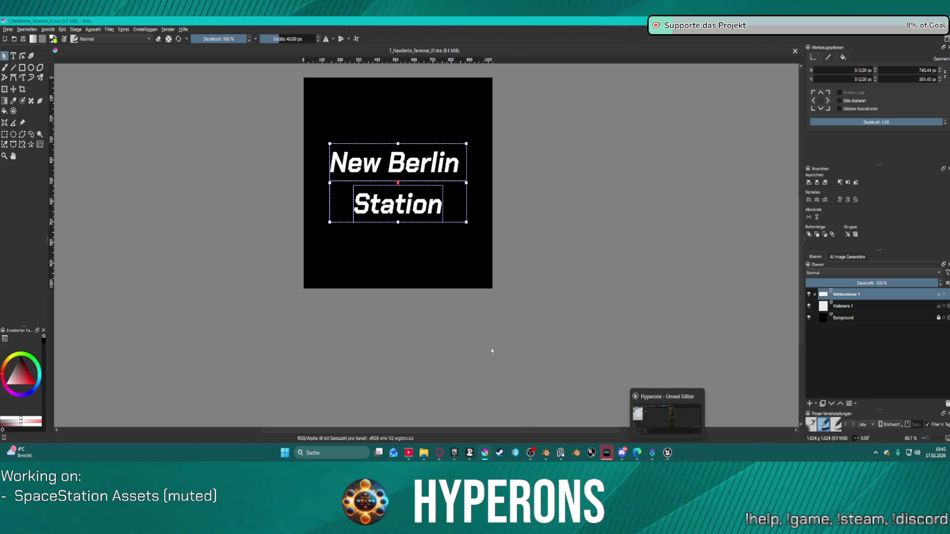
# Export via Datei > Exportieren as PNG-Bild, accepting the default PNG options
pyautogui.click(8, 29)
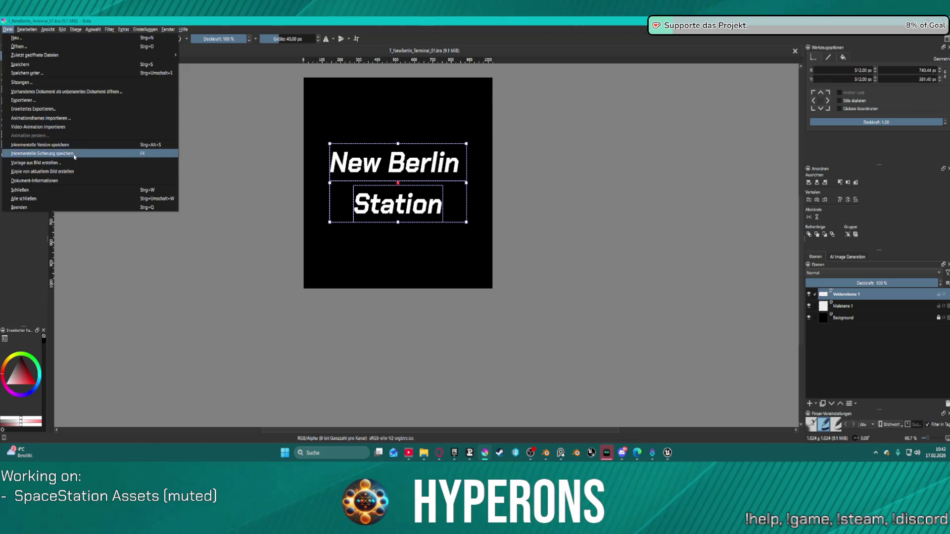
pyautogui.click(25, 100)
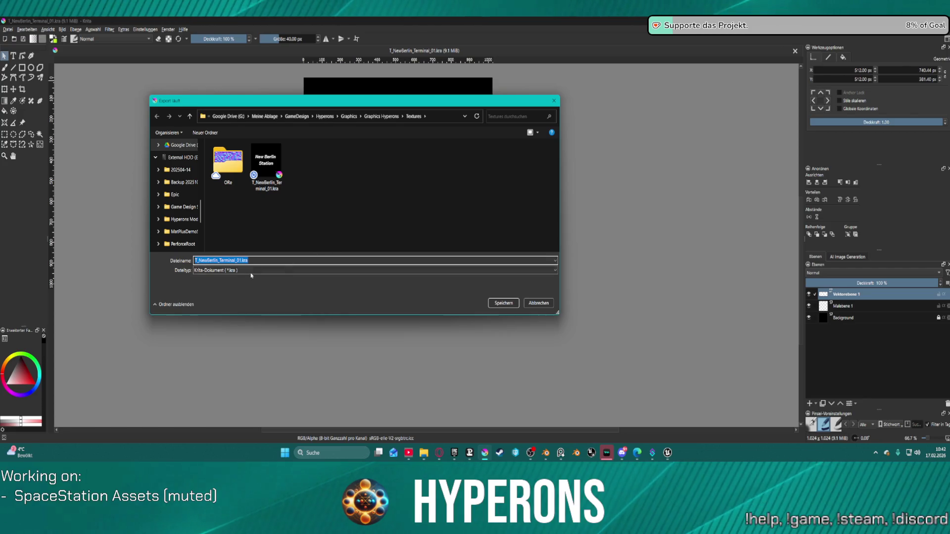
pyautogui.click(247, 270)
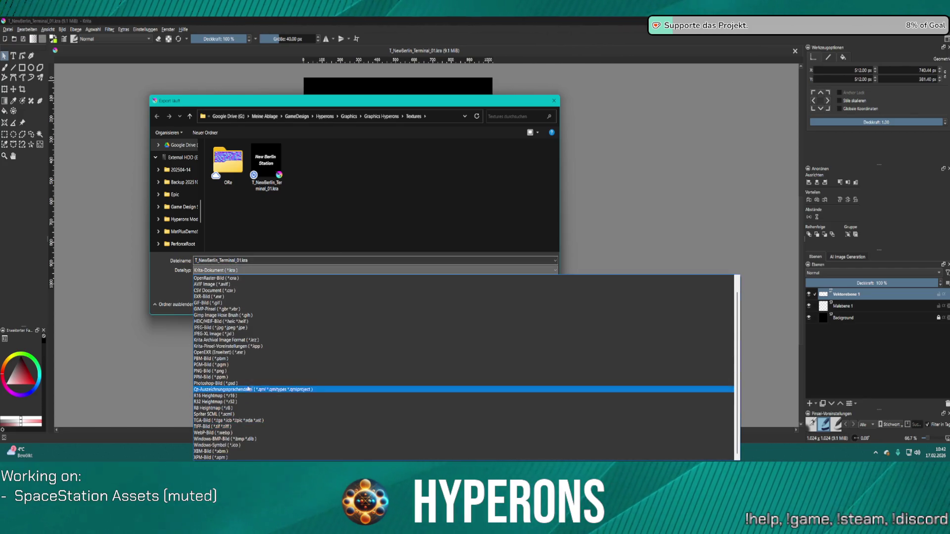
pyautogui.click(249, 372)
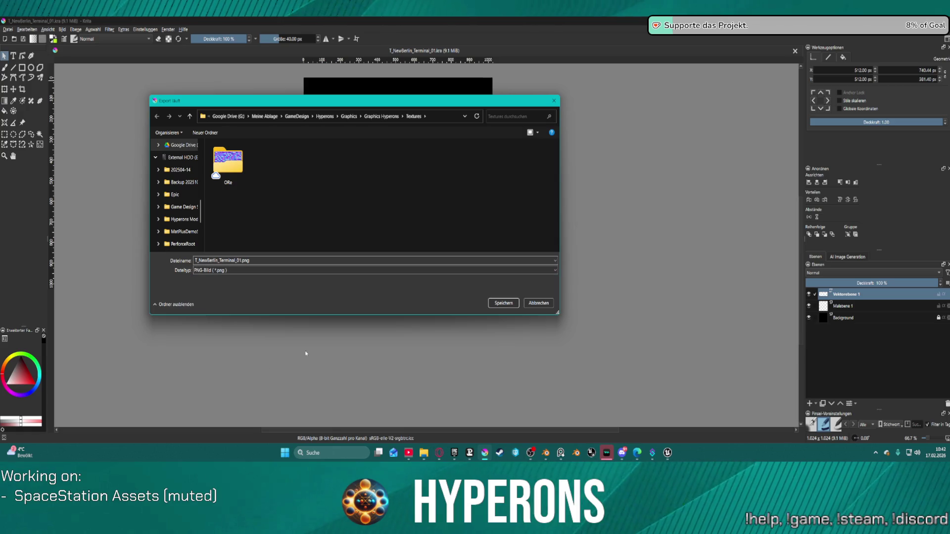
pyautogui.click(501, 304)
pyautogui.click(518, 318)
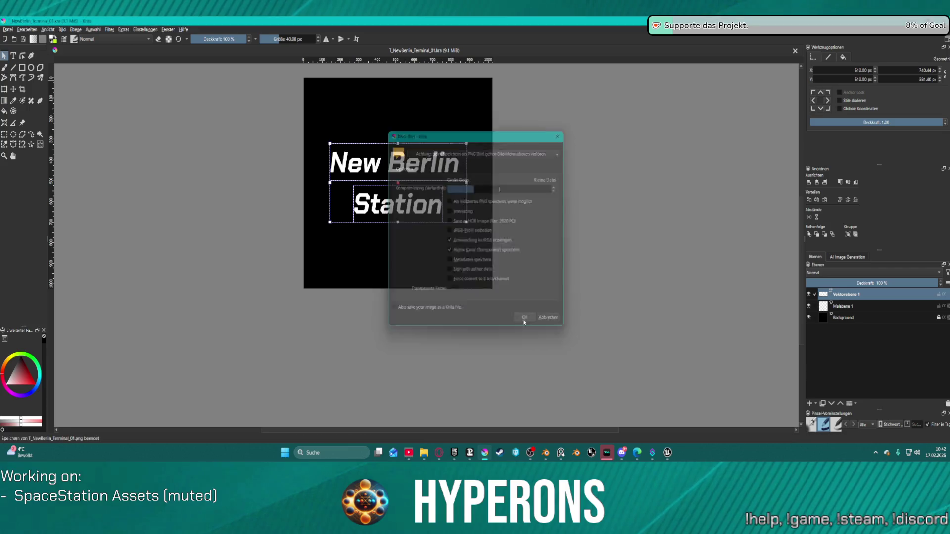
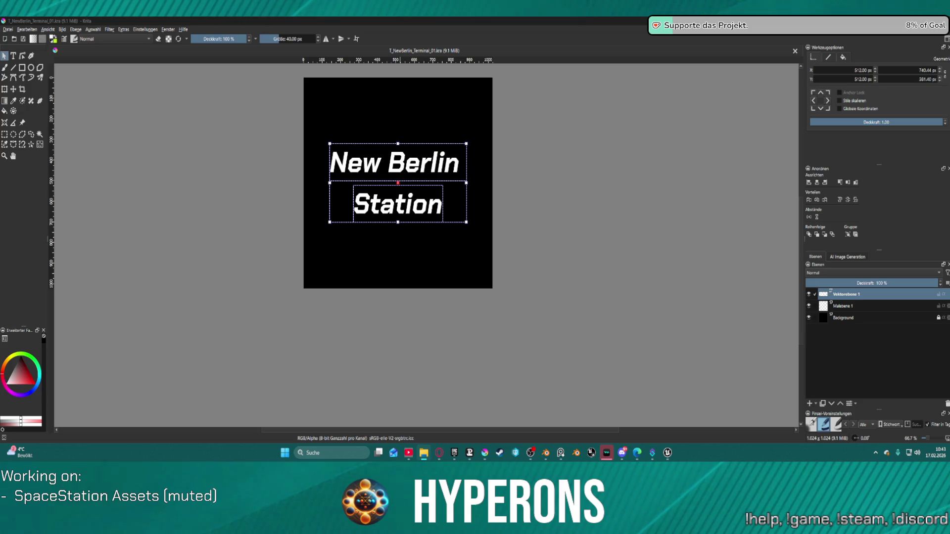
# Leave Krita for Unreal Engine's M_HUD_Terminal_1_5 material and open the asset browser
pyautogui.click(668, 455)
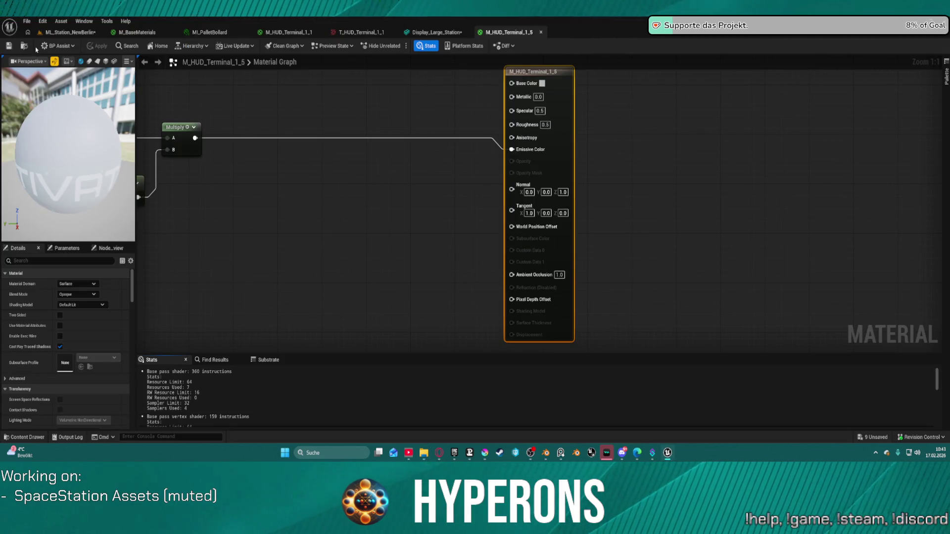
pyautogui.hotkey('ctrl', 'space')
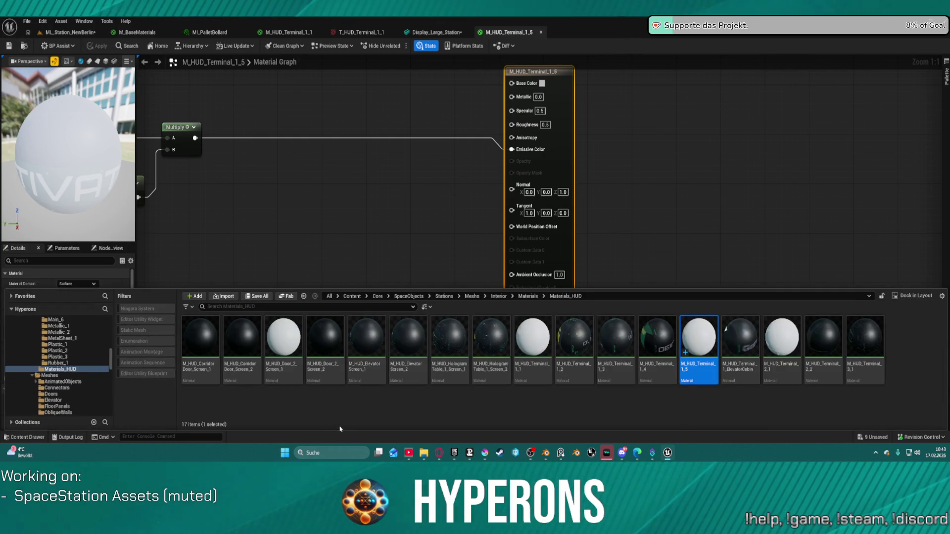
# Import the New Berlin Station PNG into the Props folder as T_NewBerlin_Terminal_01
pyautogui.click(437, 32)
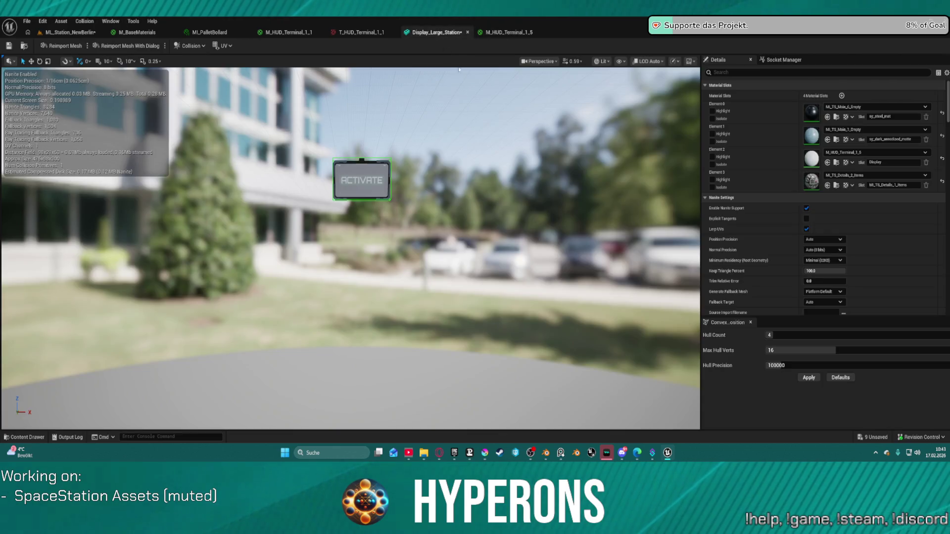
pyautogui.hotkey('ctrl', 'space')
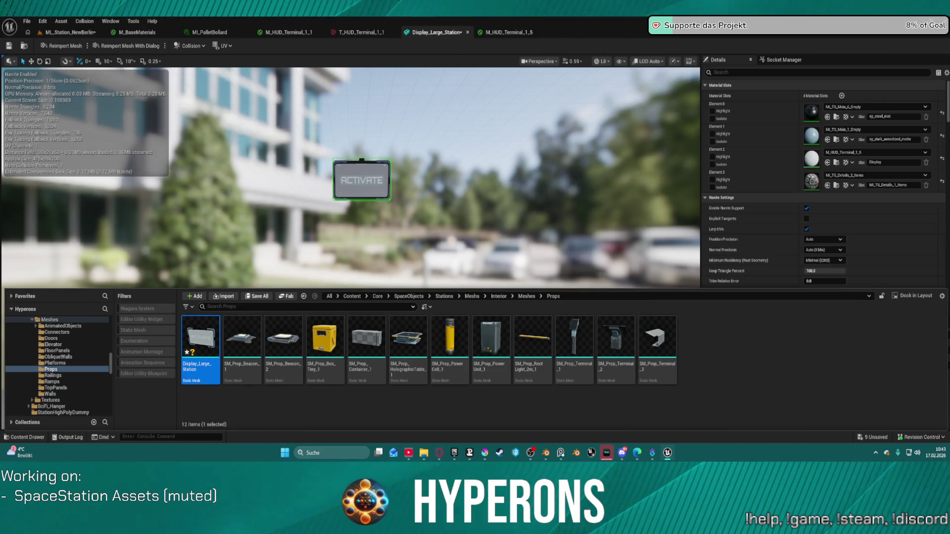
pyautogui.hotkey('ctrl', 'space')
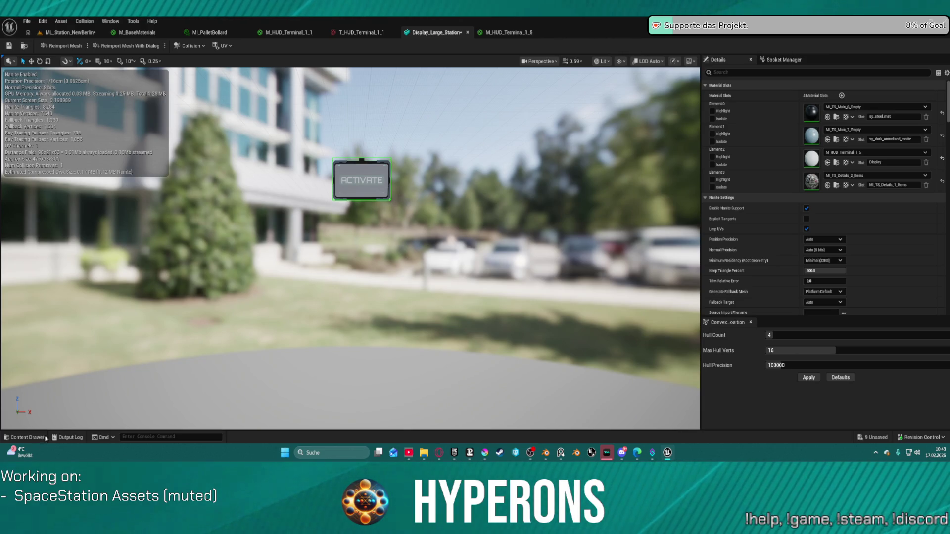
pyautogui.click(30, 437)
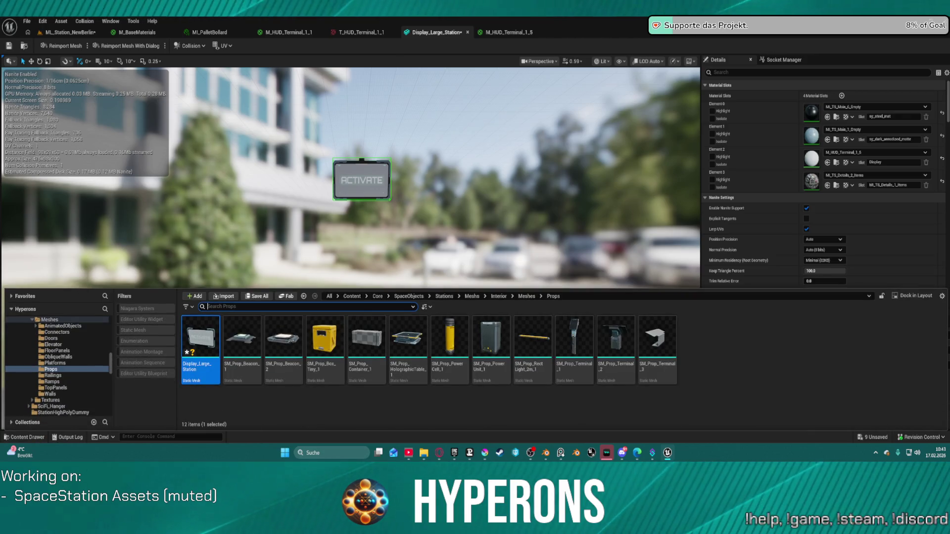
pyautogui.moveTo(720, 362); pyautogui.dragTo(721, 364)
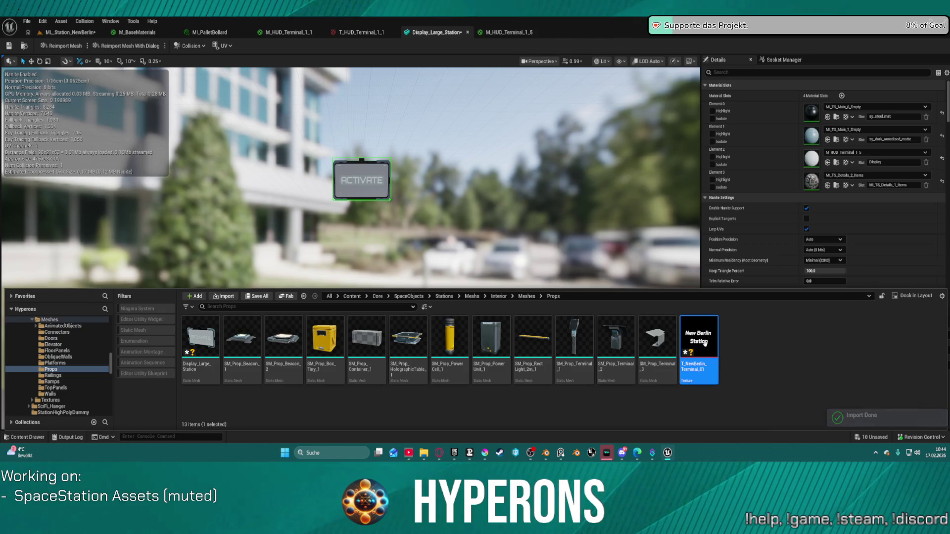
pyautogui.click(523, 33)
# Set the material's Texture Sample to use T_NewBerlin_Terminal_01
pyautogui.moveTo(248, 145); pyautogui.dragTo(465, 183)
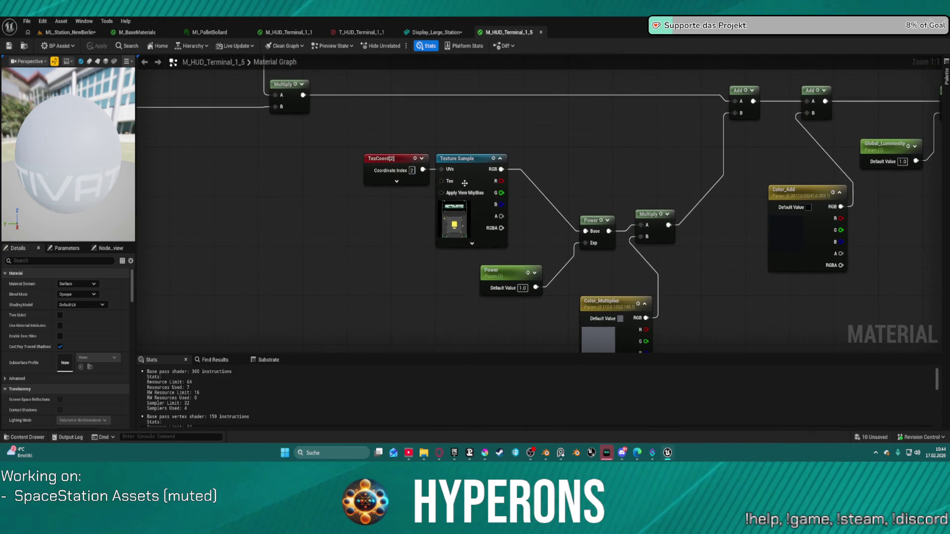
pyautogui.click(464, 183)
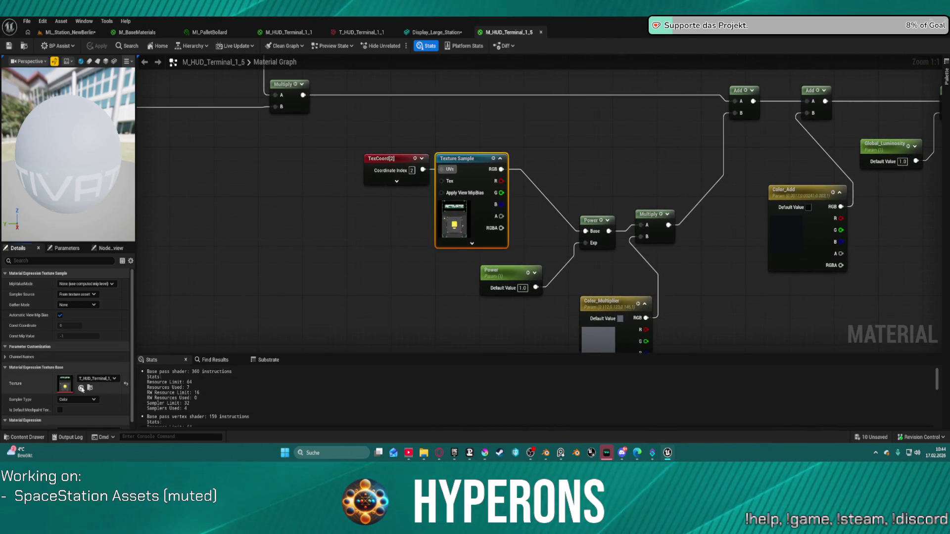
pyautogui.click(81, 388)
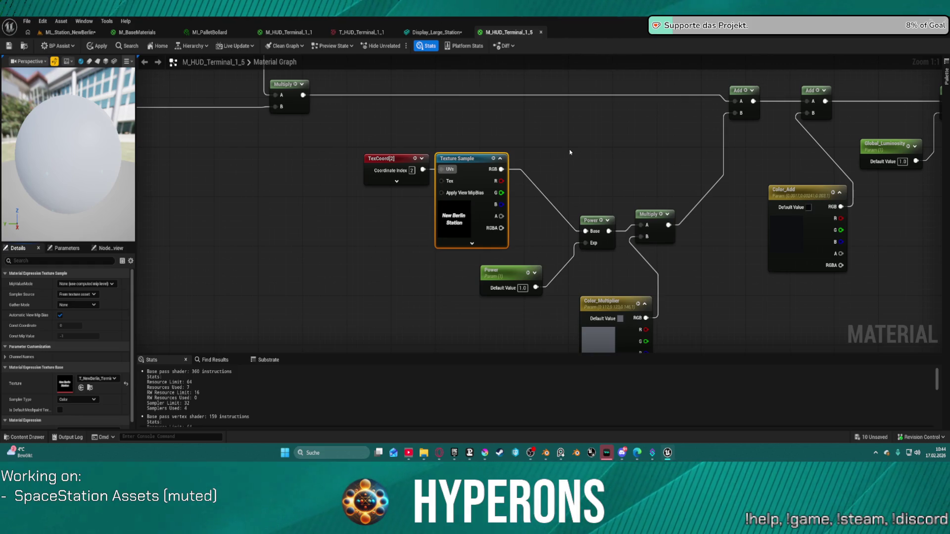
pyautogui.click(544, 148)
# Line the TexCoord index 2 node up with the Texture Sample's UVs input
pyautogui.click(389, 164)
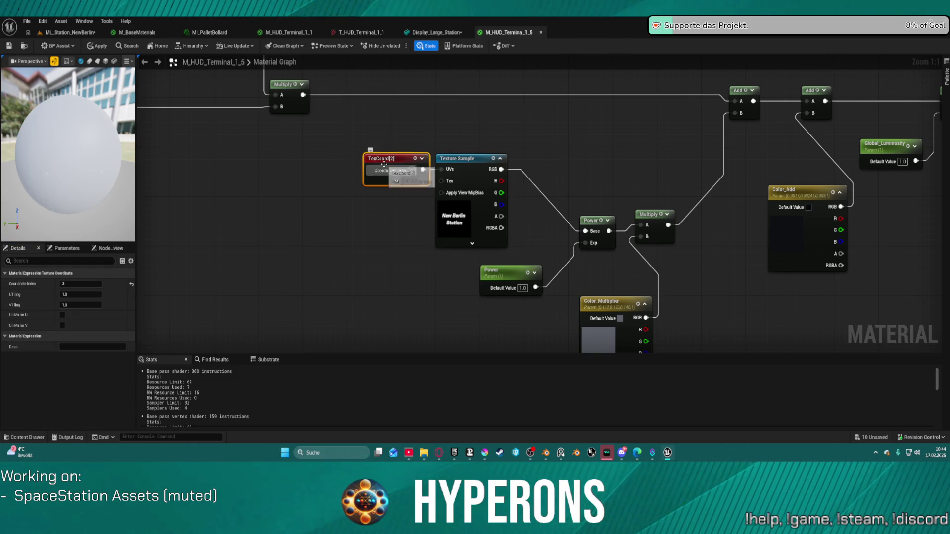
pyautogui.moveTo(391, 158); pyautogui.dragTo(296, 164)
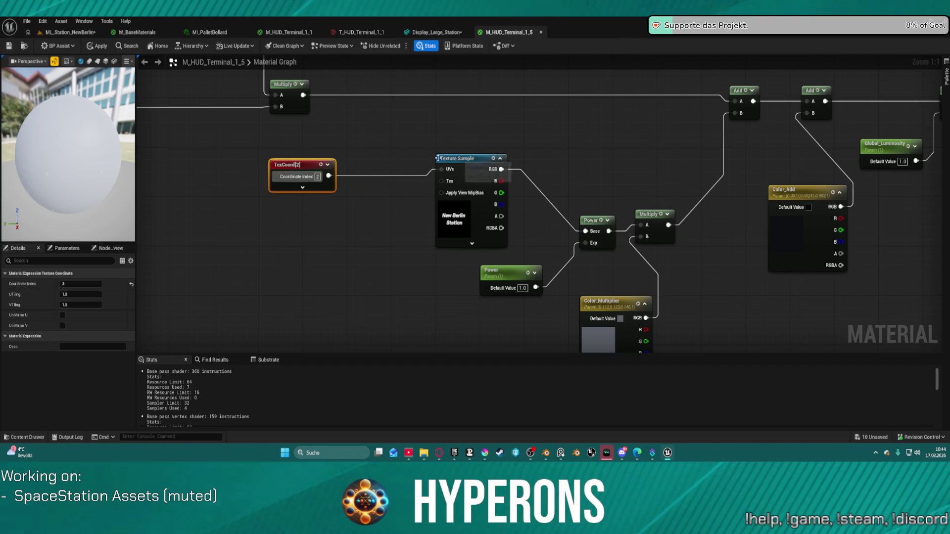
pyautogui.press('q')
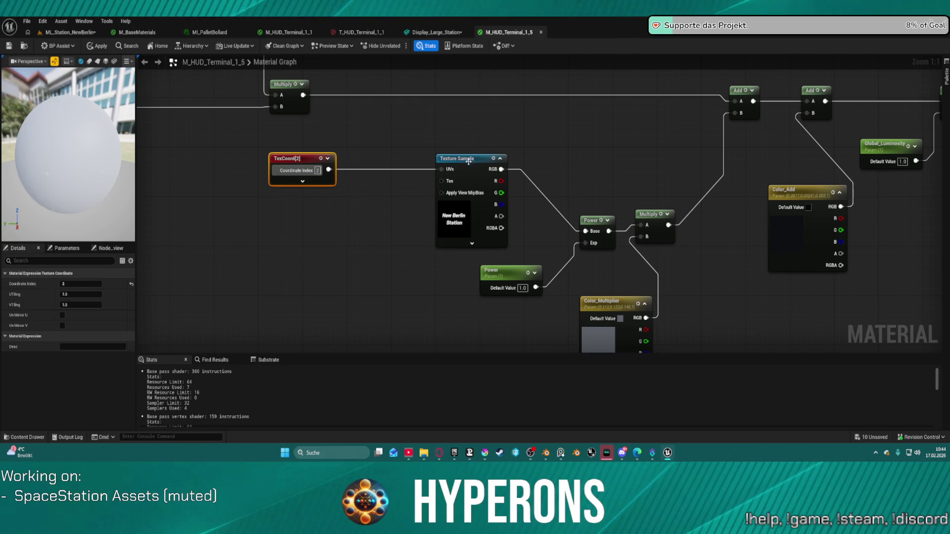
pyautogui.moveTo(468, 161); pyautogui.dragTo(416, 163)
pyautogui.scroll(-3, 481, 146)
pyautogui.moveTo(728, 350)
pyautogui.mouseDown()
pyautogui.moveTo(653, 303)
pyautogui.moveTo(486, 254)
pyautogui.moveTo(473, 240)
pyautogui.mouseUp()
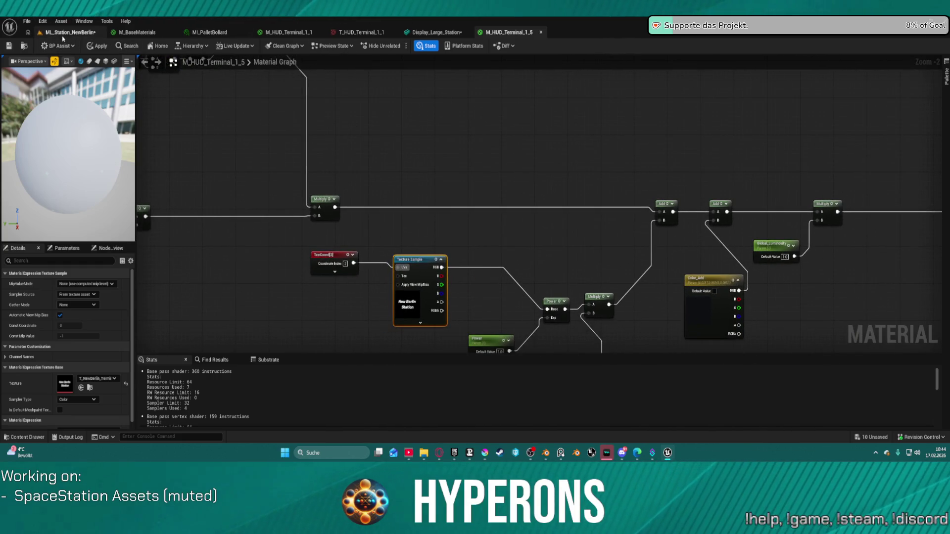
pyautogui.click(64, 36)
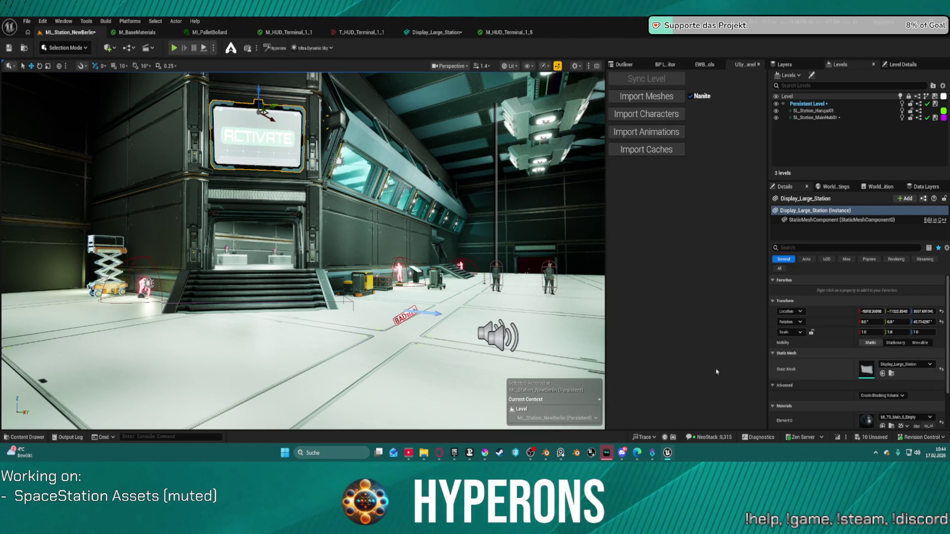
# Compare against the old T_HUD_Terminal_1_1 ACTIVATE texture, then bring up Blender's Terminal01 file
pyautogui.click(357, 31)
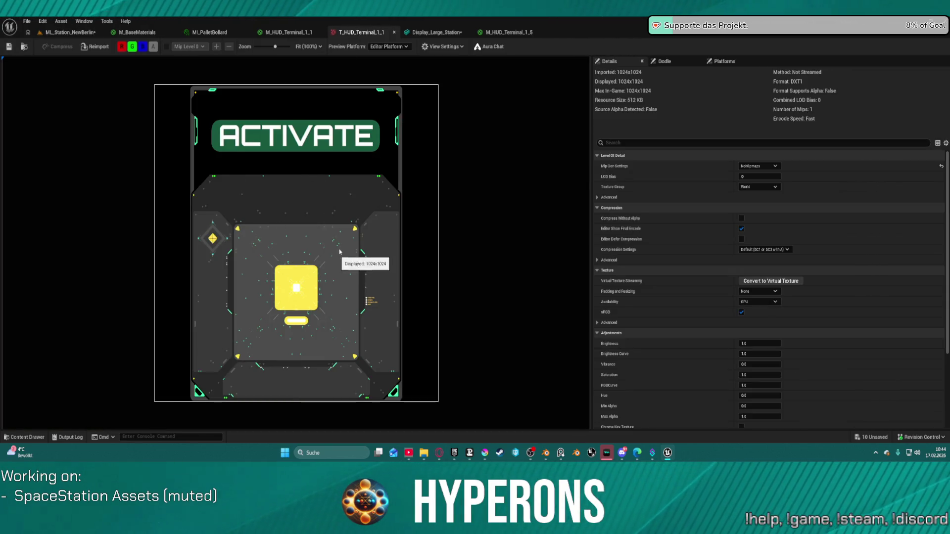
pyautogui.click(70, 32)
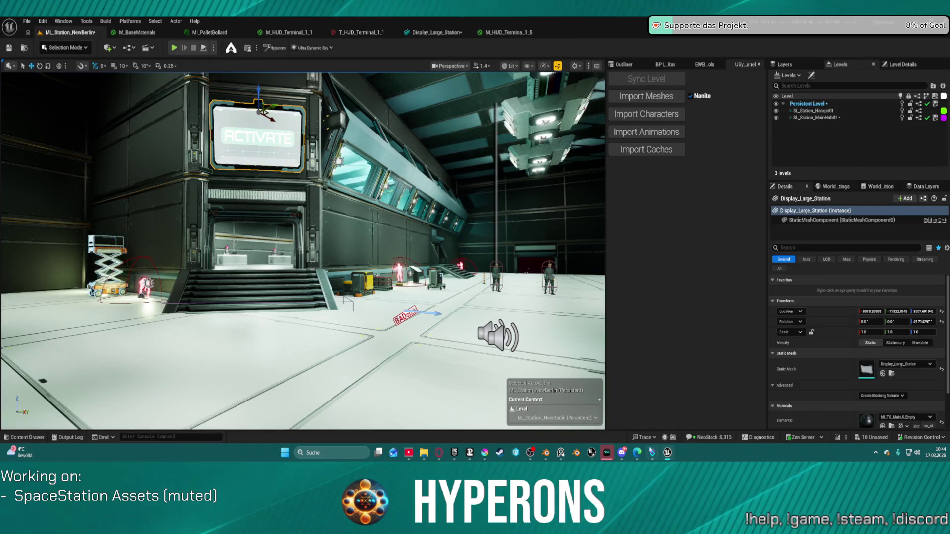
pyautogui.moveTo(667, 458)
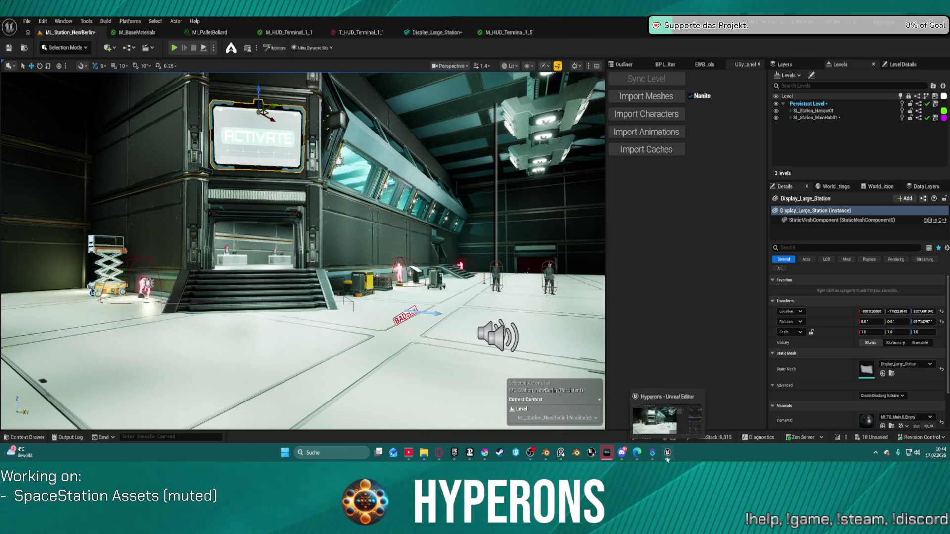
pyautogui.click(545, 452)
pyautogui.click(545, 456)
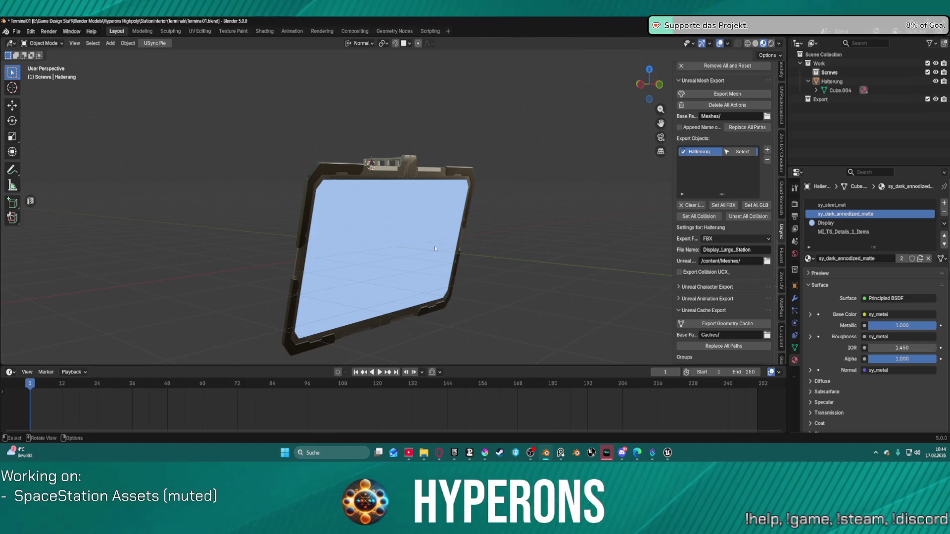
# Select Halterung's screen face in the UV Editing workspace and hide all other geometry
pyautogui.click(402, 222)
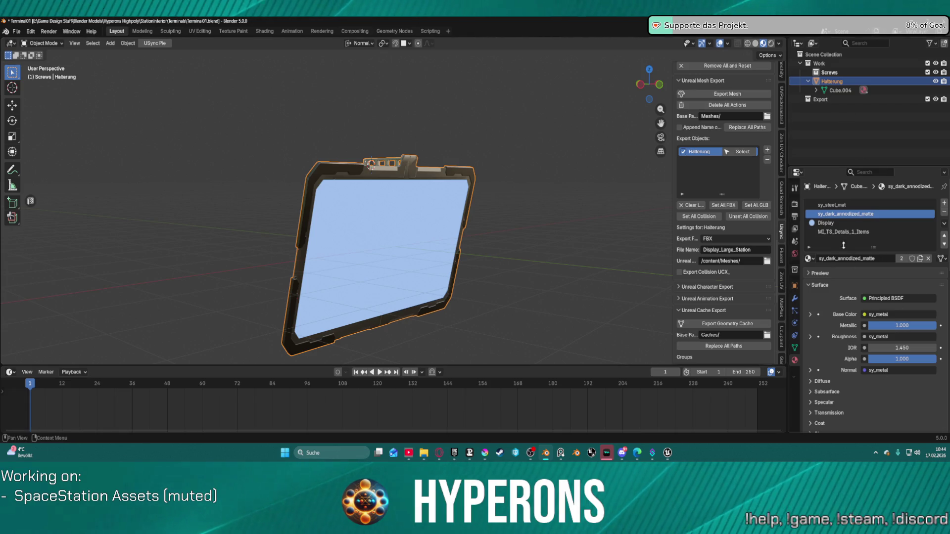
pyautogui.click(200, 31)
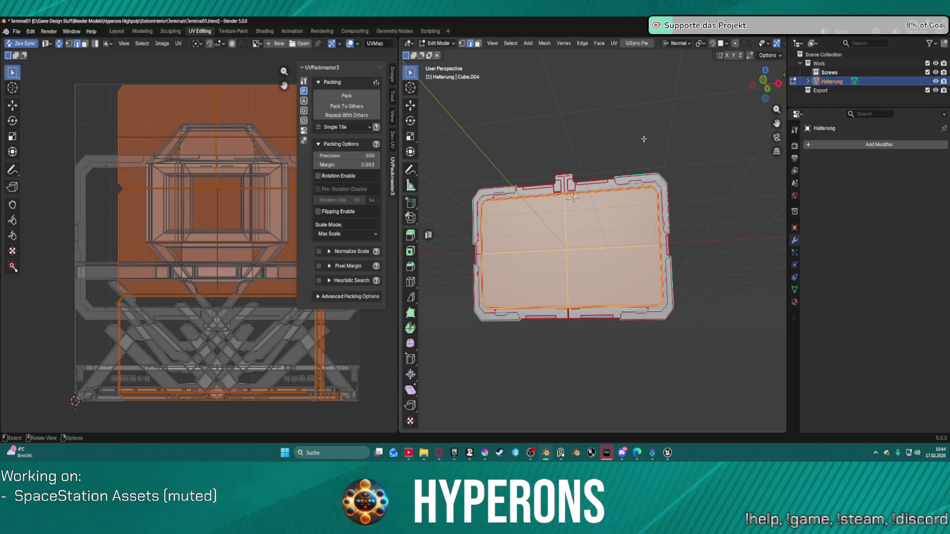
pyautogui.hotkey('alt', 'a')
pyautogui.press('KP_Divide')
pyautogui.press('l')
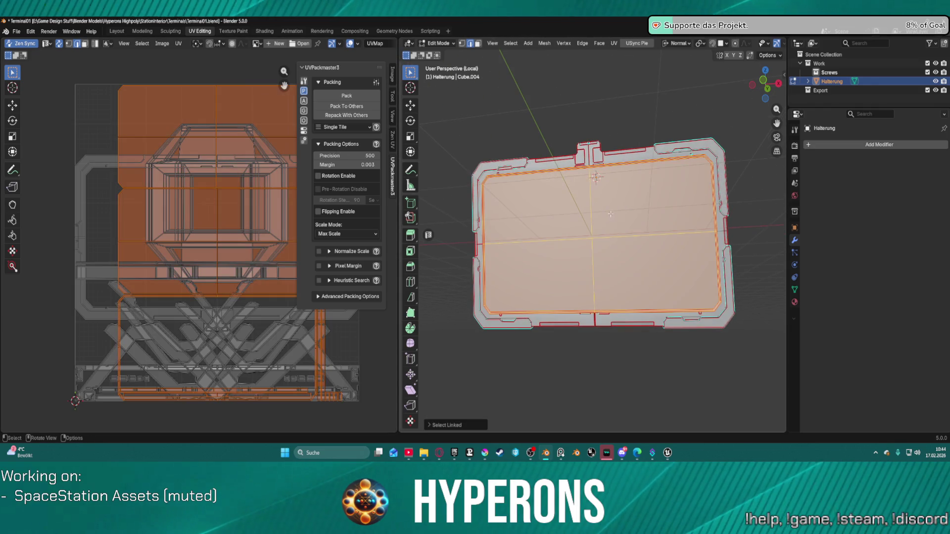
pyautogui.press('KP_Divide')
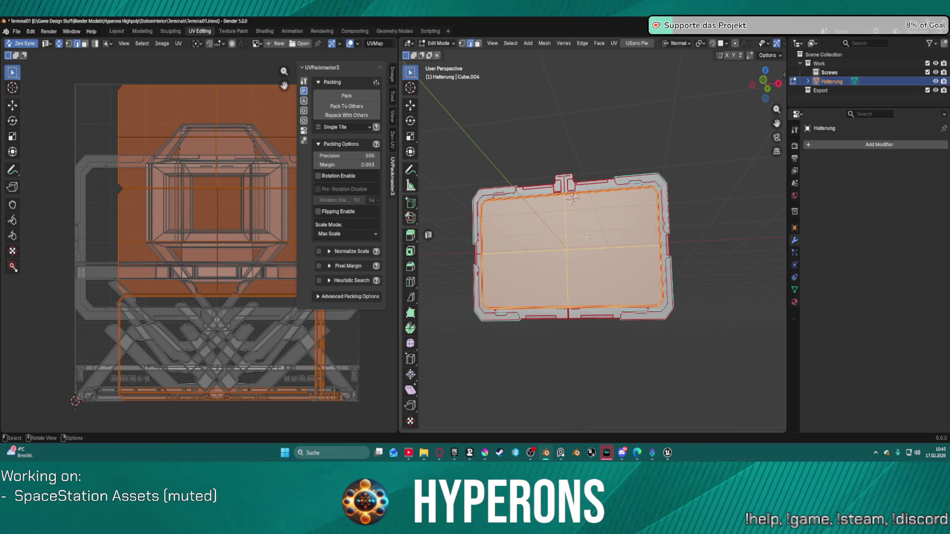
pyautogui.hotkey('shift', 'v')
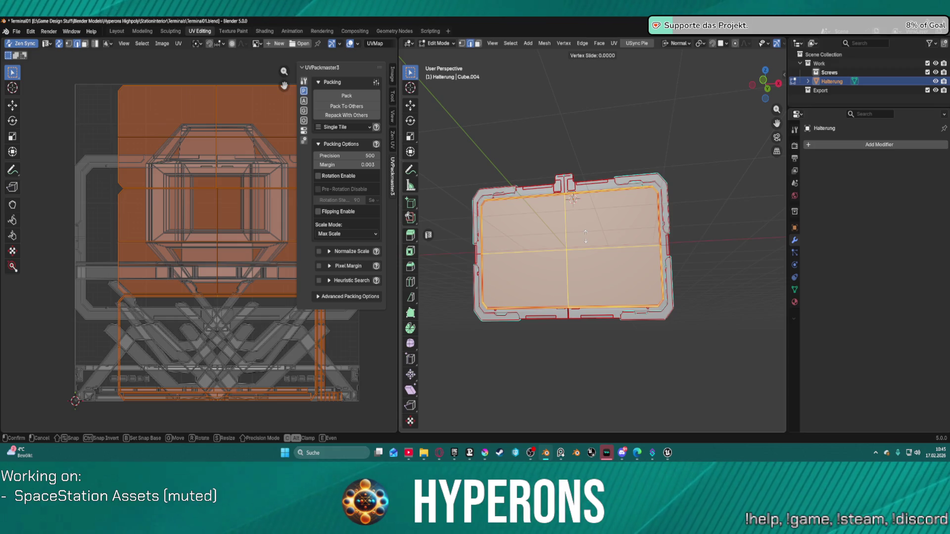
pyautogui.rightClick(674, 151)
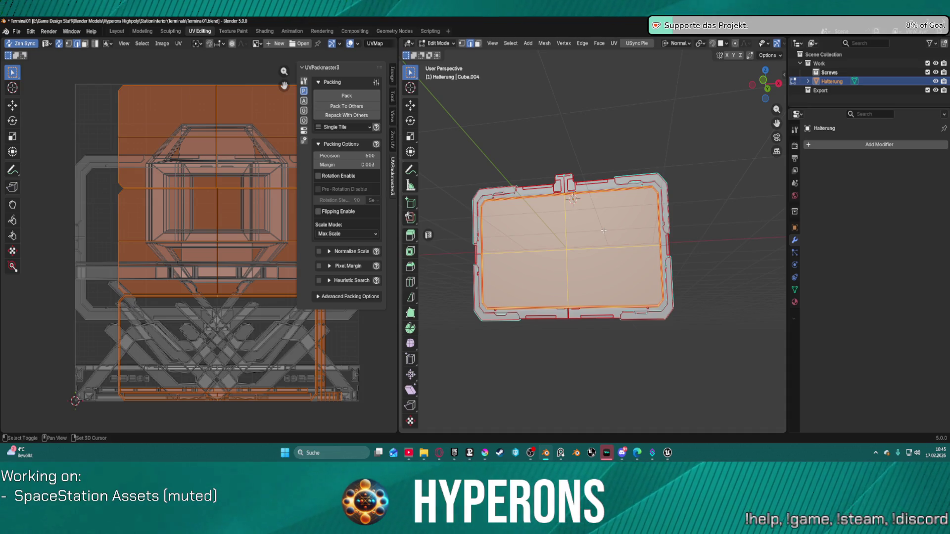
pyautogui.hotkey('shift', 'h')
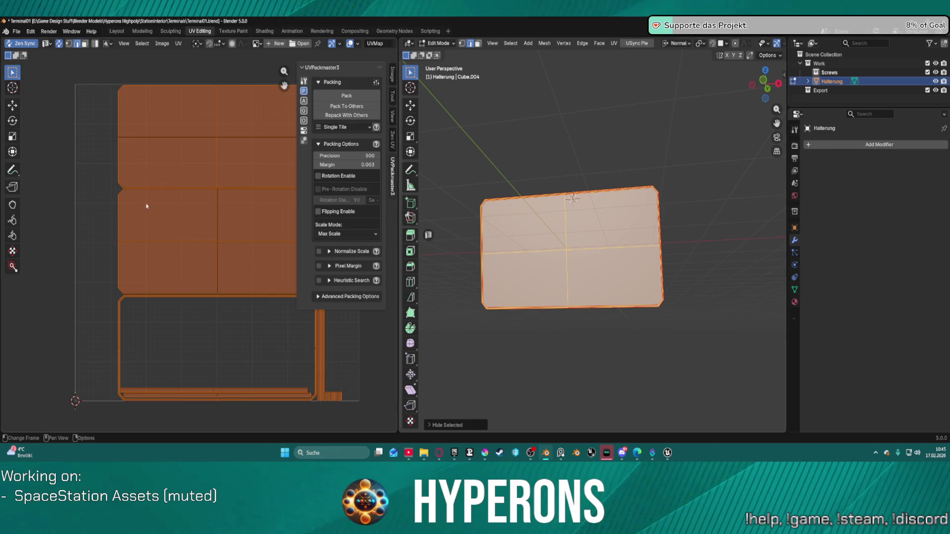
# Centre the UV islands and look through the UV Editor's Image, UV and snapping menus
pyautogui.moveTo(213, 125)
pyautogui.mouseDown()
pyautogui.moveTo(123, 132)
pyautogui.moveTo(144, 106)
pyautogui.moveTo(140, 114)
pyautogui.mouseUp()
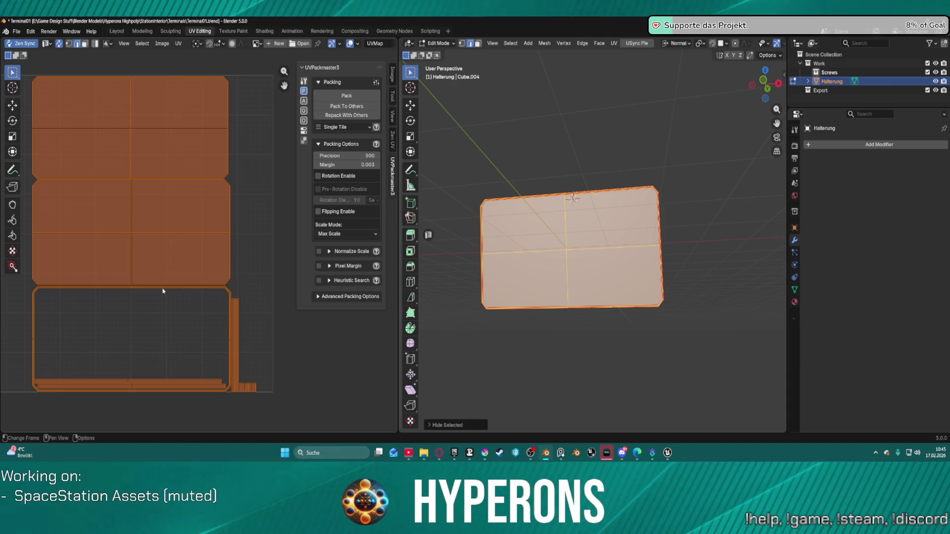
pyautogui.moveTo(169, 147)
pyautogui.mouseDown()
pyautogui.moveTo(225, 177)
pyautogui.moveTo(213, 151)
pyautogui.mouseUp()
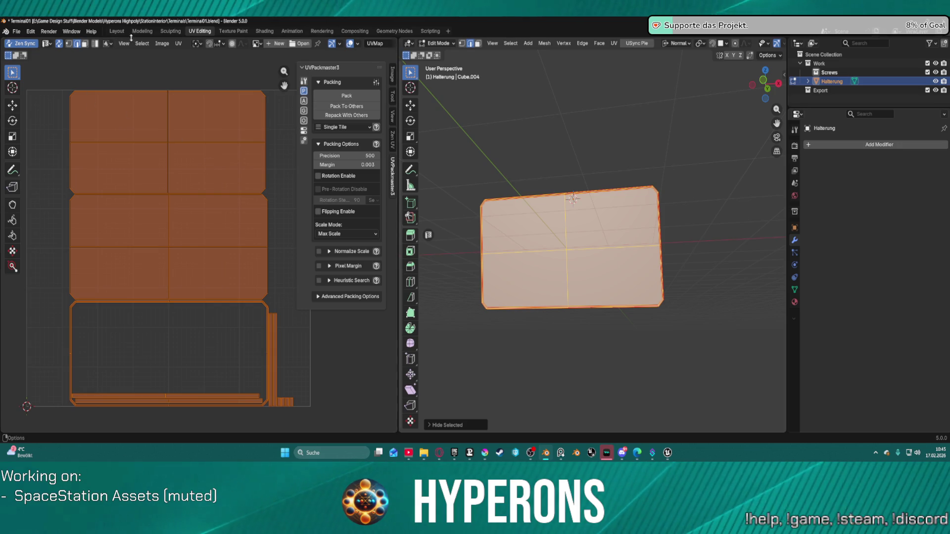
pyautogui.click(162, 43)
pyautogui.click(165, 45)
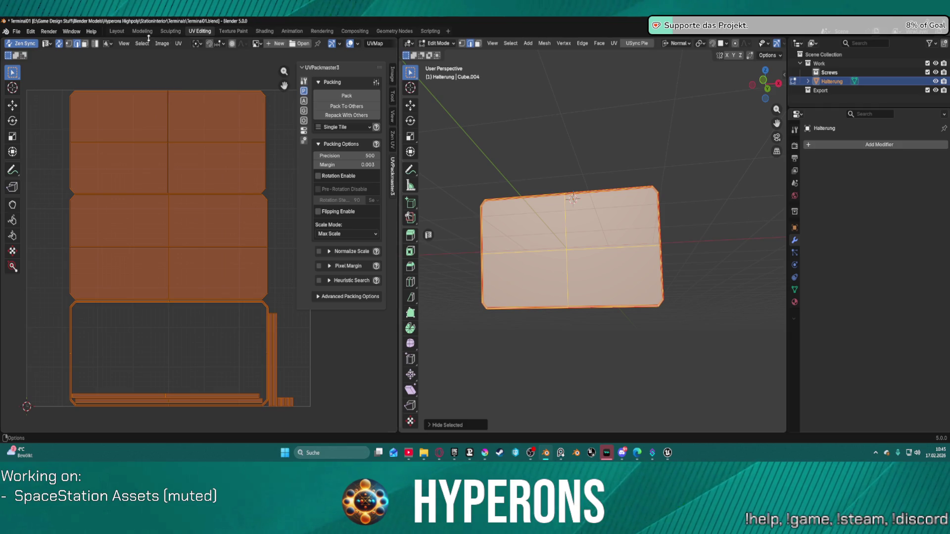
pyautogui.click(178, 45)
pyautogui.click(221, 43)
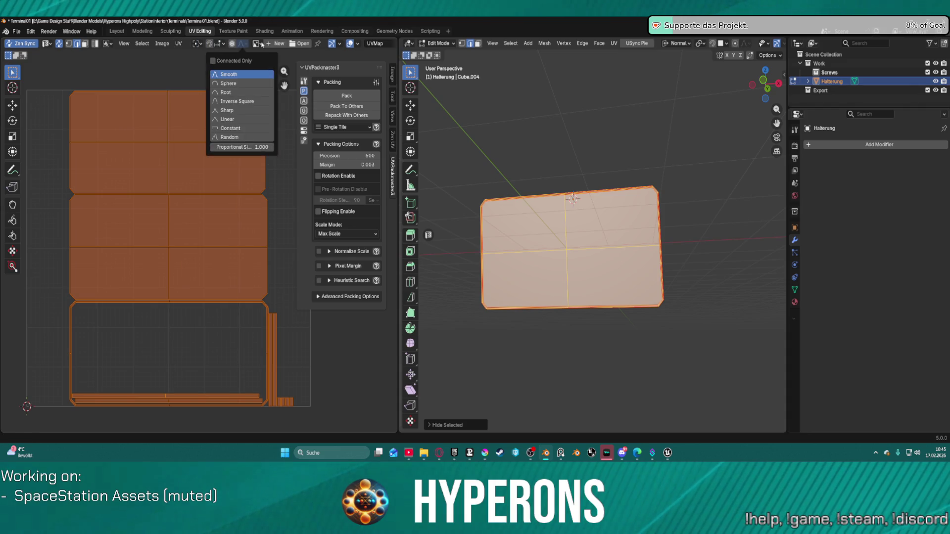
pyautogui.click(159, 44)
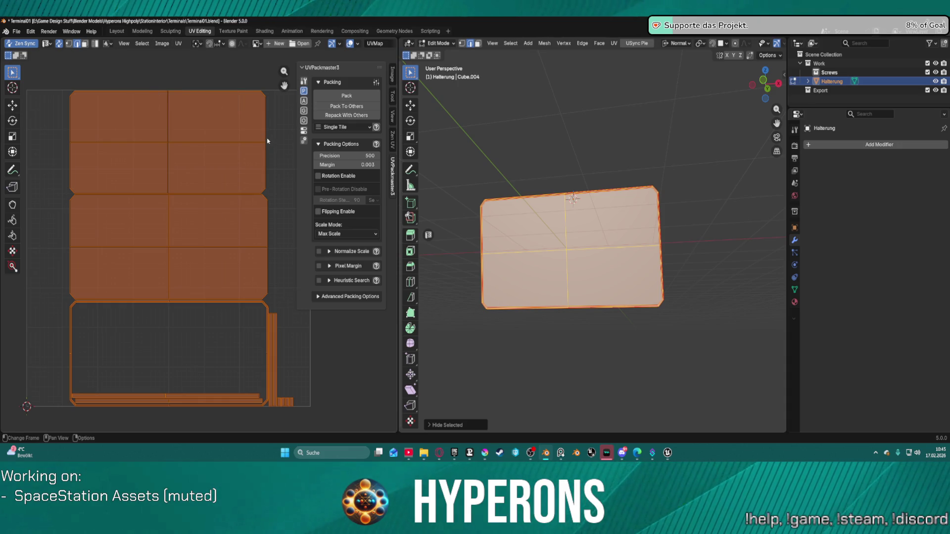
# Export the Halterung UV layout as an image from the UV menu
pyautogui.press('u')
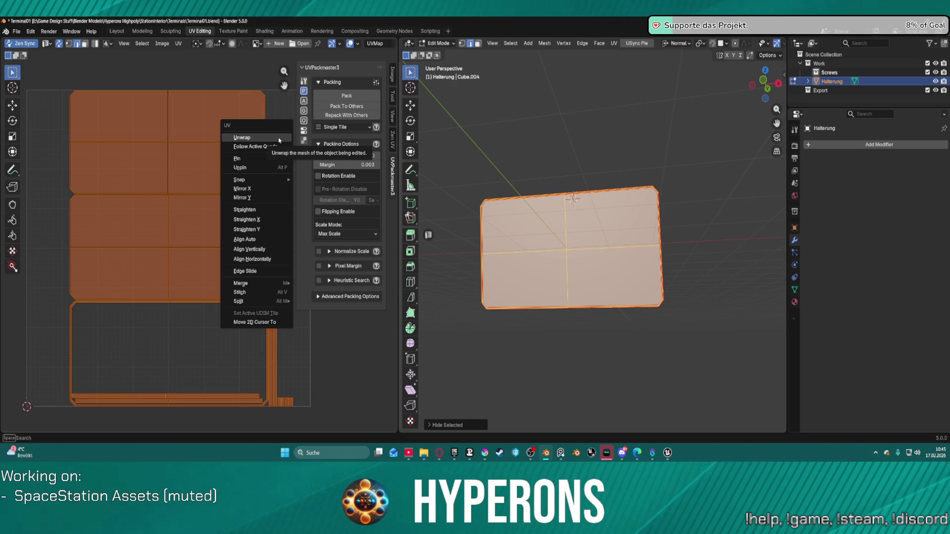
pyautogui.click(180, 46)
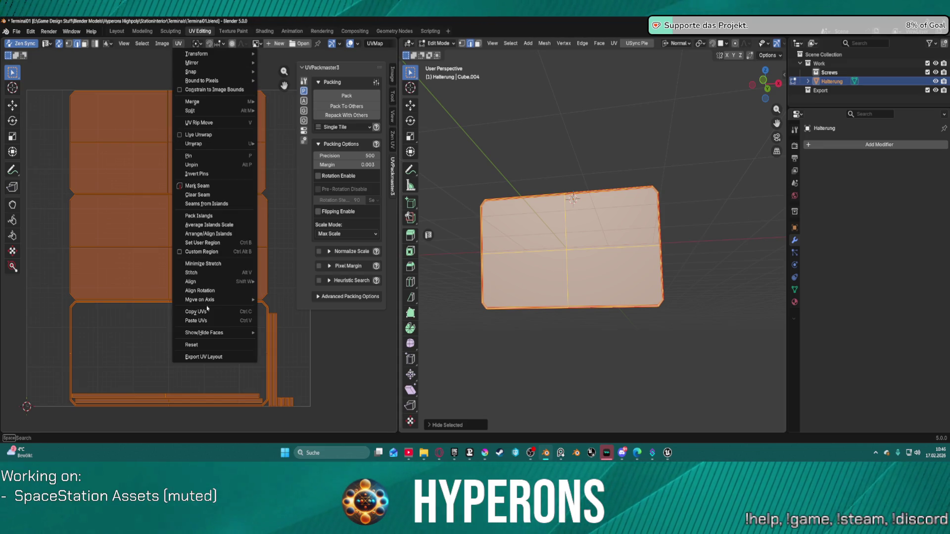
pyautogui.click(221, 357)
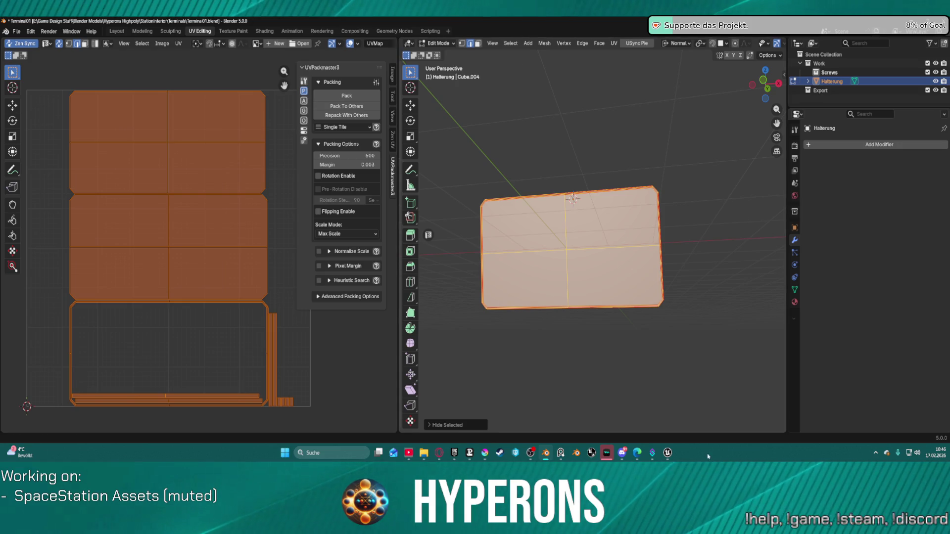
pyautogui.click(668, 453)
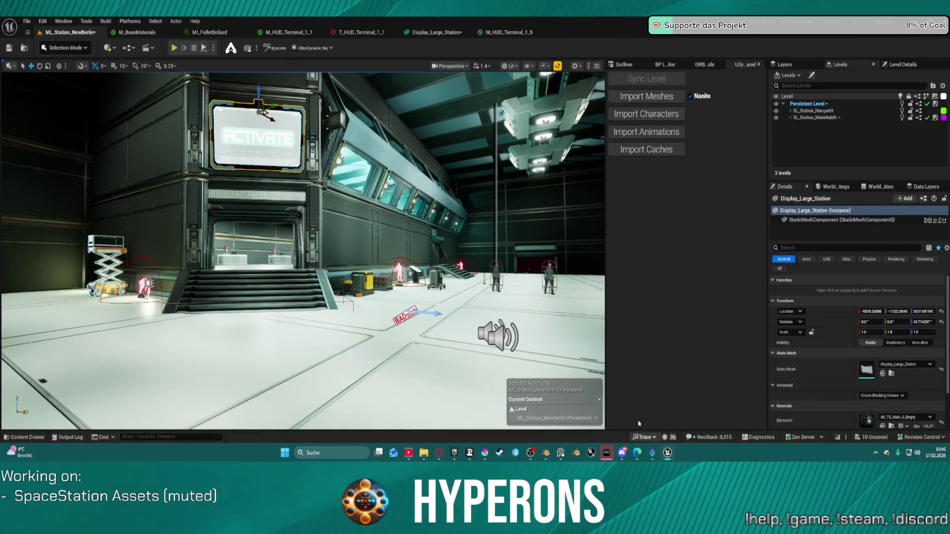
# Add the exported Halterung.png UV layout to the Krita texture as a new layer
pyautogui.click(487, 453)
pyautogui.moveTo(487, 453); pyautogui.dragTo(536, 253)
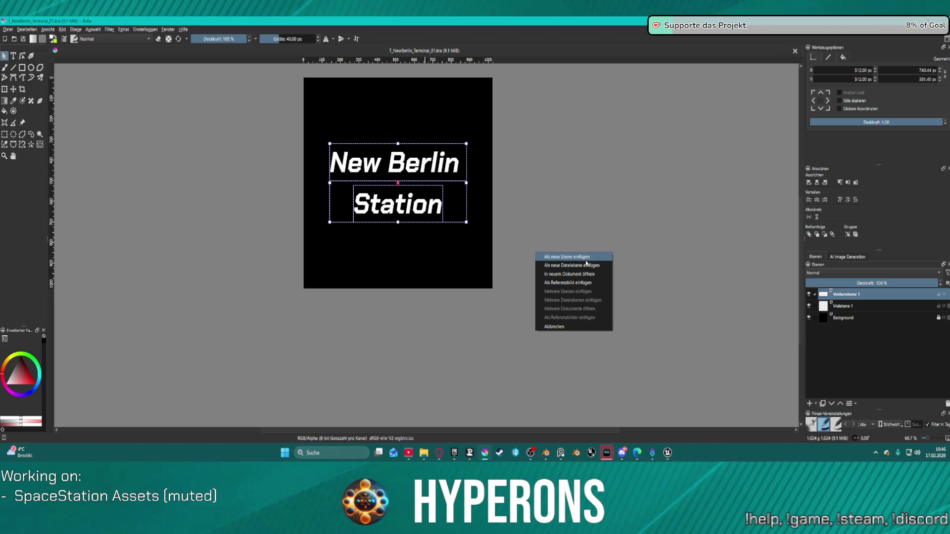
pyautogui.click(584, 257)
pyautogui.hotkey('ctrl', '+')
pyautogui.hotkey('ctrl', '+')
pyautogui.press('1')
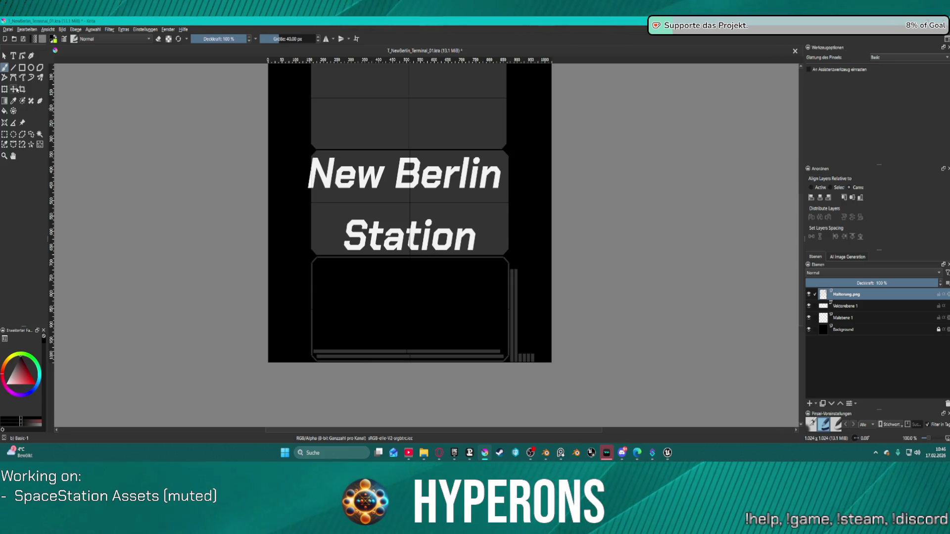
# Move the Vektorebene 1 New Berlin Station text up into the top panel
pyautogui.click(15, 90)
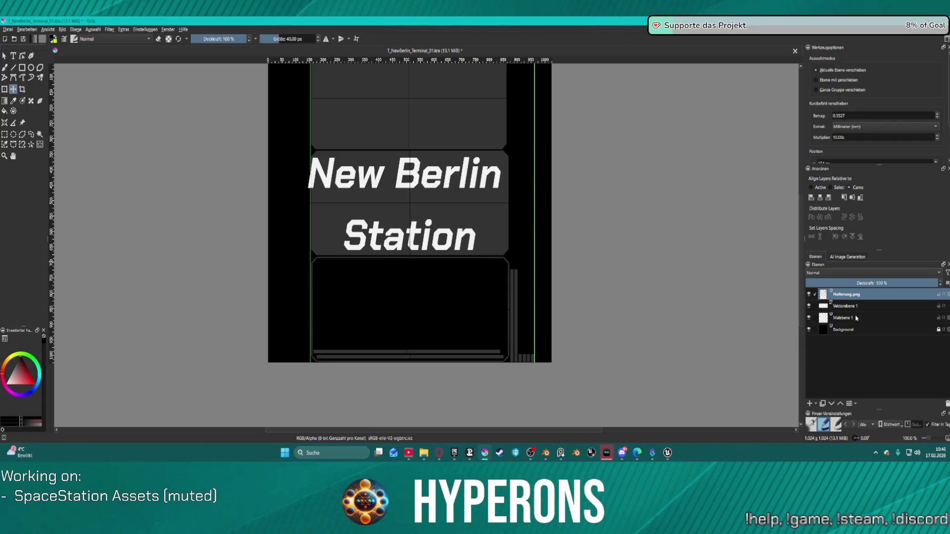
pyautogui.click(857, 318)
pyautogui.click(857, 307)
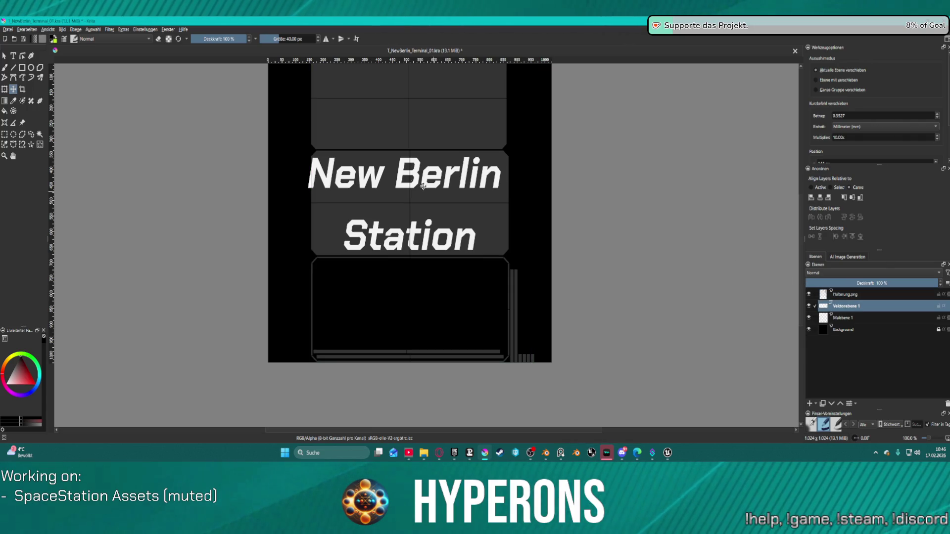
pyautogui.moveTo(444, 177); pyautogui.dragTo(450, 62)
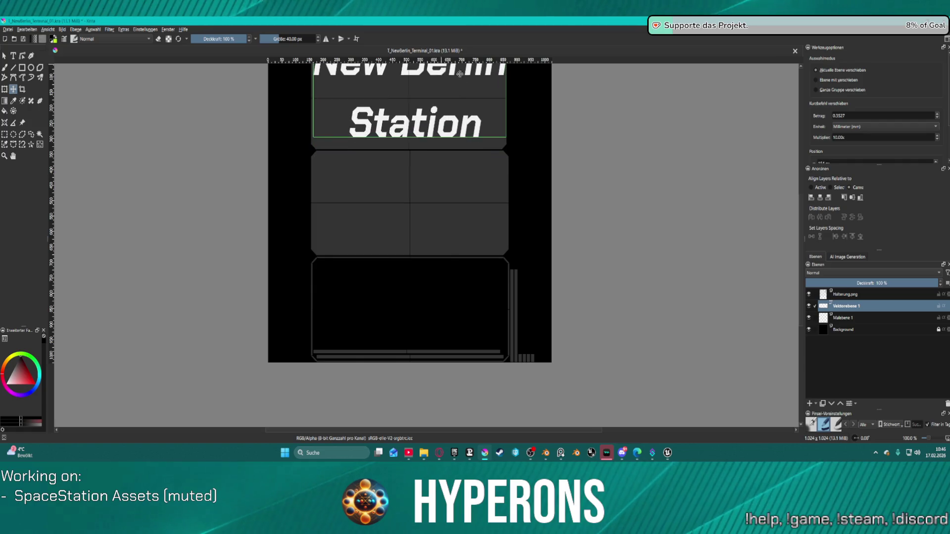
pyautogui.scroll(3, 389, 150)
pyautogui.moveTo(415, 152); pyautogui.dragTo(415, 158)
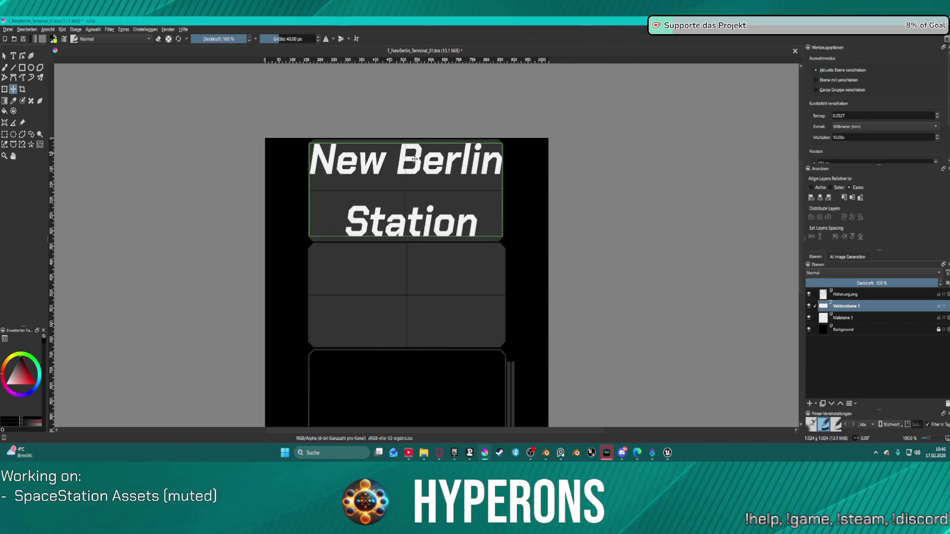
# Scale the New Berlin Station text down and centre it horizontally
pyautogui.click(5, 90)
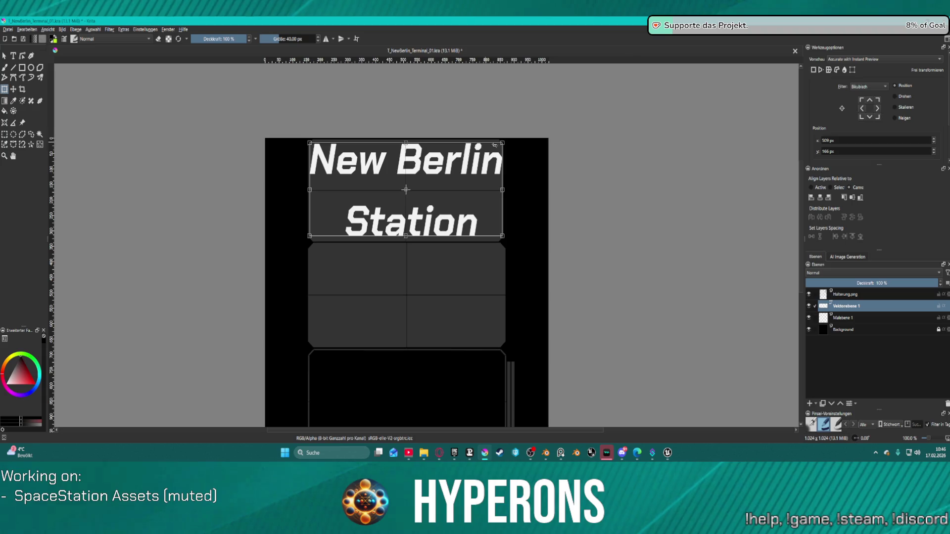
pyautogui.moveTo(504, 142)
pyautogui.mouseDown()
pyautogui.moveTo(459, 168)
pyautogui.moveTo(413, 178)
pyautogui.moveTo(421, 168)
pyautogui.mouseUp()
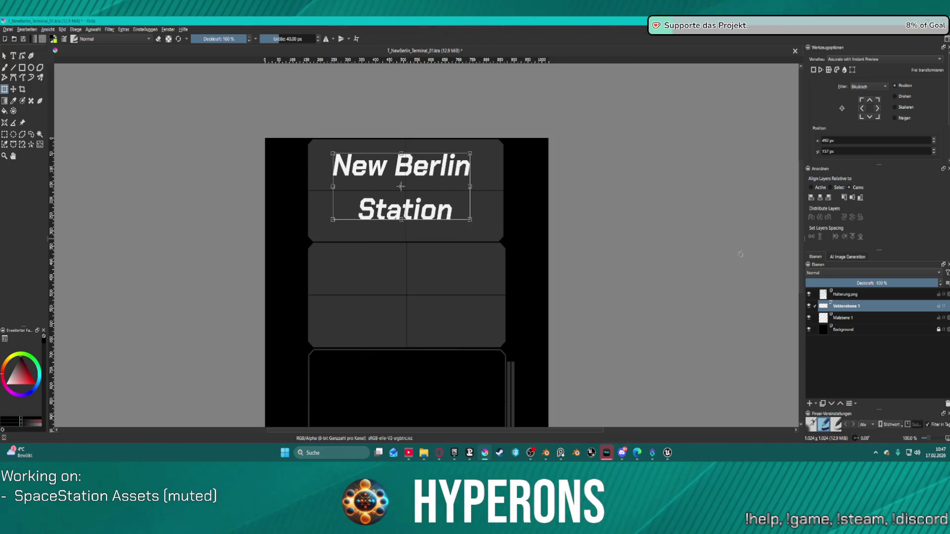
pyautogui.click(820, 197)
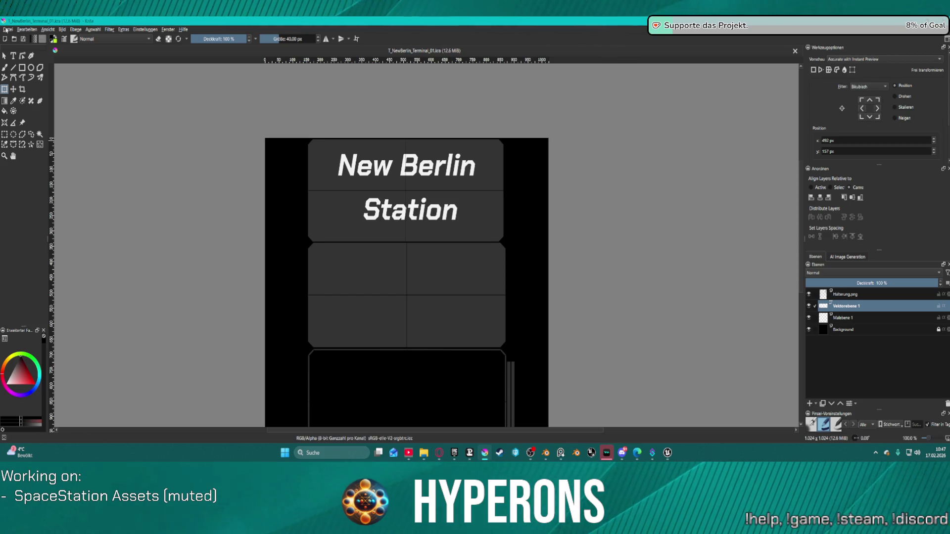
pyautogui.click(7, 30)
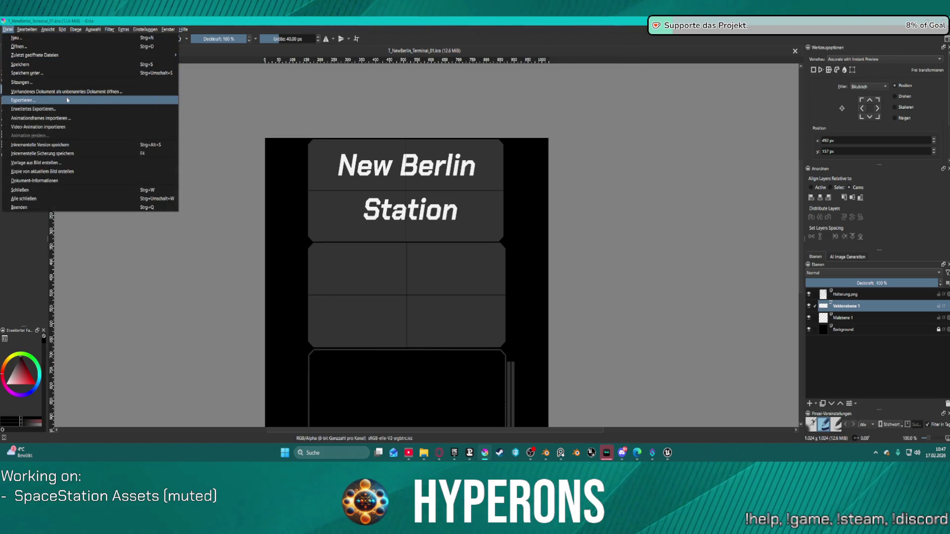
# Export the texture as PNG, overwriting T_NewBerlin_Terminal_01.png with the default PNG options
pyautogui.click(116, 104)
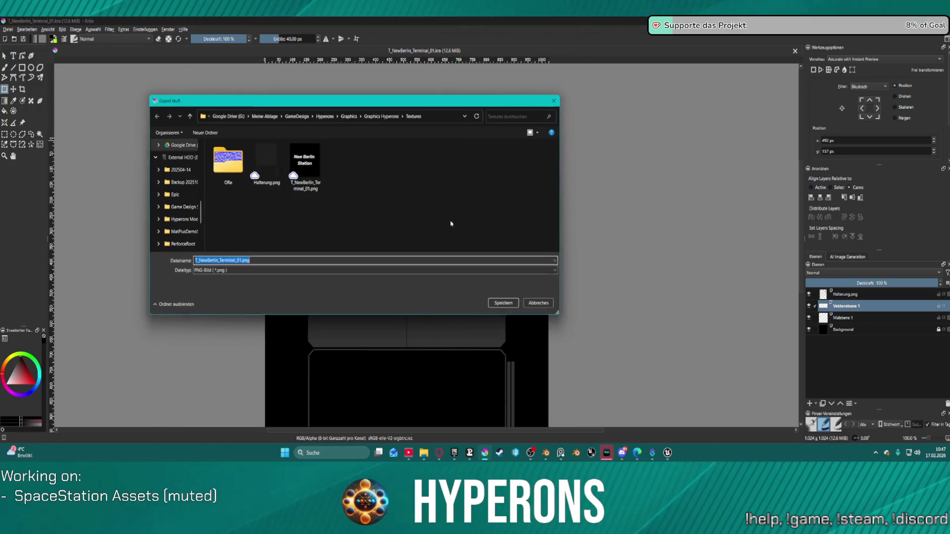
pyautogui.click(501, 303)
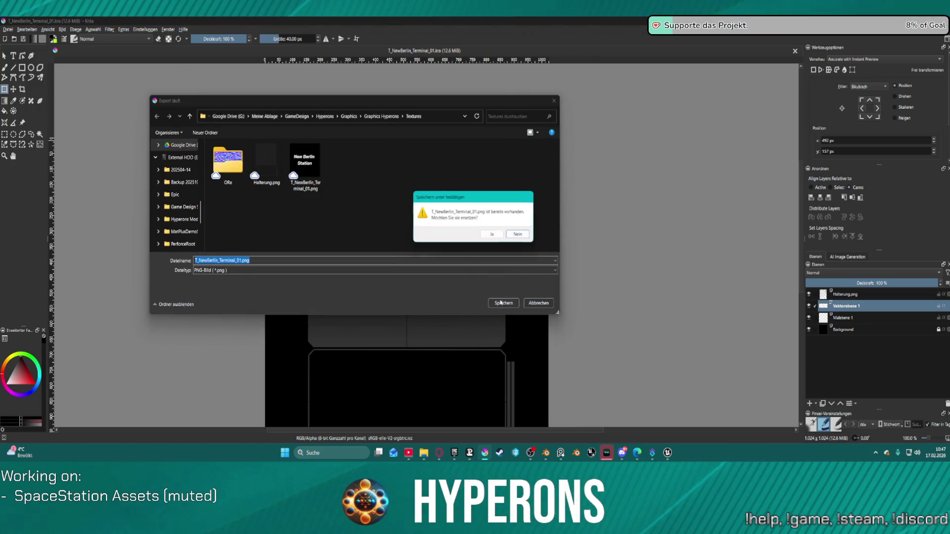
pyautogui.click(493, 235)
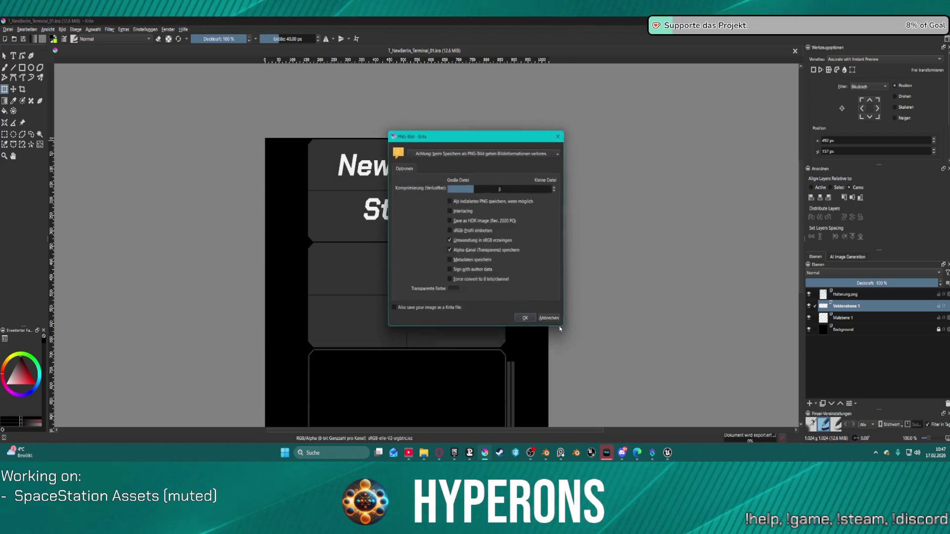
pyautogui.click(527, 319)
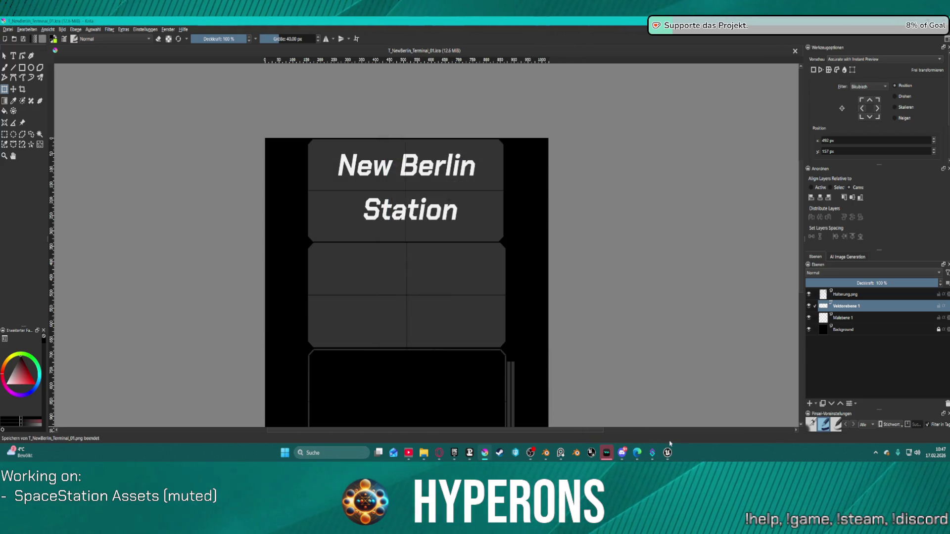
pyautogui.click(668, 453)
pyautogui.click(505, 33)
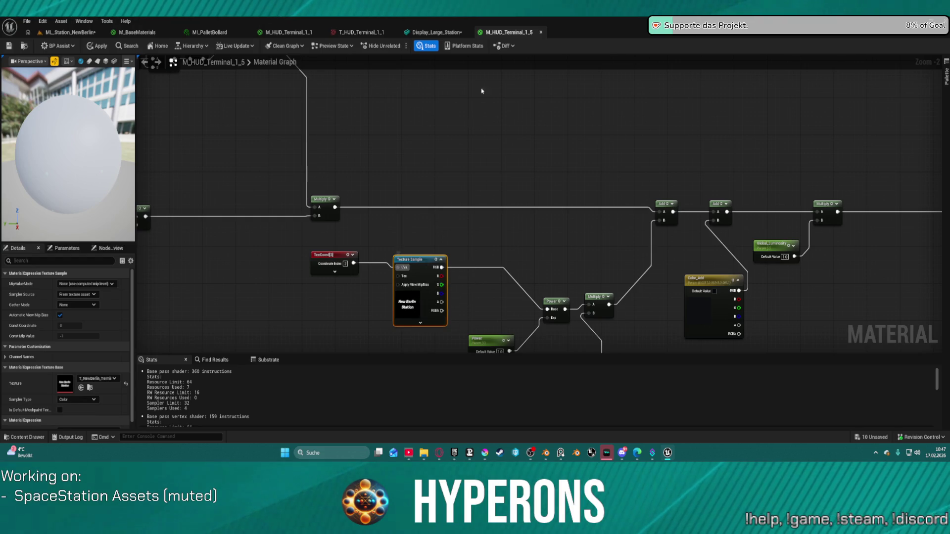
# Reimport T_NewBerlin_Terminal_01 from the Props folder in the asset browser
pyautogui.click(436, 32)
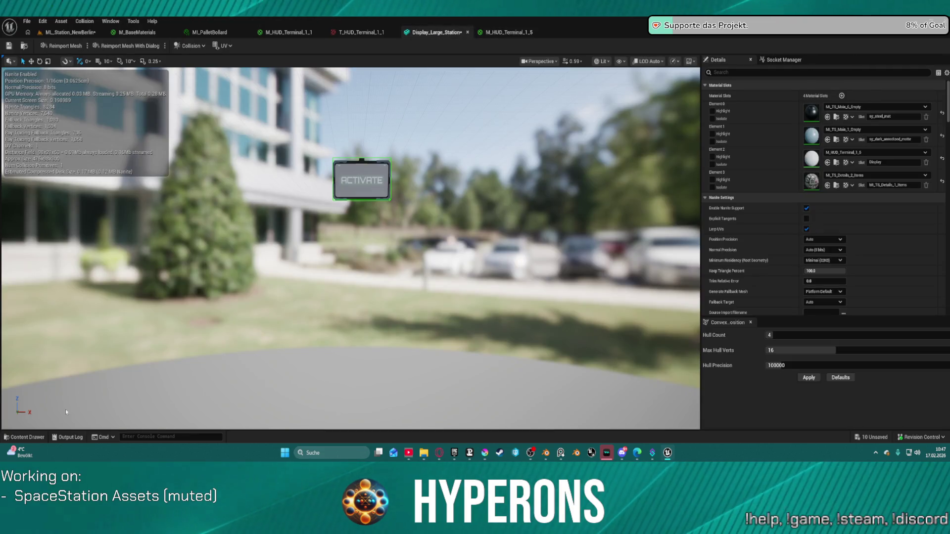
pyautogui.click(22, 438)
pyautogui.rightClick(688, 342)
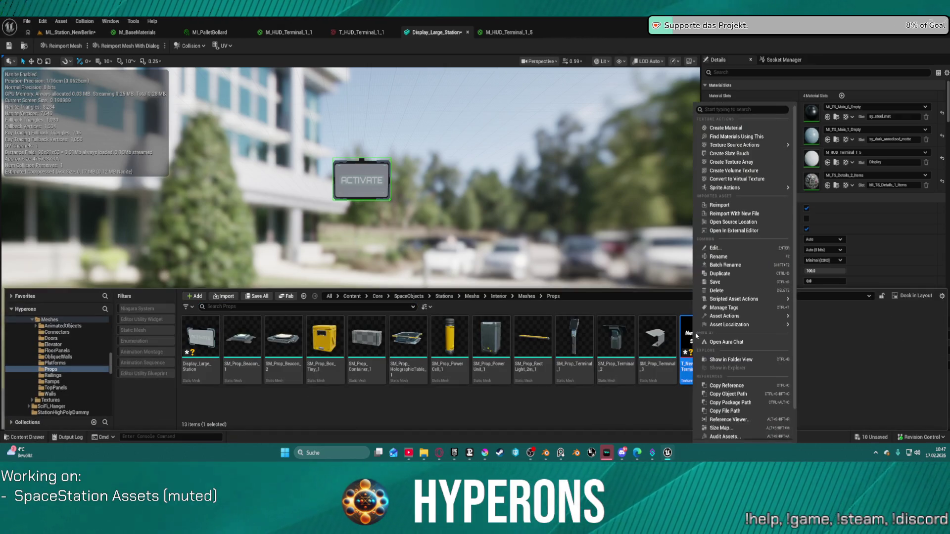
pyautogui.click(741, 204)
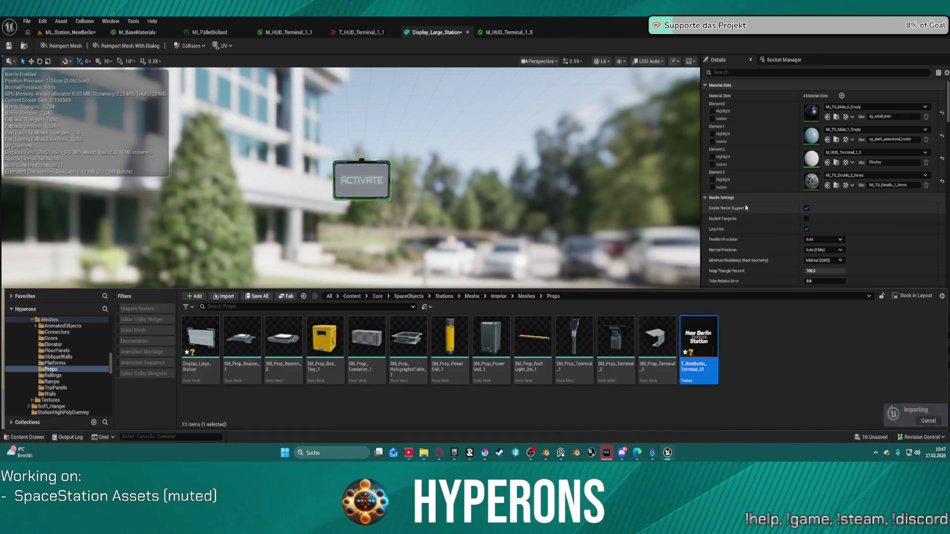
pyautogui.click(69, 32)
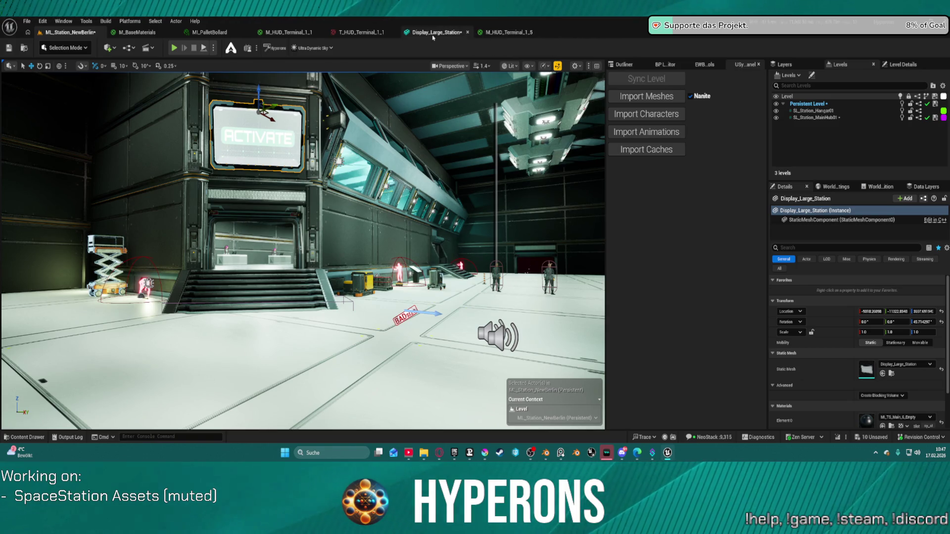
# Check the M_HUD_Terminal_1_5 preview and frame the Display_Large_Station screen in the level viewport
pyautogui.click(504, 32)
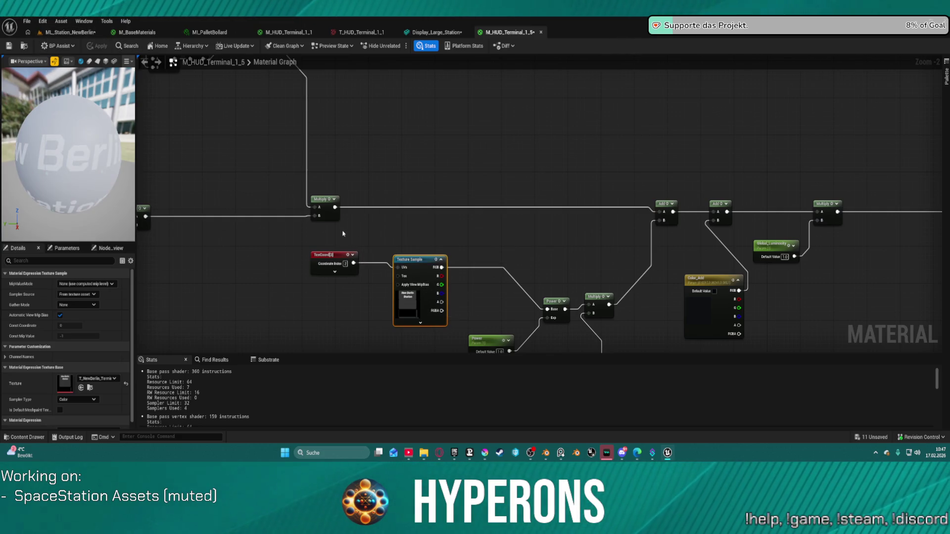
pyautogui.click(25, 46)
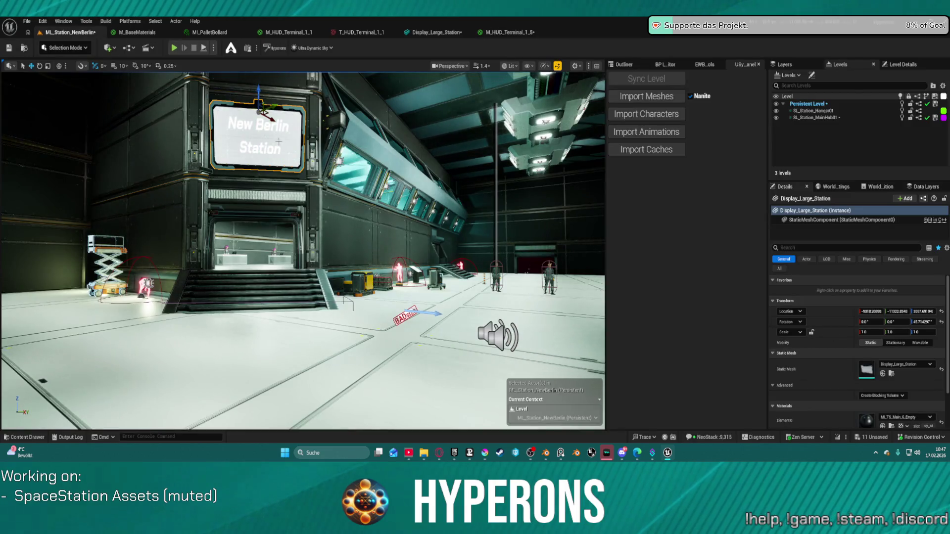
pyautogui.press('f')
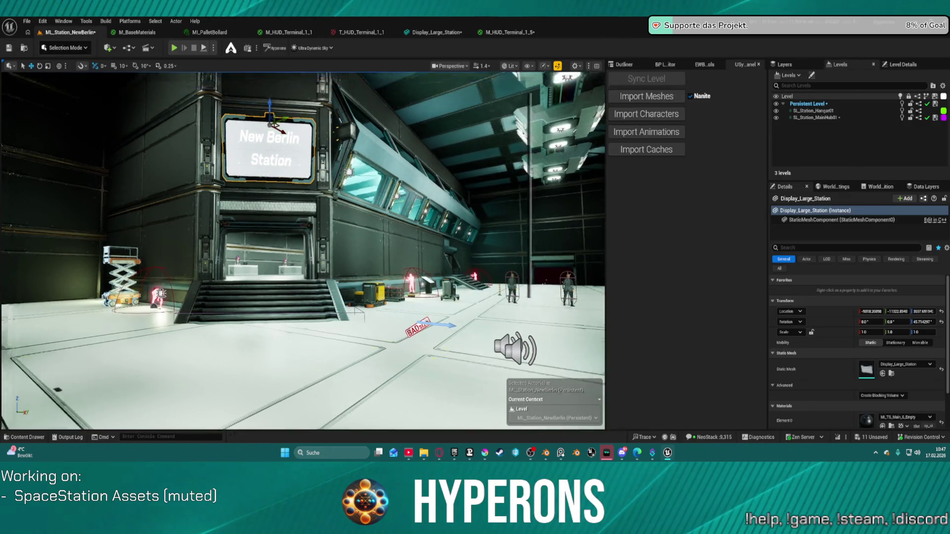
pyautogui.scroll(-5, 303, 250)
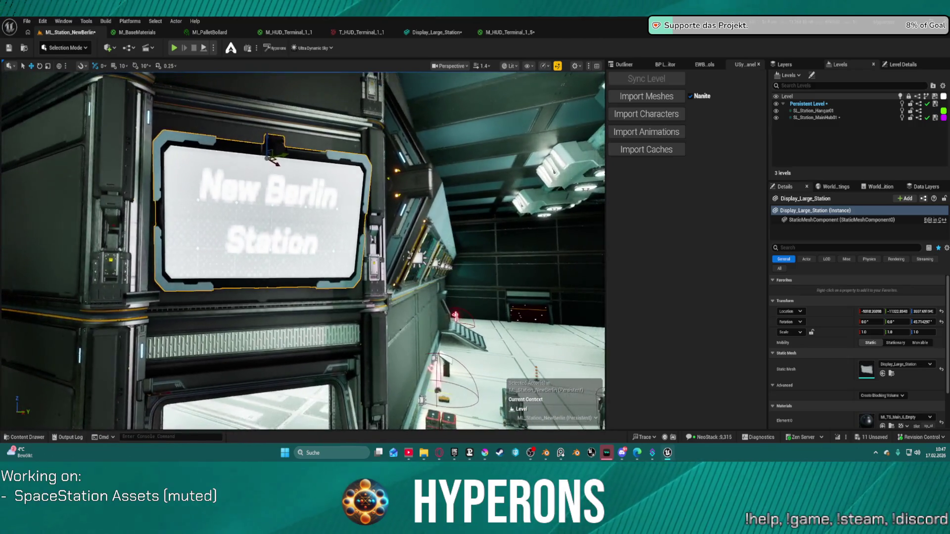
pyautogui.scroll(3, 303, 251)
pyautogui.moveTo(303, 251); pyautogui.dragTo(233, 246)
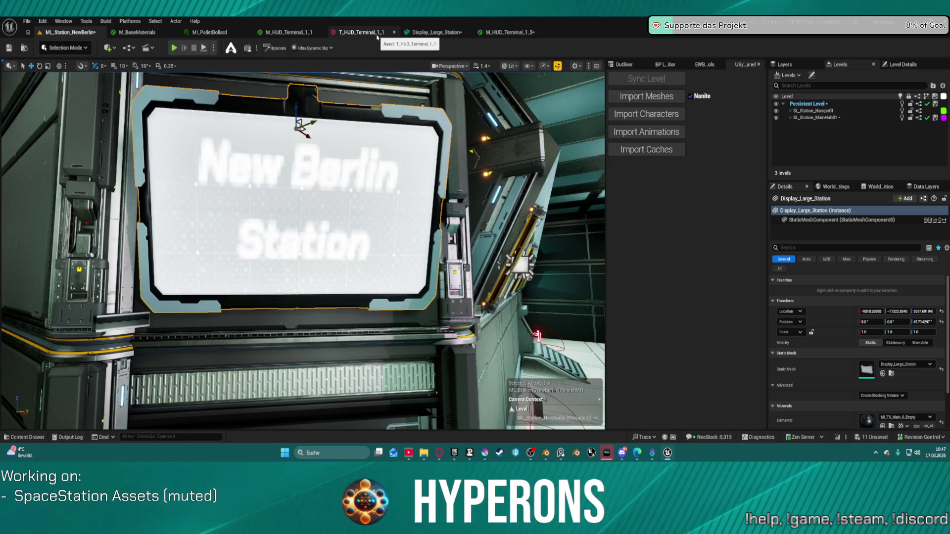
pyautogui.hotkey('ctrl', 'space')
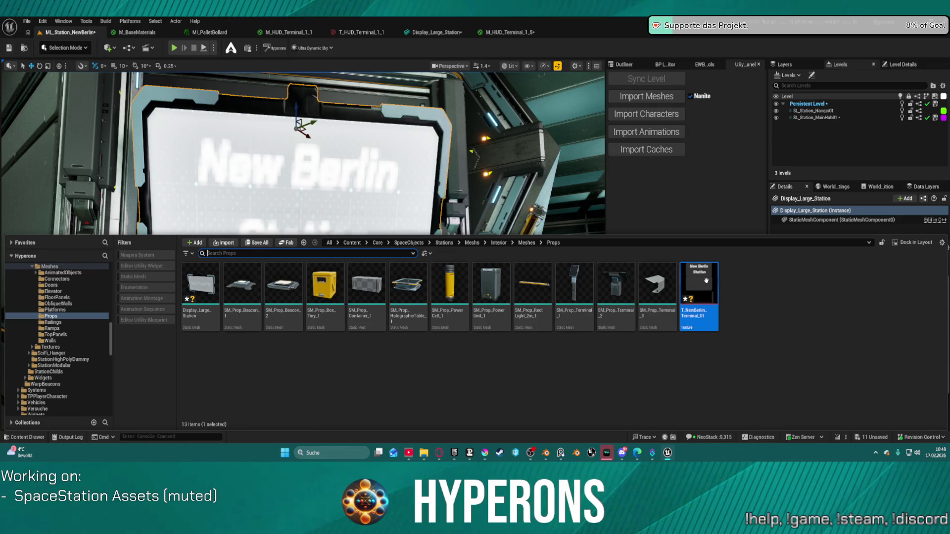
# Set the T_NewBerlin_Terminal_01 texture's Mip Gen Settings to Blur4
pyautogui.click(701, 280)
pyautogui.doubleClick(701, 283)
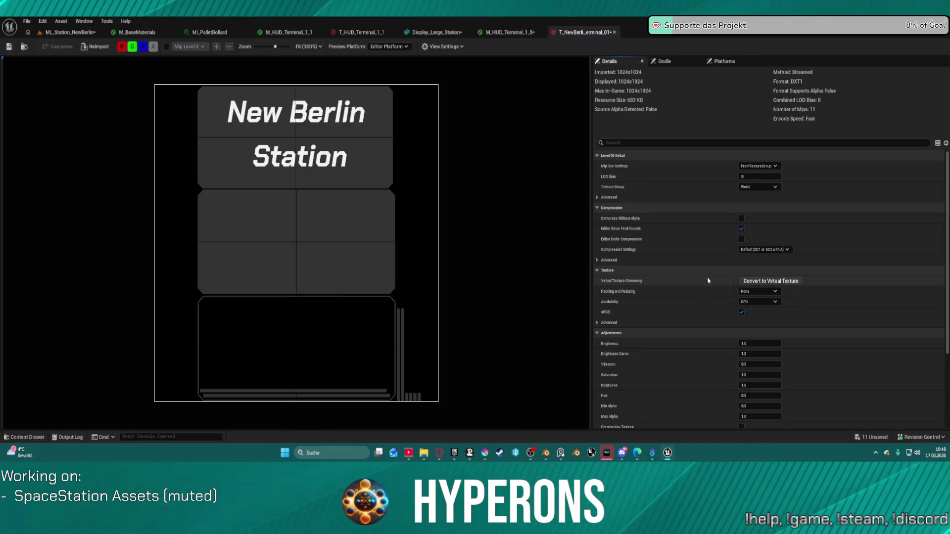
pyautogui.click(759, 187)
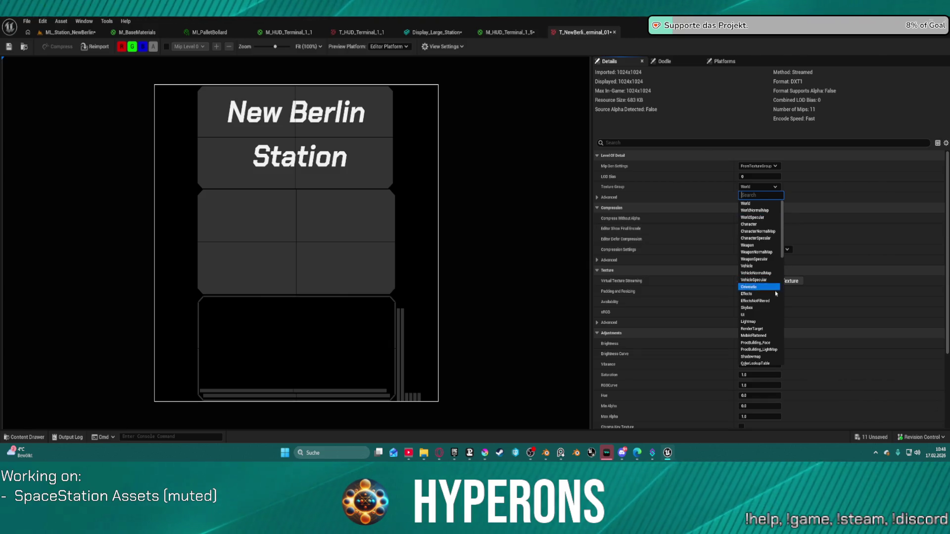
pyautogui.scroll(-5, 777, 297)
pyautogui.scroll(-1, 781, 332)
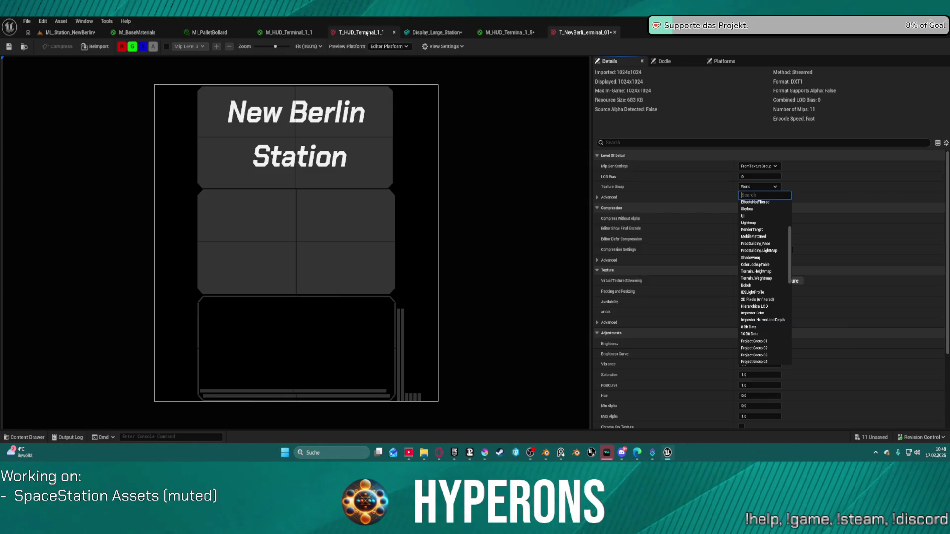
pyautogui.click(366, 32)
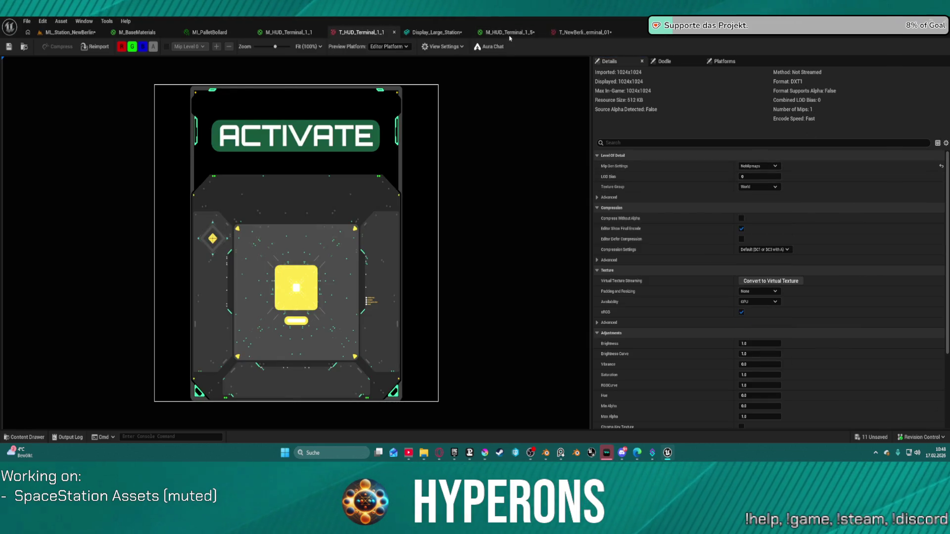
pyautogui.click(583, 32)
pyautogui.click(758, 166)
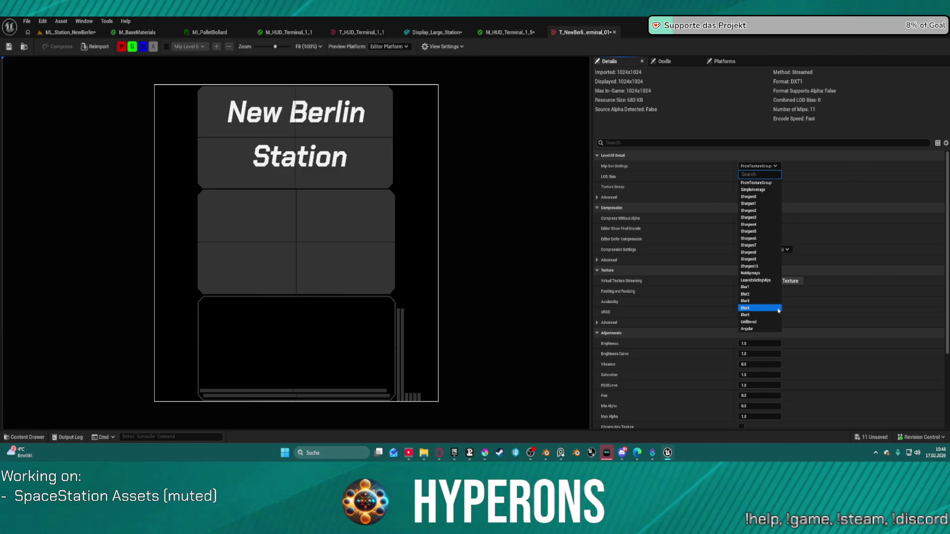
pyautogui.click(777, 273)
# Review the New Berlin Station wall display in the level, then return to Krita
pyautogui.click(72, 33)
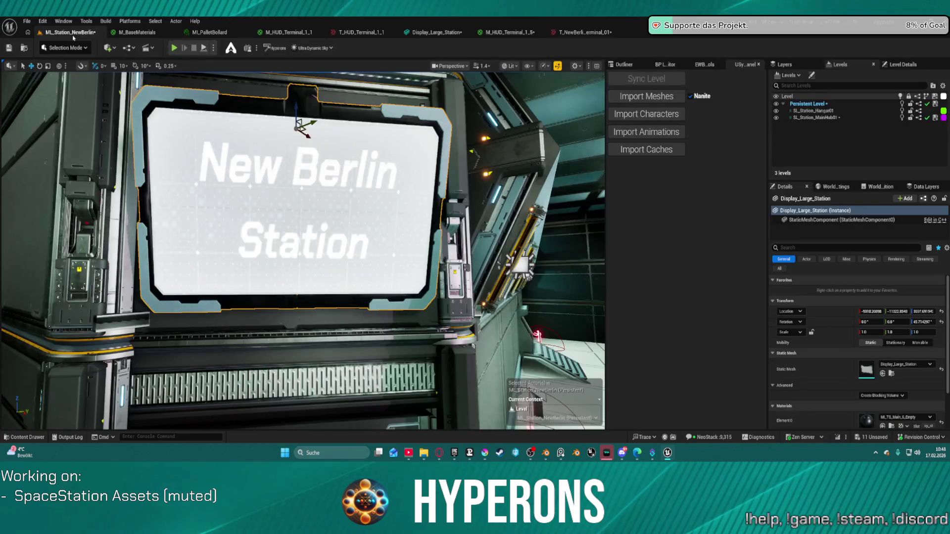
pyautogui.moveTo(297, 95)
pyautogui.mouseDown()
pyautogui.moveTo(317, 149)
pyautogui.moveTo(376, 203)
pyautogui.moveTo(538, 158)
pyautogui.moveTo(521, 168)
pyautogui.moveTo(559, 167)
pyautogui.mouseUp()
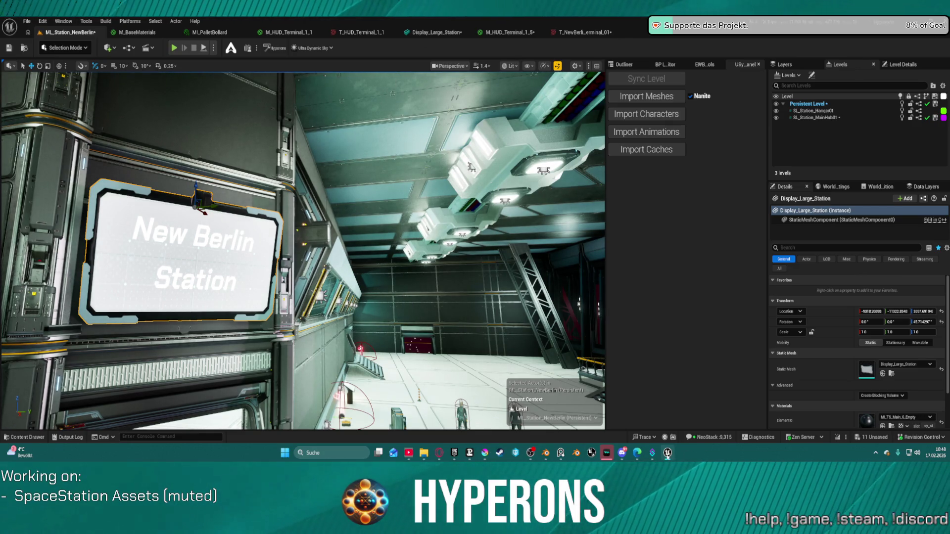
pyautogui.click(667, 454)
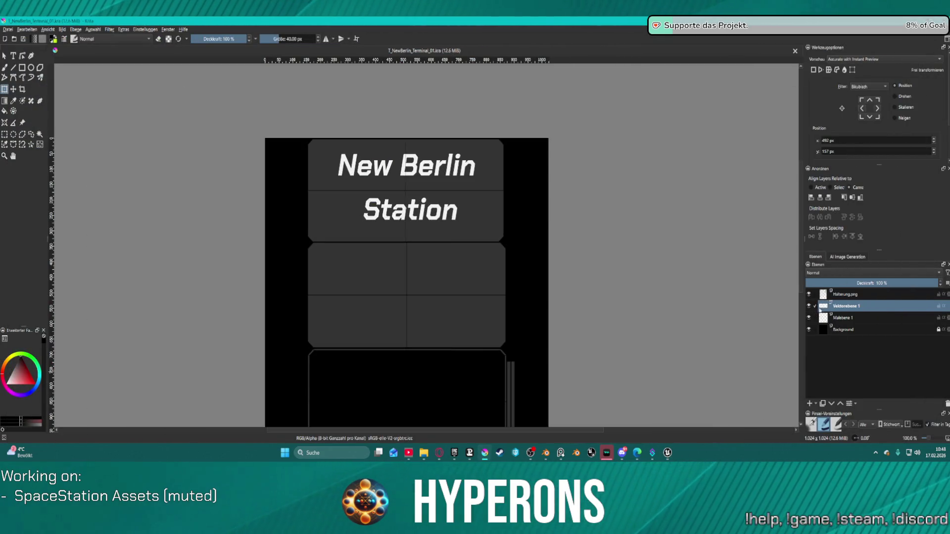
# Hide the Halterung.png layer, then choose green-yellow as foreground colour with the Freehand Brush
pyautogui.click(808, 294)
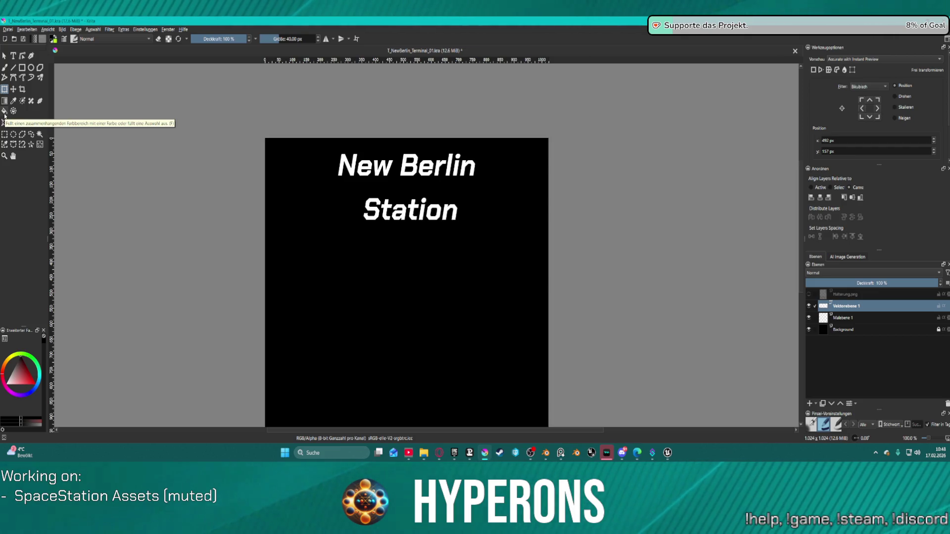
pyautogui.click(23, 69)
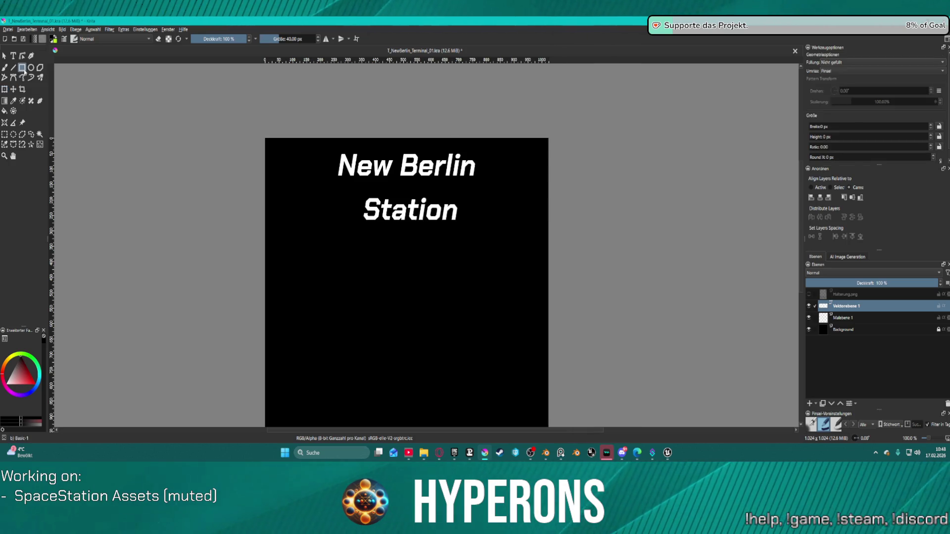
pyautogui.click(53, 37)
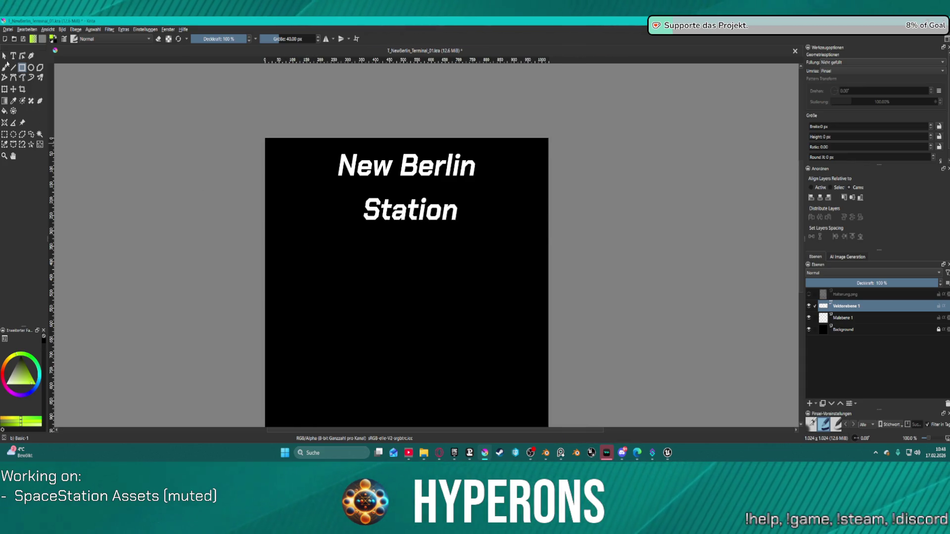
pyautogui.click(5, 68)
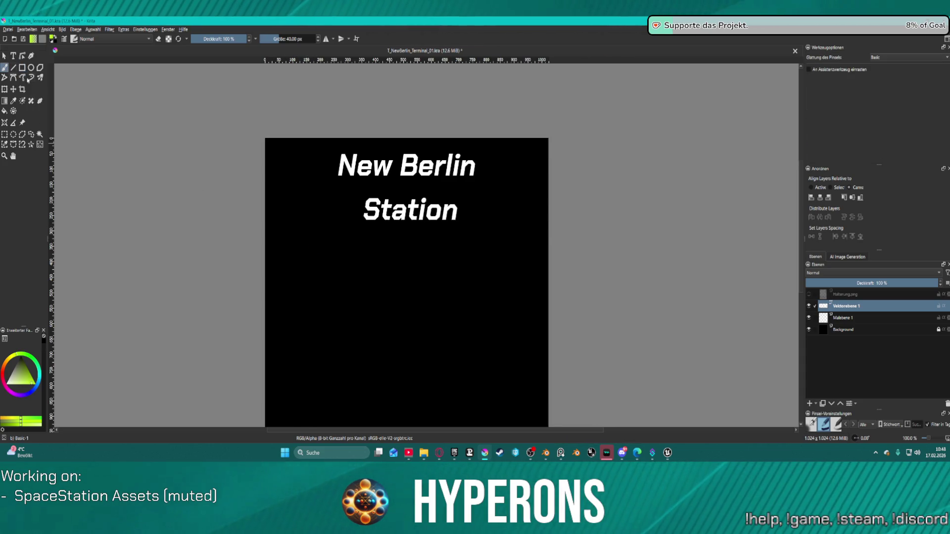
# On layer Malebene 1, paint a green dot left of New Berlin and a magenta dot below Station
pyautogui.click(318, 190)
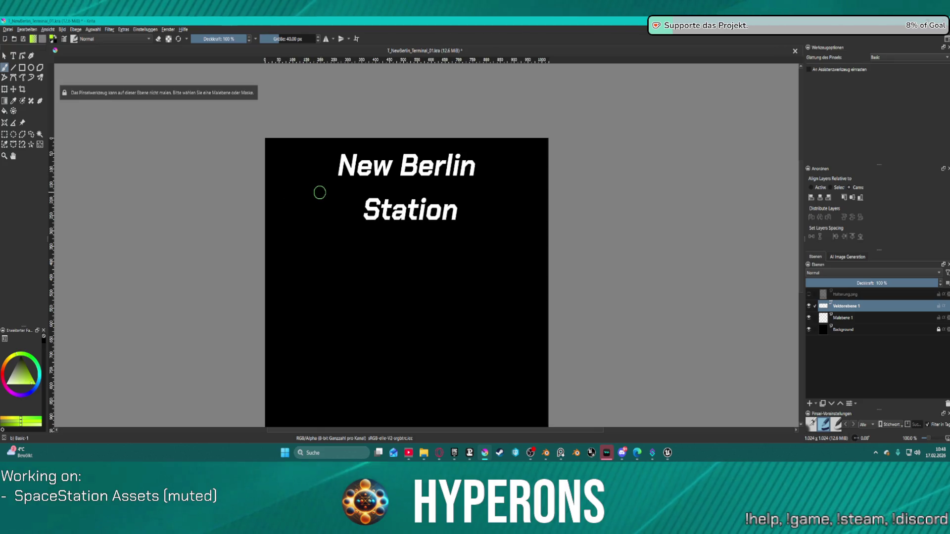
pyautogui.click(853, 319)
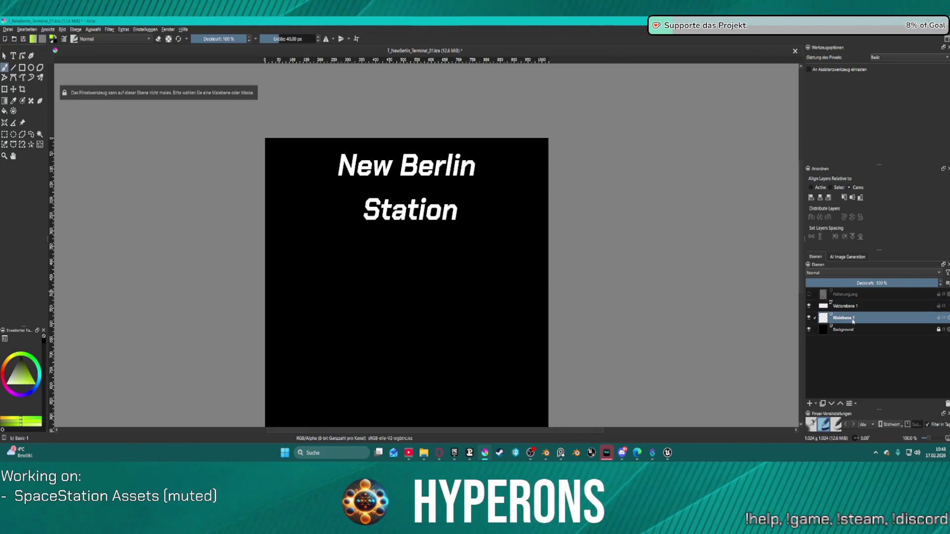
pyautogui.click(315, 172)
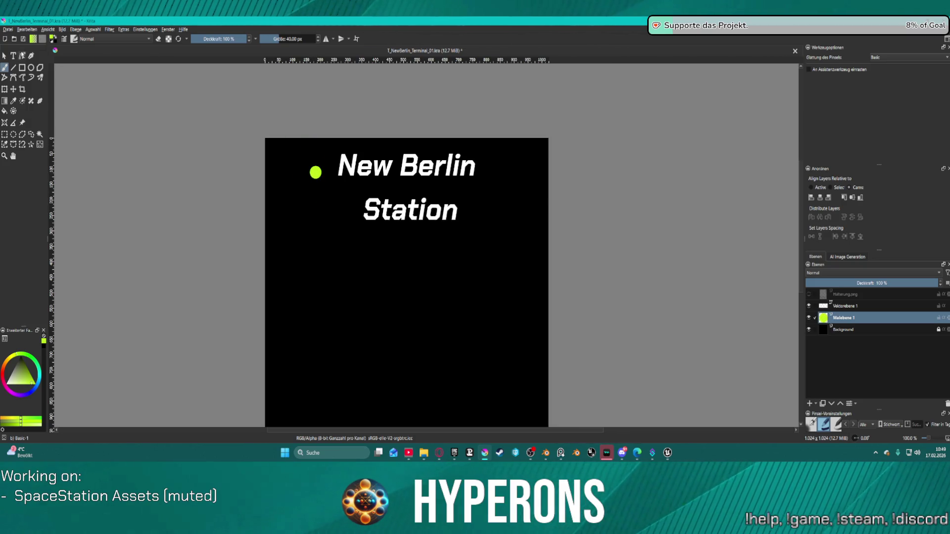
pyautogui.click(33, 39)
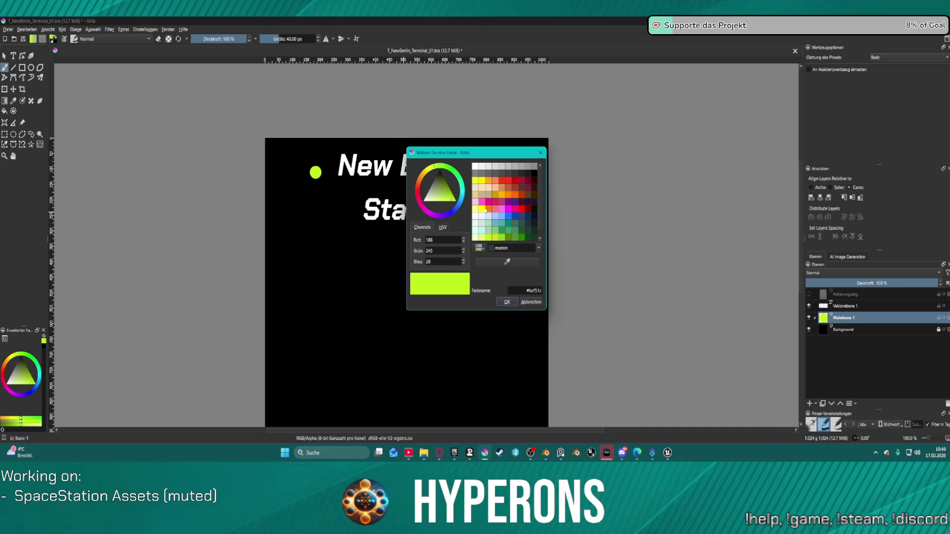
pyautogui.click(482, 208)
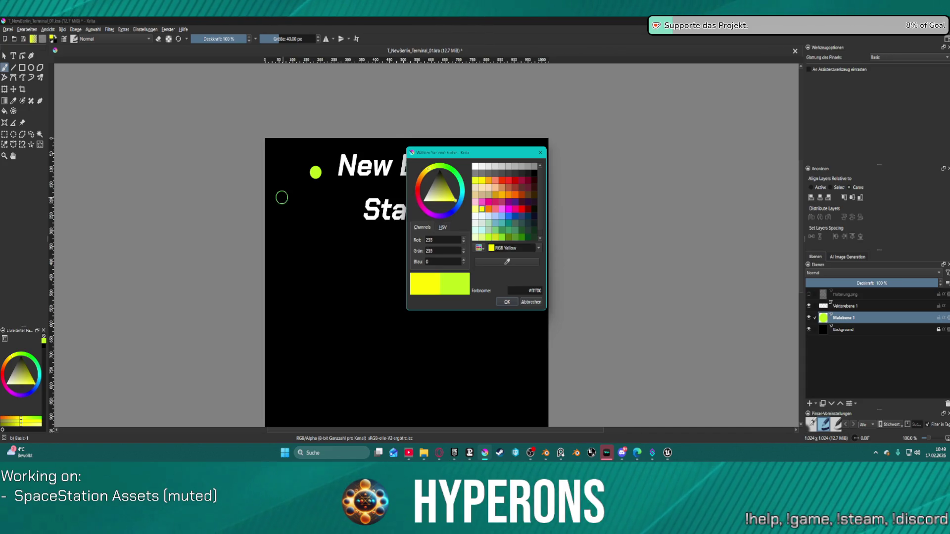
pyautogui.click(509, 209)
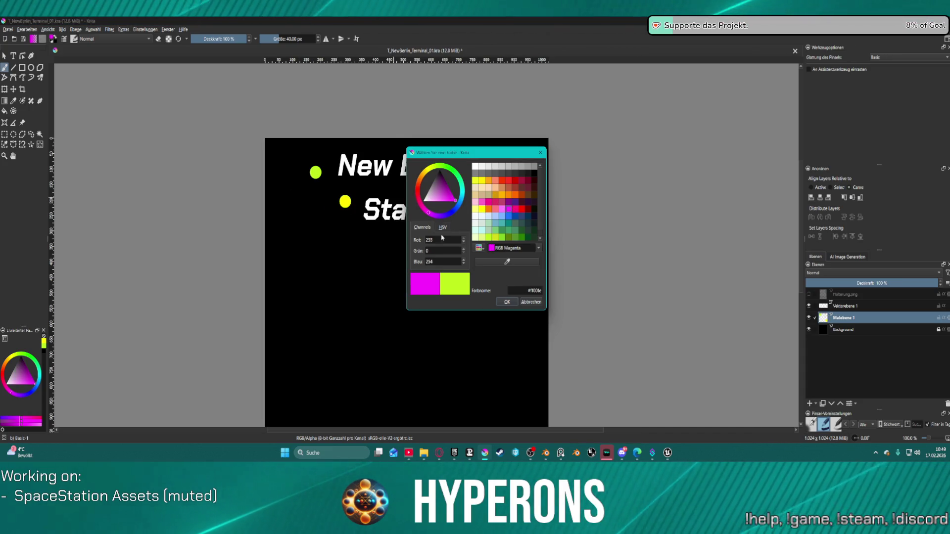
pyautogui.click(365, 241)
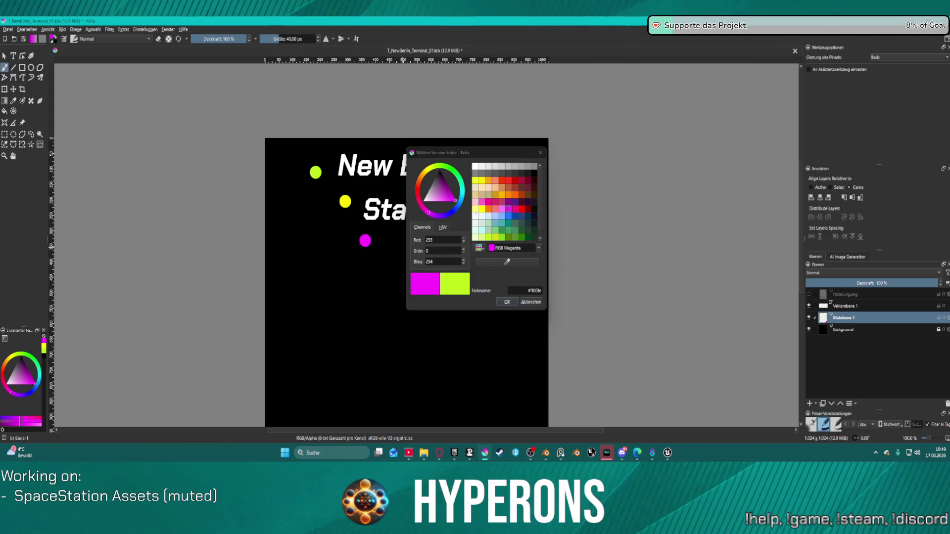
# Paint a teal dot right of Station and pick red as the paint colour
pyautogui.moveTo(478, 154); pyautogui.dragTo(607, 152)
pyautogui.click(635, 223)
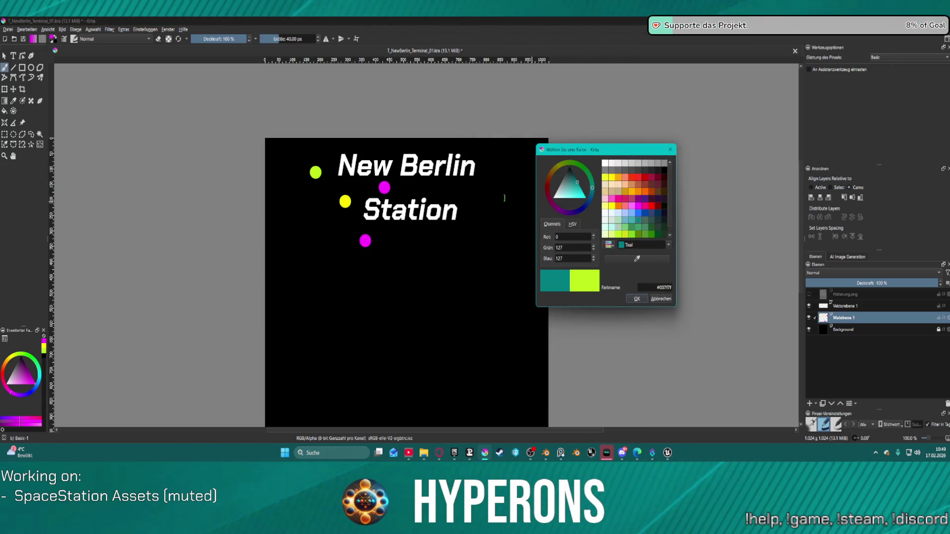
pyautogui.click(460, 192)
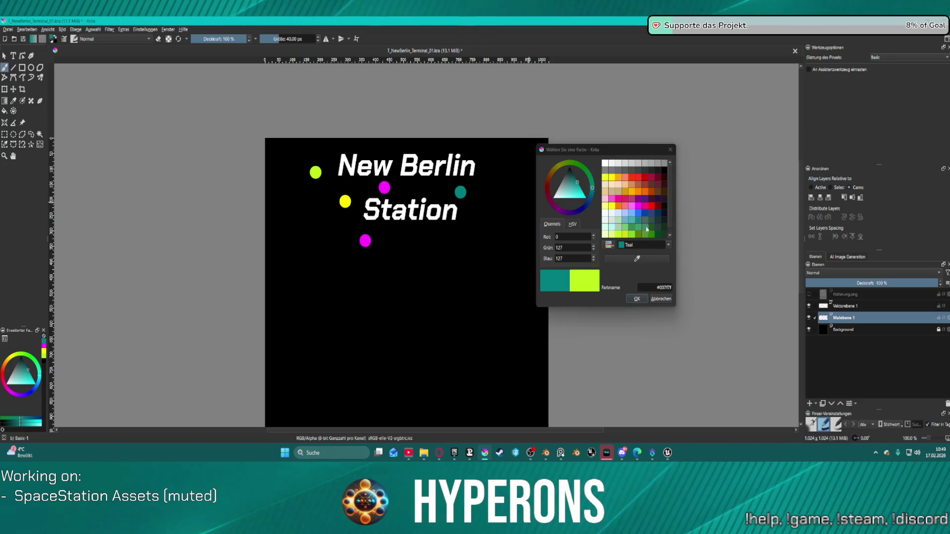
pyautogui.click(651, 209)
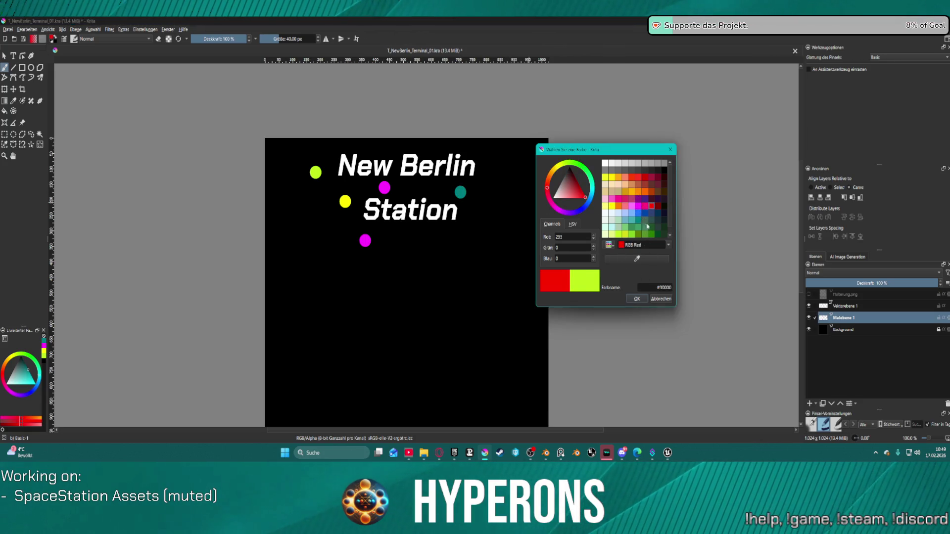
pyautogui.click(637, 299)
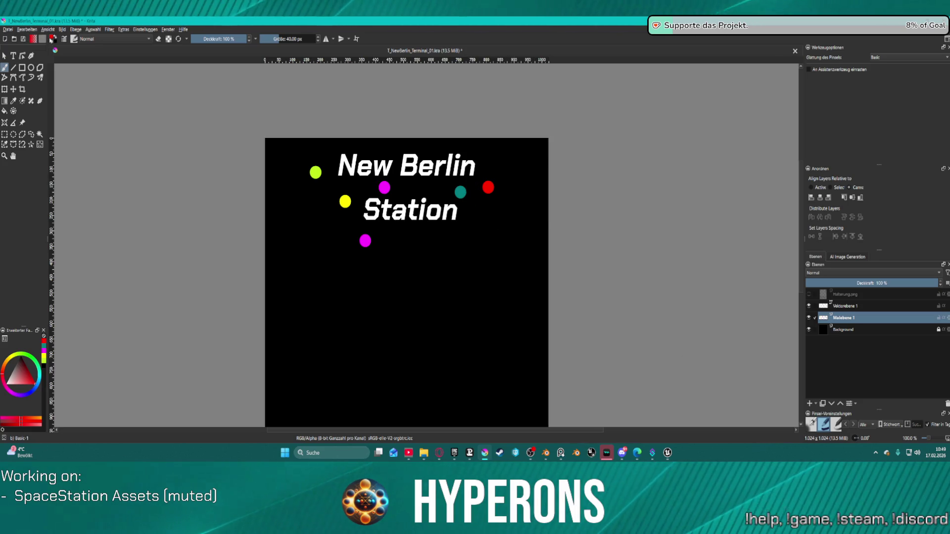
# Pick chlorophyll green and paint a dot at the top right of the title
pyautogui.click(33, 39)
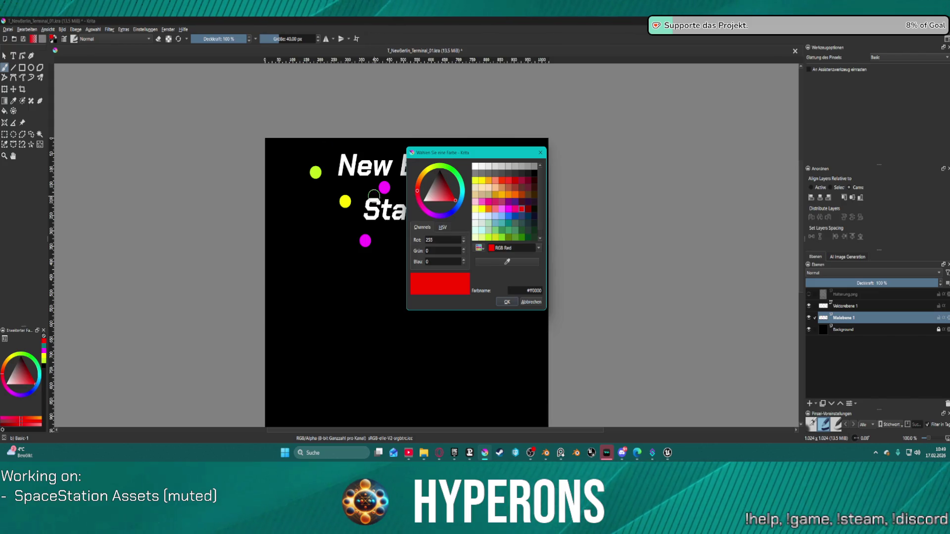
pyautogui.click(494, 238)
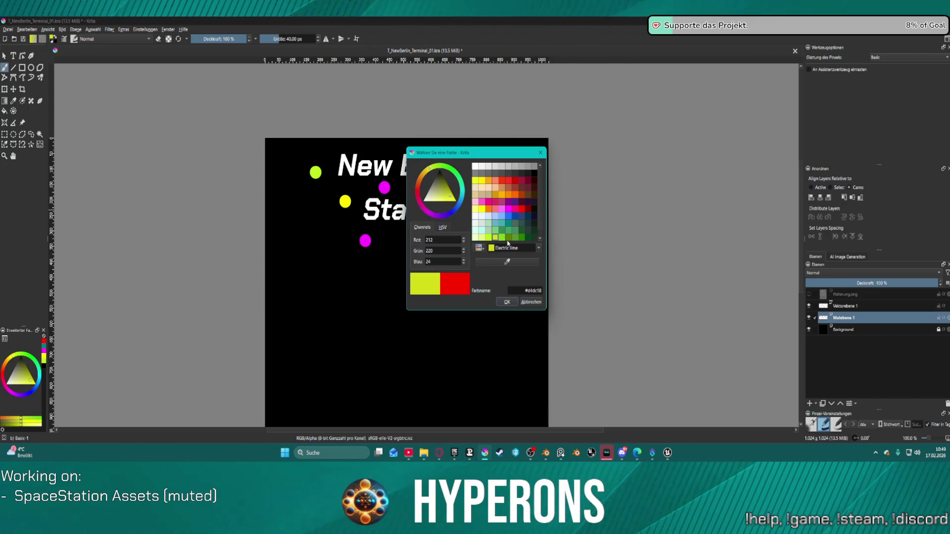
pyautogui.click(489, 238)
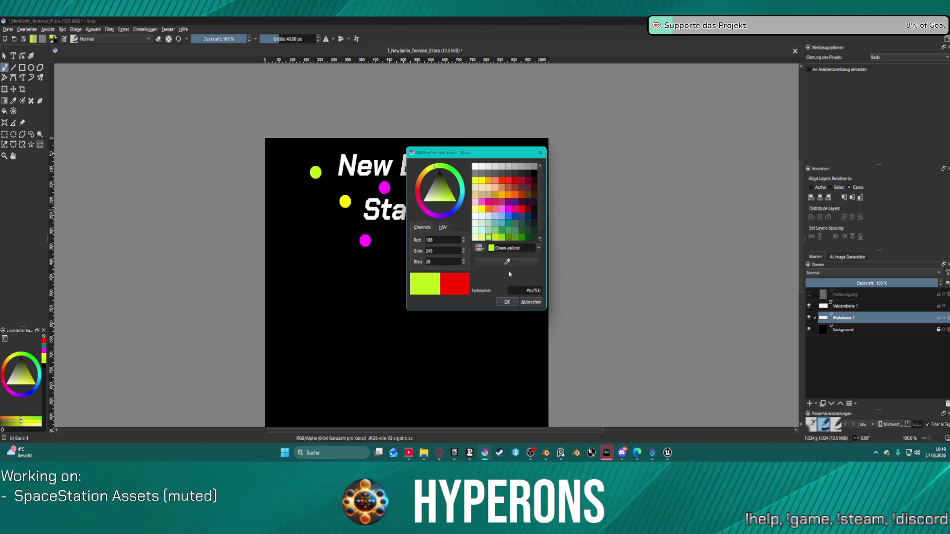
pyautogui.click(501, 237)
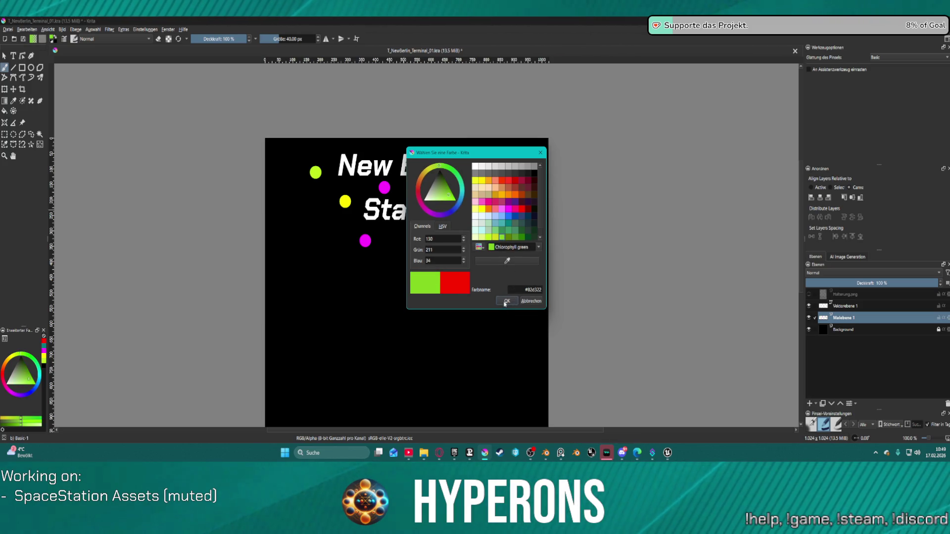
pyautogui.click(505, 301)
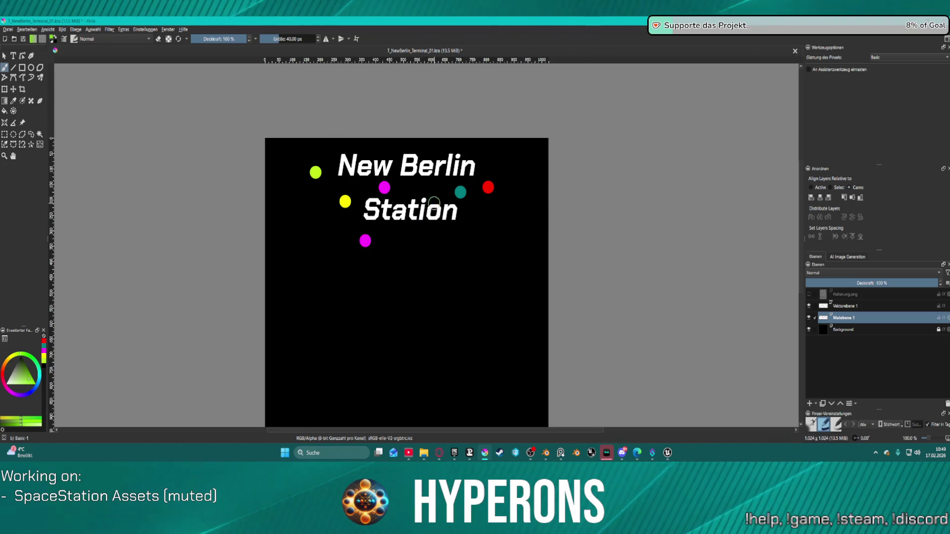
pyautogui.click(489, 158)
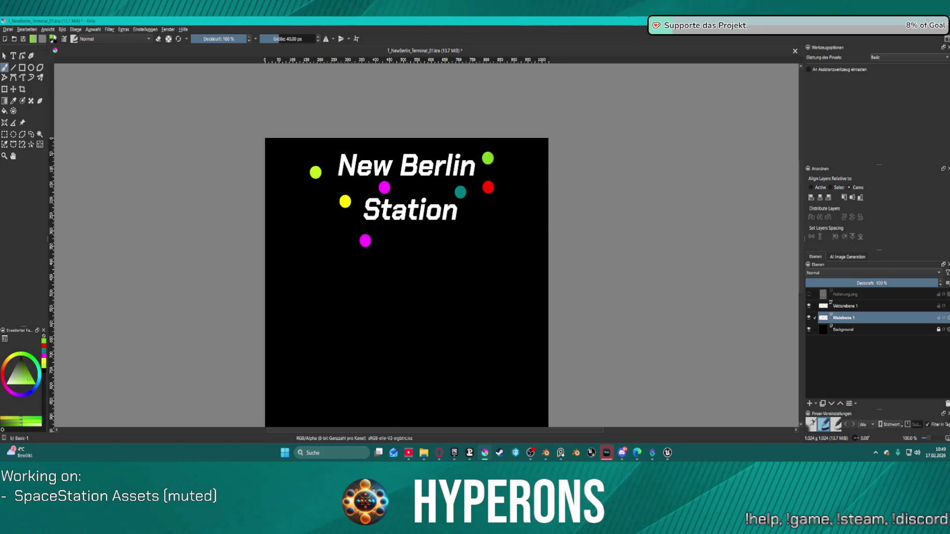
# Paint a dark green dot above New Berlin
pyautogui.click(33, 38)
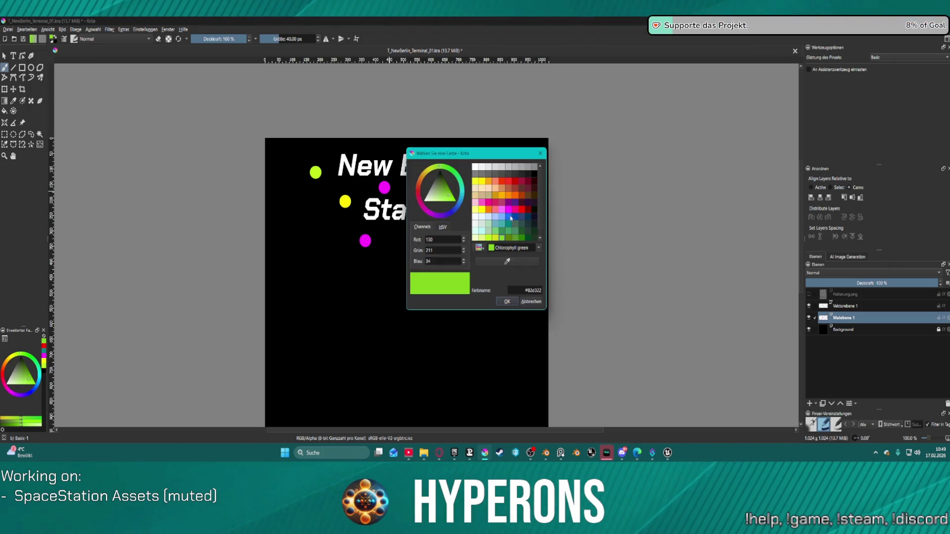
pyautogui.click(528, 238)
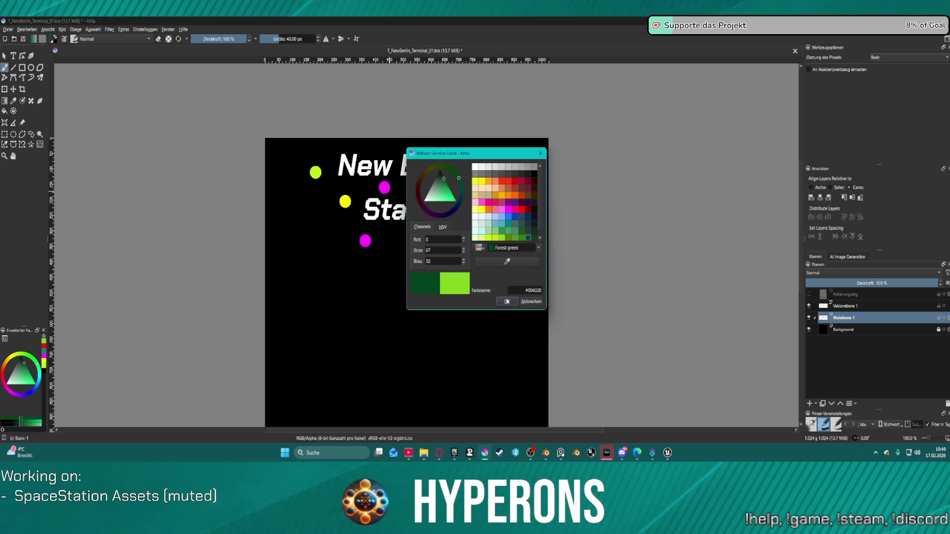
pyautogui.click(505, 301)
pyautogui.click(380, 149)
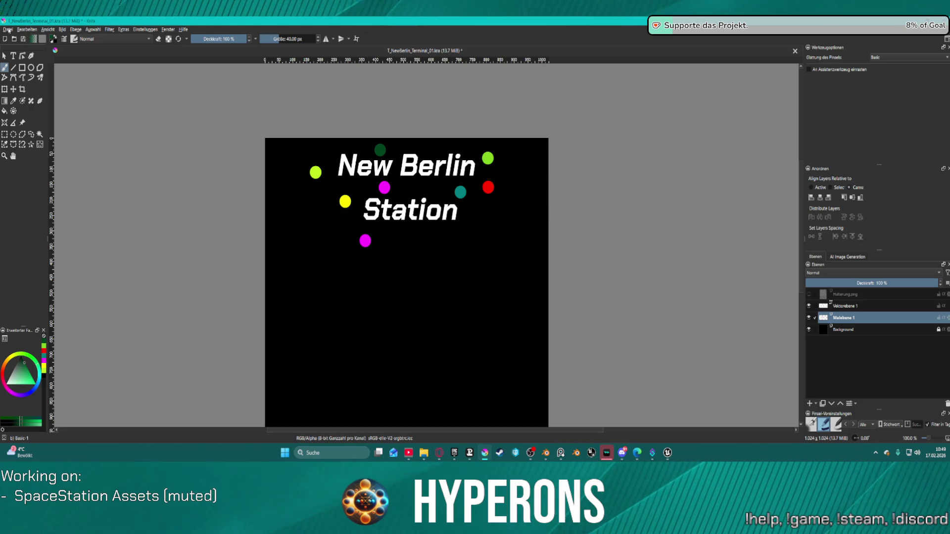
pyautogui.click(8, 29)
# Export the texture over T_NewBerlin_Terminal_01.png with default PNG options, then return to Unreal
pyautogui.click(148, 115)
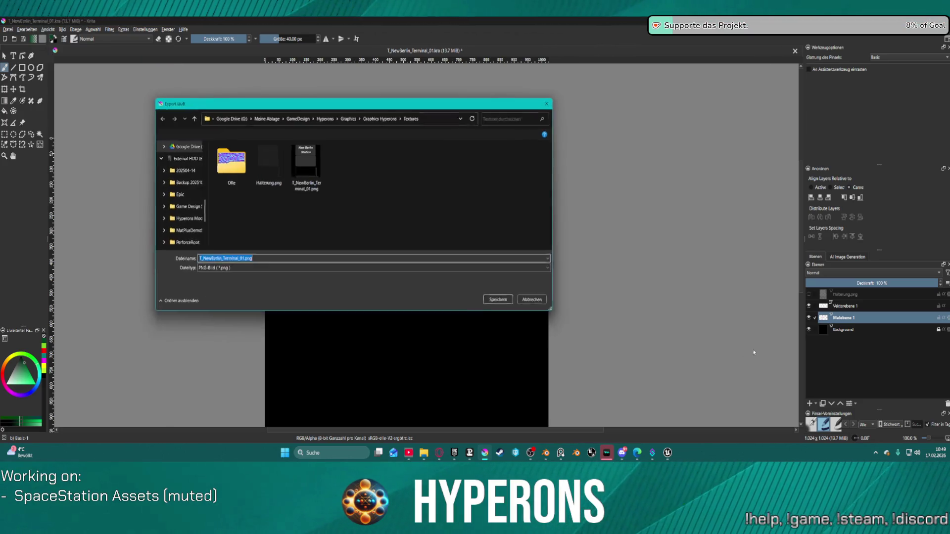
pyautogui.click(499, 304)
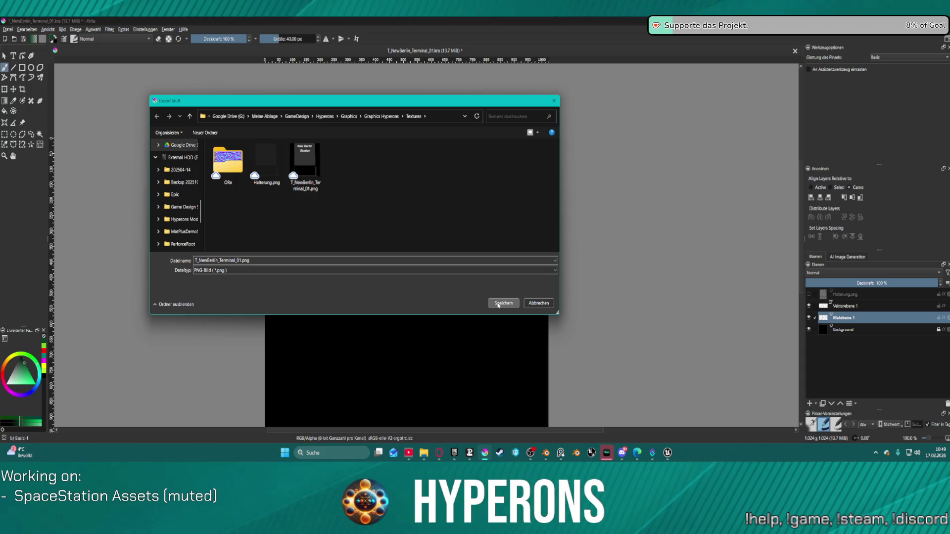
pyautogui.click(495, 235)
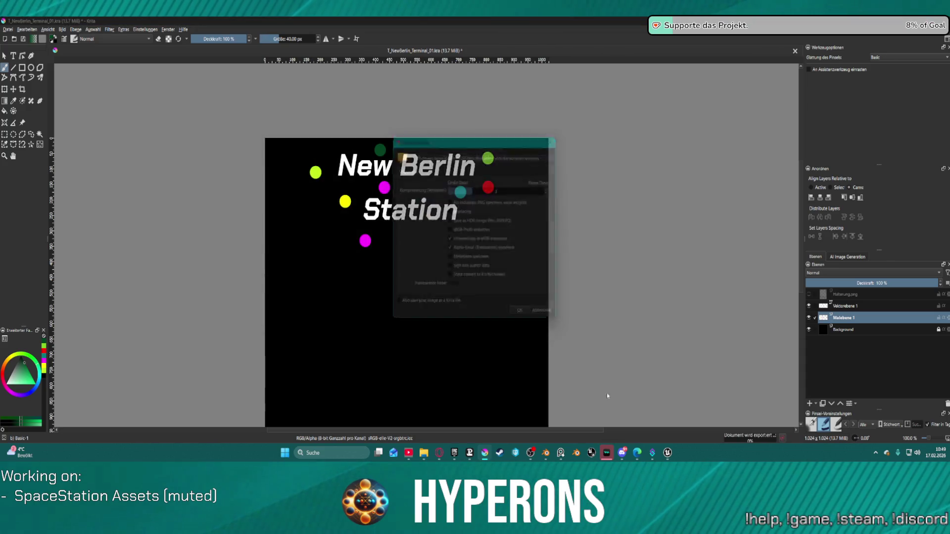
pyautogui.click(526, 319)
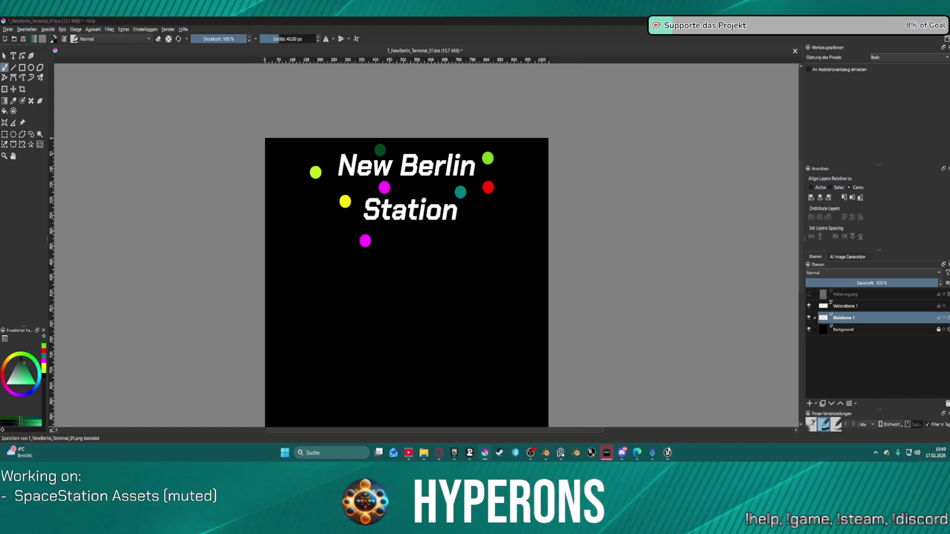
pyautogui.click(668, 453)
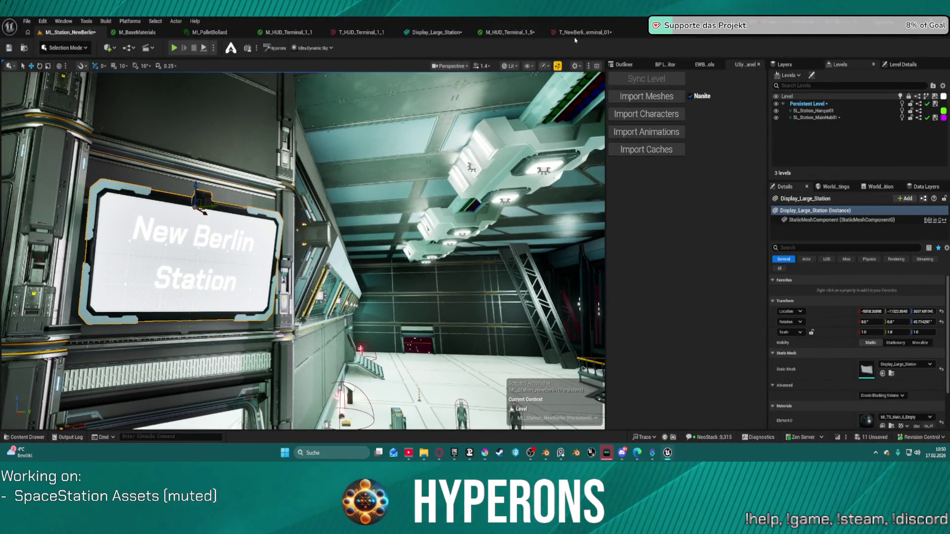
# Reimport T_NewBerlin_Terminal_01, focus the wall display with F, and detach the M_HUD_Terminal_1_5 tab
pyautogui.click(577, 32)
pyautogui.click(95, 47)
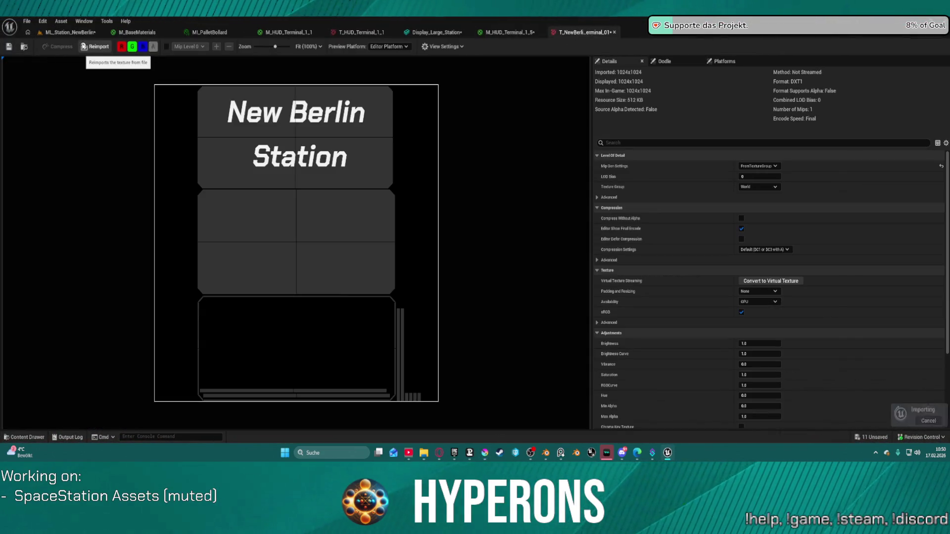
pyautogui.click(56, 33)
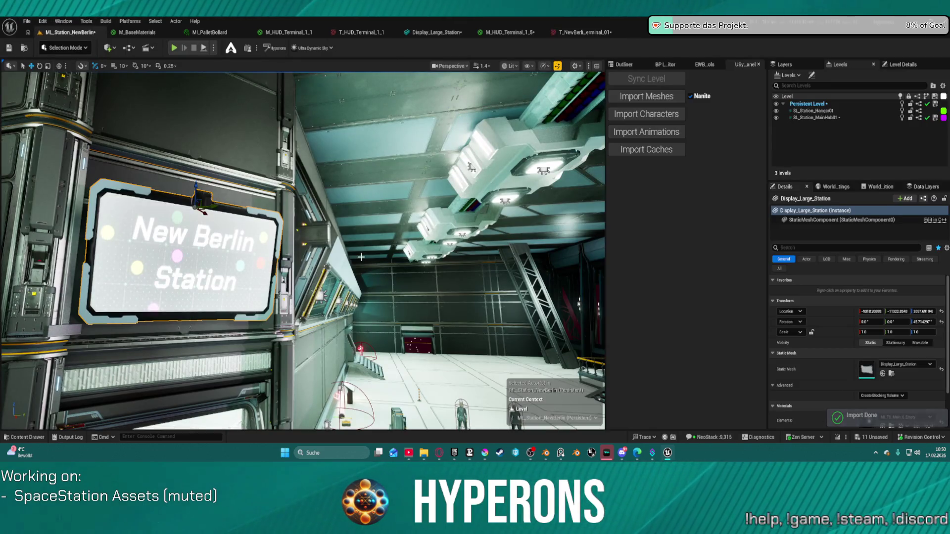
pyautogui.press('f')
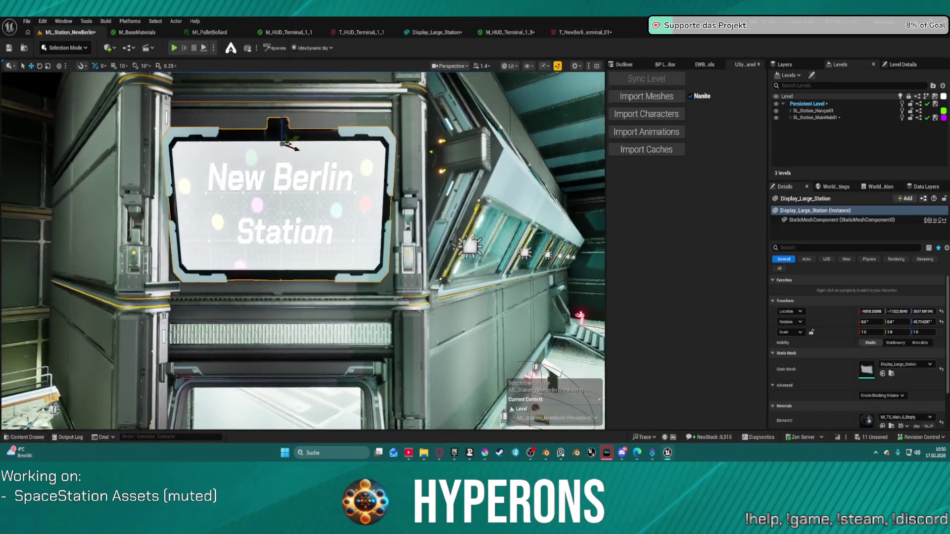
pyautogui.press('f')
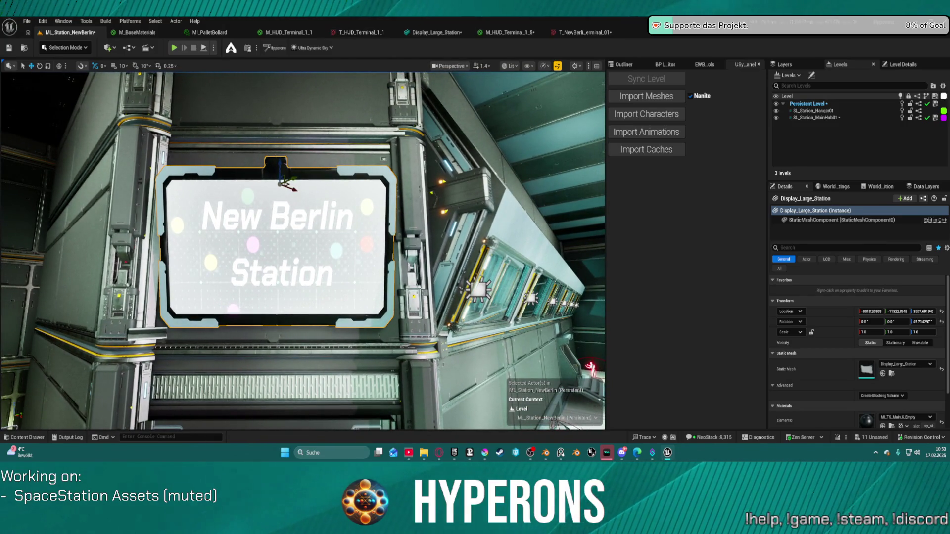
pyautogui.moveTo(510, 32)
pyautogui.mouseDown()
pyautogui.moveTo(540, 150)
pyautogui.moveTo(554, 165)
pyautogui.moveTo(947, 169)
pyautogui.mouseUp()
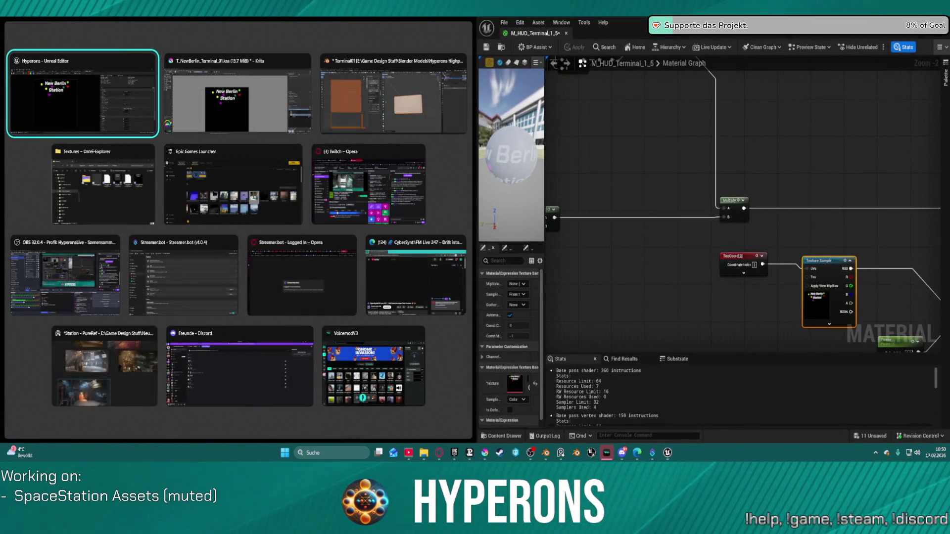
# Arrange the level view and material editor side by side, showing the Mask and Distance nodes
pyautogui.click(105, 103)
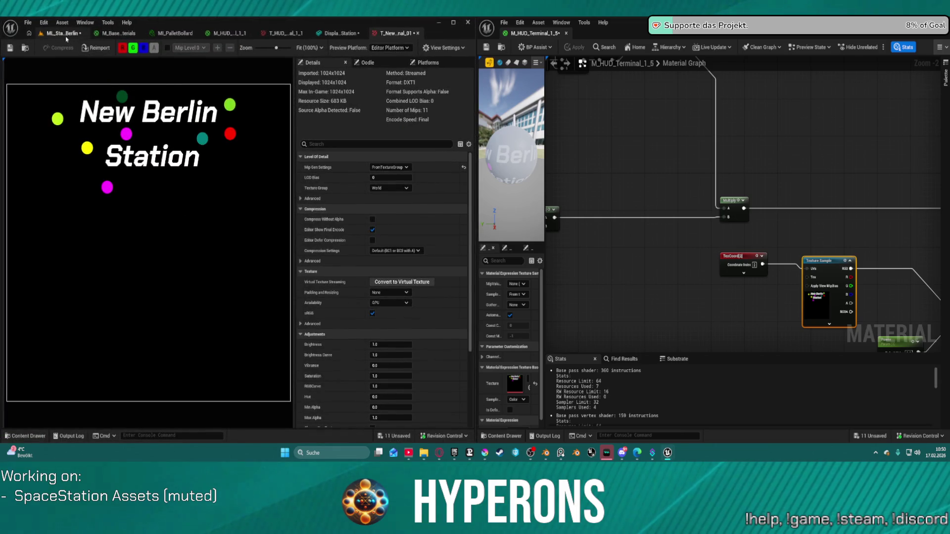
pyautogui.click(67, 33)
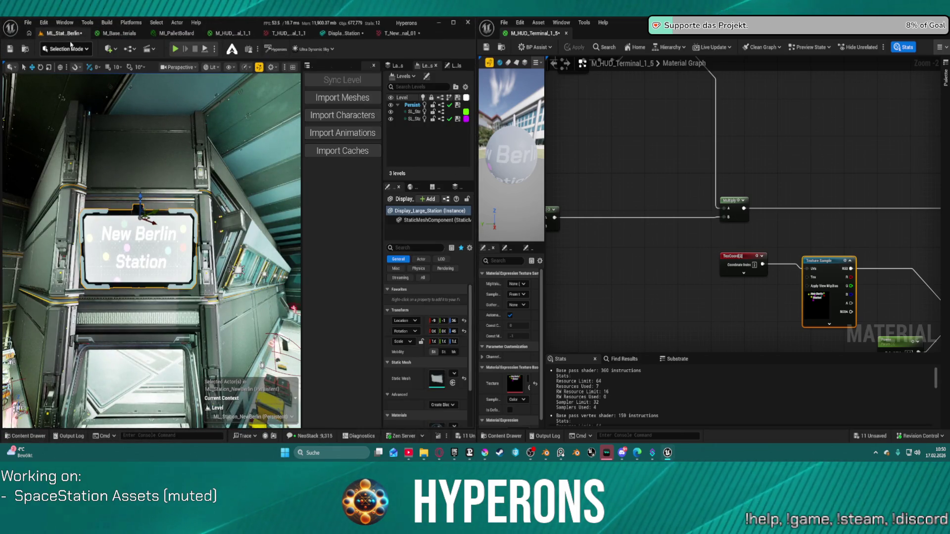
pyautogui.click(292, 67)
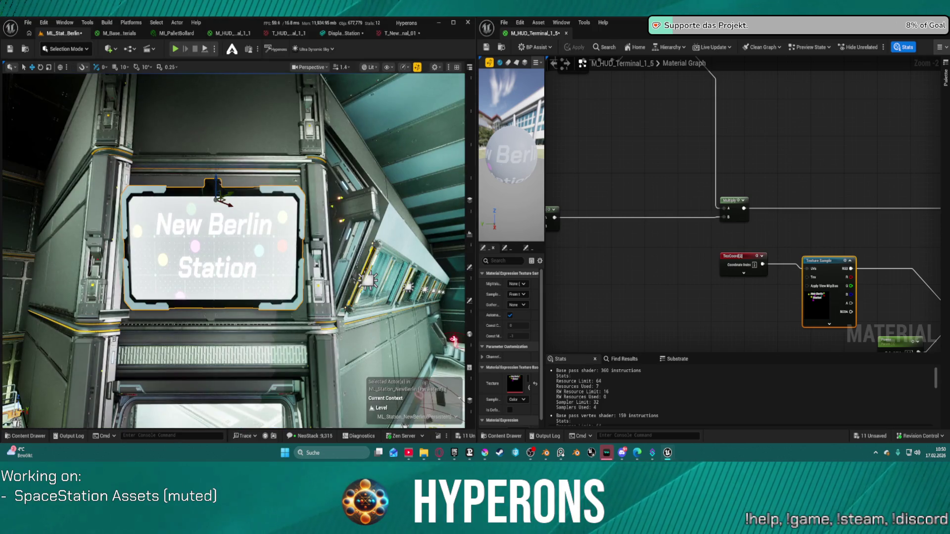
pyautogui.moveTo(475, 193); pyautogui.dragTo(285, 198)
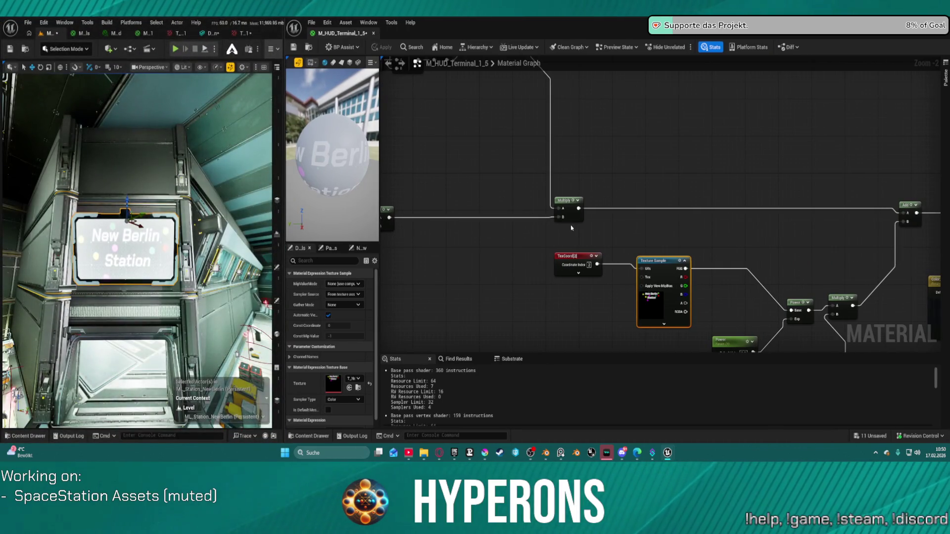
pyautogui.moveTo(538, 234)
pyautogui.mouseDown()
pyautogui.moveTo(445, 198)
pyautogui.moveTo(508, 153)
pyautogui.moveTo(618, 238)
pyautogui.moveTo(888, 351)
pyautogui.moveTo(949, 351)
pyautogui.moveTo(867, 227)
pyautogui.moveTo(766, 234)
pyautogui.mouseUp()
# Link Multiply to the Add node, apply, then undo the new link
pyautogui.moveTo(694, 250)
pyautogui.mouseDown()
pyautogui.moveTo(643, 261)
pyautogui.moveTo(505, 259)
pyautogui.mouseUp()
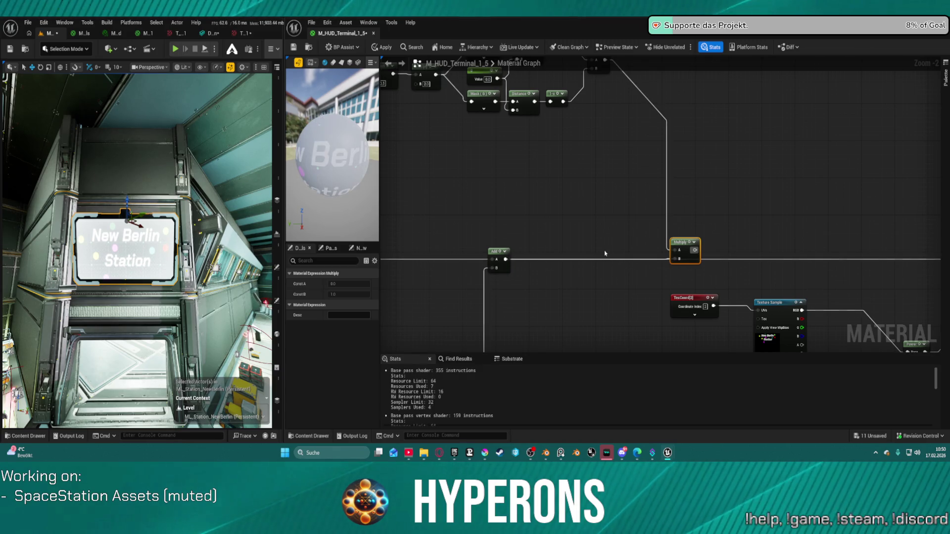
pyautogui.hotkey('ctrl', 's')
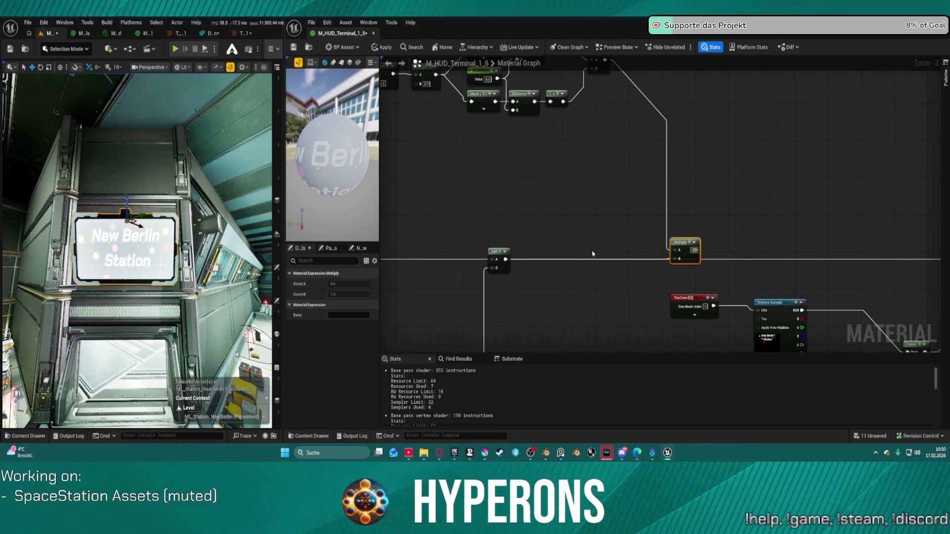
pyautogui.hotkey('ctrl', 'z')
pyautogui.moveTo(593, 254)
pyautogui.mouseDown()
pyautogui.moveTo(496, 218)
pyautogui.moveTo(530, 224)
pyautogui.mouseUp()
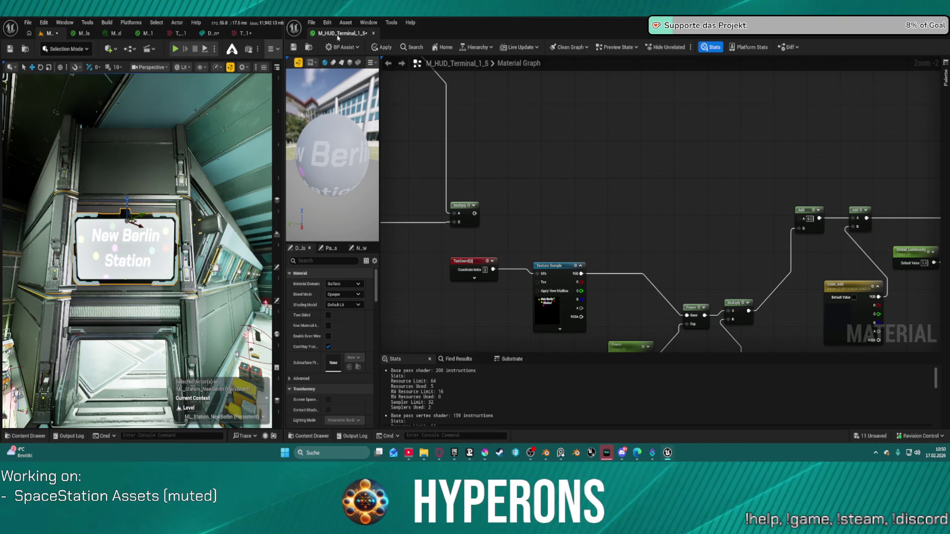
# Float the material editor and stretch the level editor to full screen width
pyautogui.moveTo(352, 33)
pyautogui.mouseDown()
pyautogui.moveTo(342, 64)
pyautogui.moveTo(310, 99)
pyautogui.mouseUp()
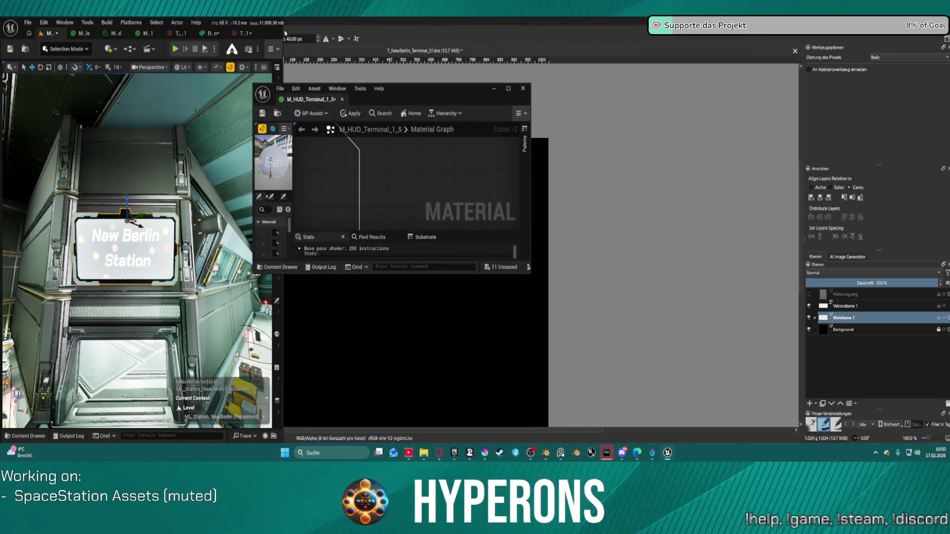
pyautogui.moveTo(283, 31); pyautogui.dragTo(709, 31)
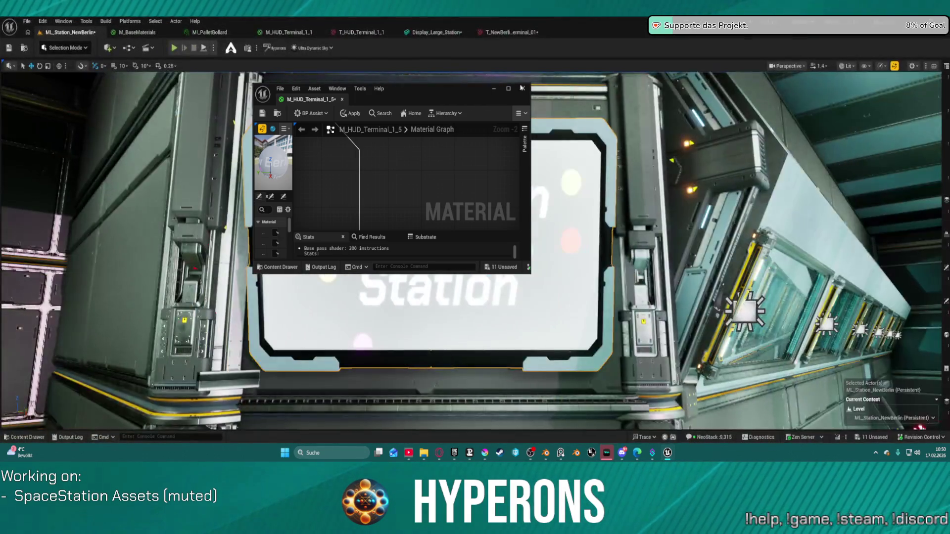
pyautogui.click(508, 89)
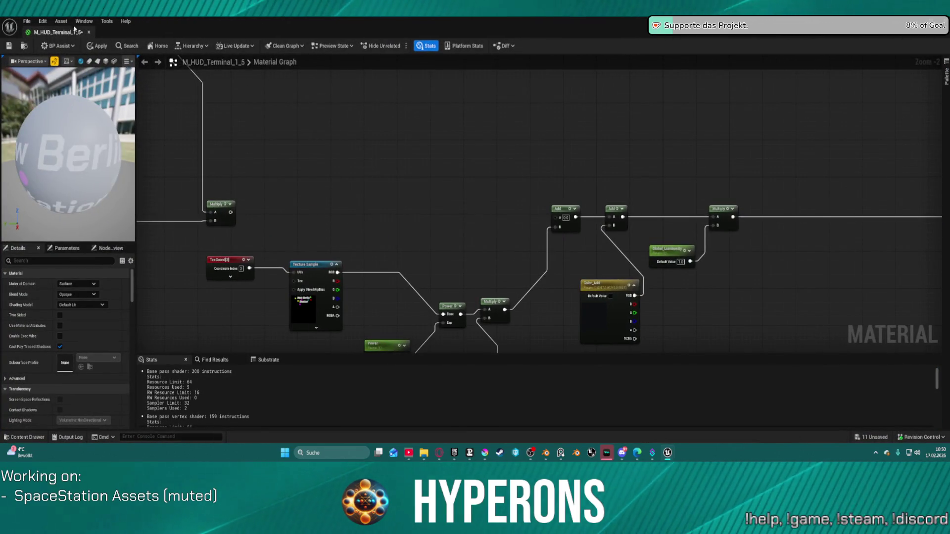
# Preview the material on a Plane and feed Multiply into Add's B input, then apply
pyautogui.click(97, 62)
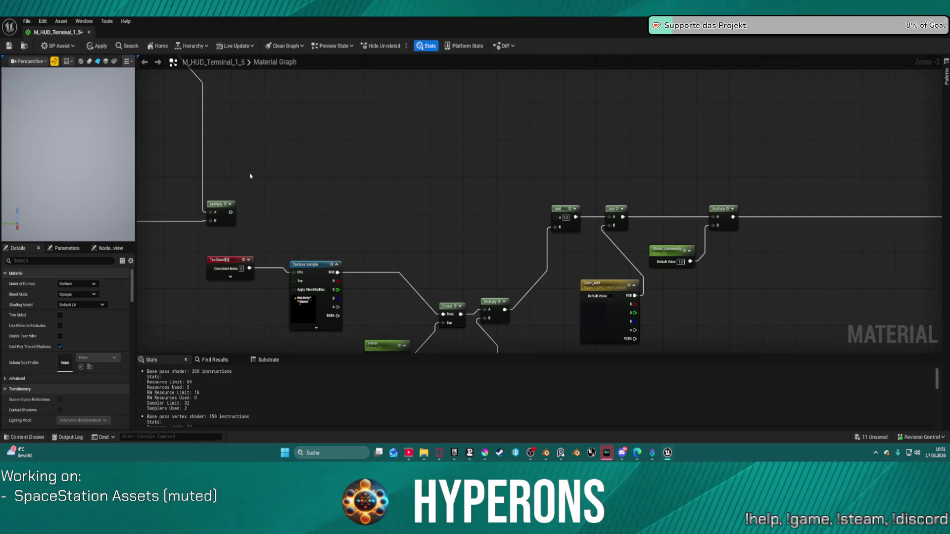
pyautogui.moveTo(229, 213)
pyautogui.mouseDown()
pyautogui.moveTo(556, 208)
pyautogui.moveTo(557, 219)
pyautogui.mouseUp()
pyautogui.click(97, 46)
pyautogui.scroll(-2, 376, 132)
pyautogui.scroll(1, 379, 137)
# Wire the Power parameter (8.0) toward the Add node's input
pyautogui.moveTo(584, 163)
pyautogui.mouseDown()
pyautogui.moveTo(637, 153)
pyautogui.moveTo(775, 177)
pyautogui.mouseUp()
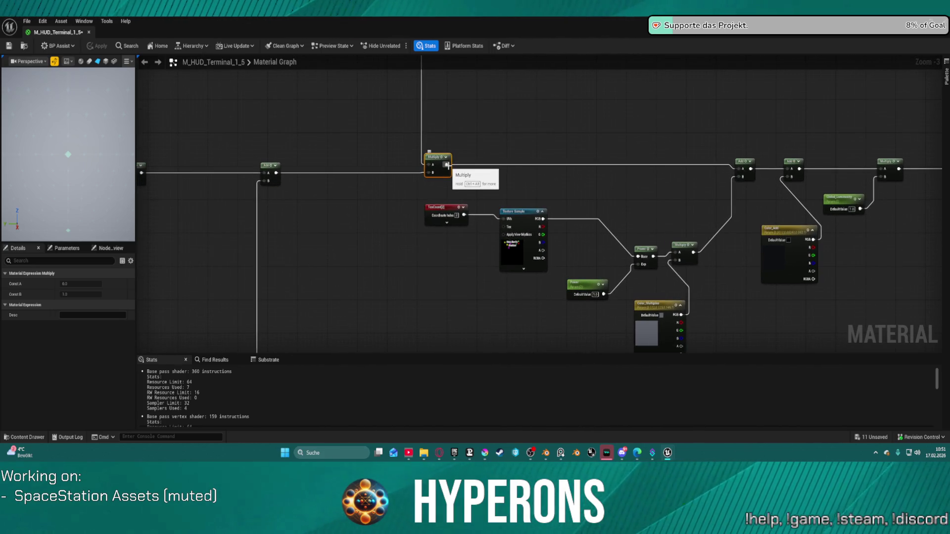
pyautogui.moveTo(643, 186)
pyautogui.mouseDown()
pyautogui.moveTo(220, 188)
pyautogui.moveTo(901, 174)
pyautogui.moveTo(787, 179)
pyautogui.moveTo(849, 175)
pyautogui.mouseUp()
pyautogui.moveTo(486, 208)
pyautogui.mouseDown()
pyautogui.moveTo(780, 178)
pyautogui.moveTo(791, 5)
pyautogui.moveTo(819, 2)
pyautogui.moveTo(795, 325)
pyautogui.moveTo(454, 442)
pyautogui.moveTo(460, 459)
pyautogui.moveTo(472, 373)
pyautogui.moveTo(424, 307)
pyautogui.moveTo(418, 265)
pyautogui.moveTo(475, 109)
pyautogui.mouseUp()
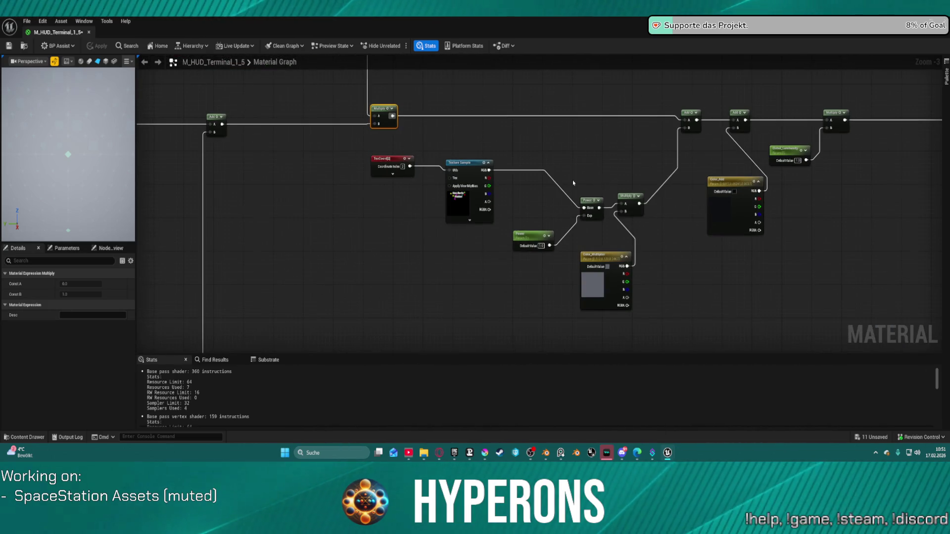
pyautogui.moveTo(559, 230); pyautogui.dragTo(493, 226)
pyautogui.click(476, 242)
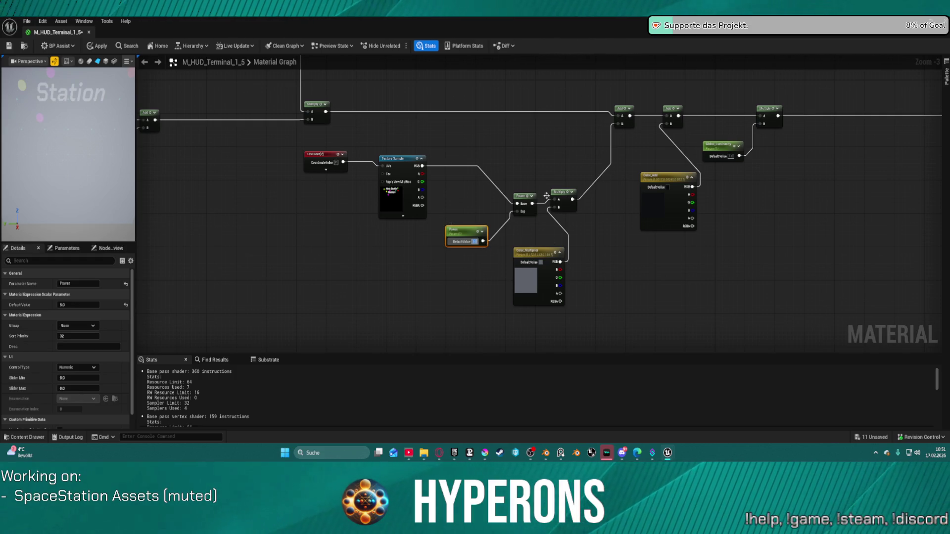
pyautogui.moveTo(533, 204)
pyautogui.mouseDown()
pyautogui.moveTo(564, 153)
pyautogui.moveTo(620, 117)
pyautogui.mouseUp()
pyautogui.scroll(-3, 71, 161)
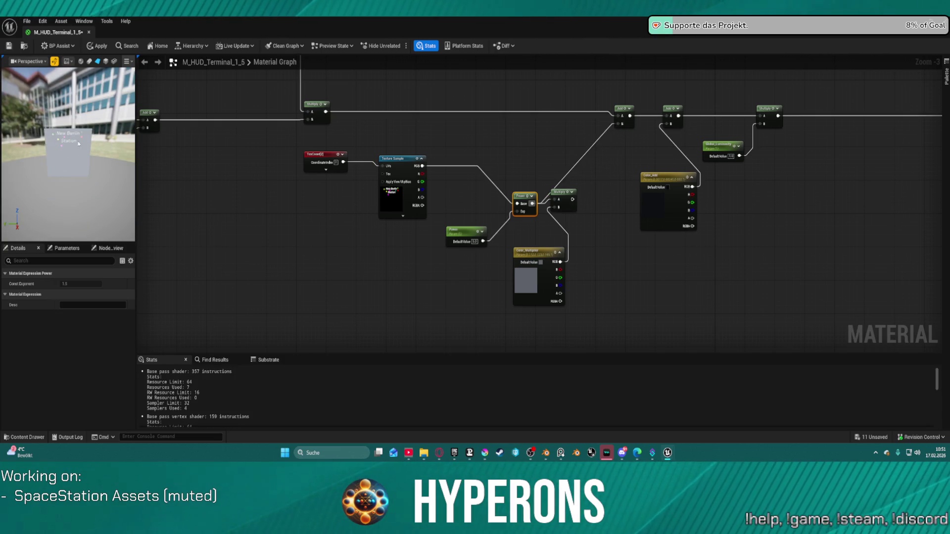
pyautogui.scroll(2, 79, 143)
pyautogui.scroll(2, 540, 213)
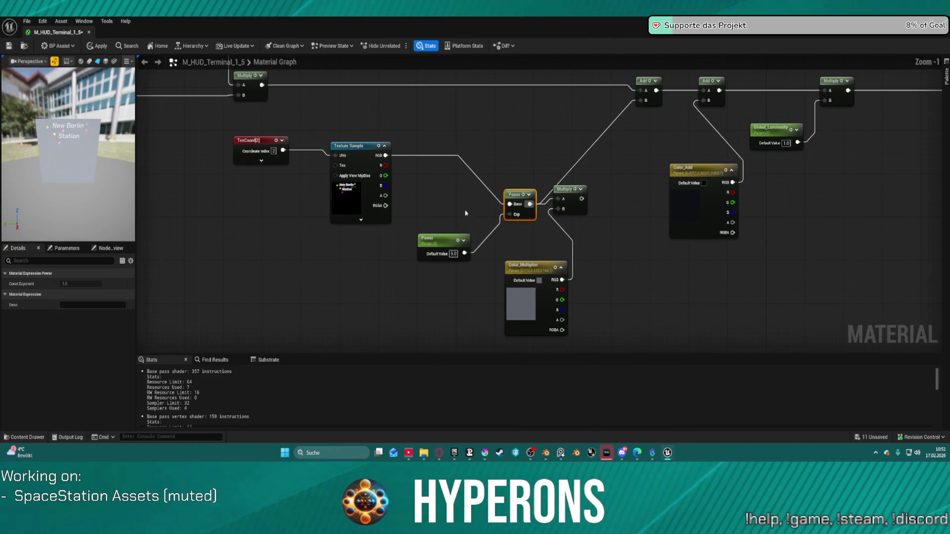
pyautogui.click(450, 254)
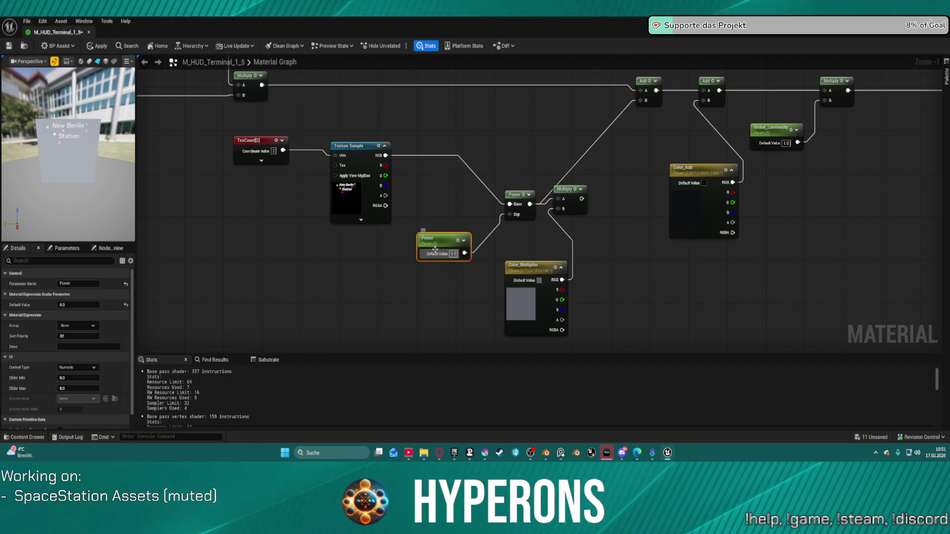
pyautogui.write('1')
pyautogui.press('Return')
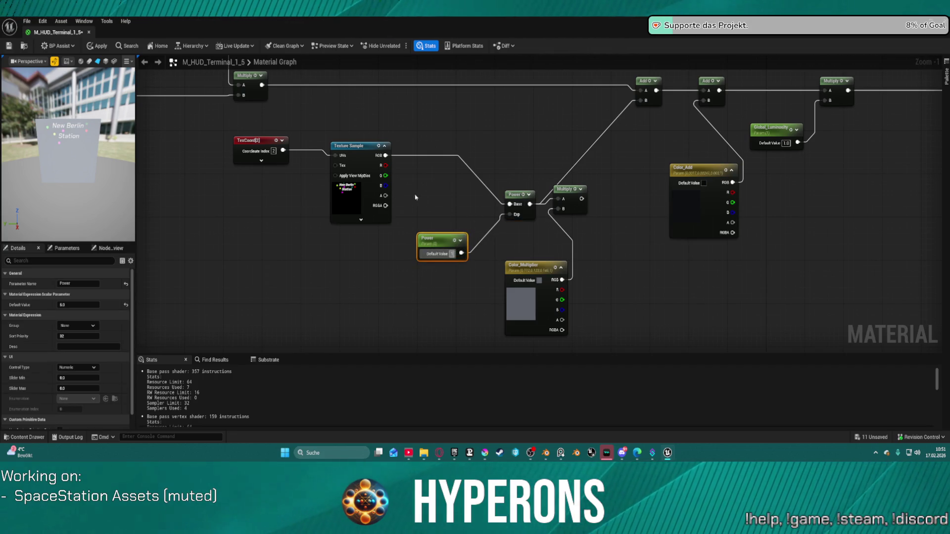
pyautogui.click(428, 197)
pyautogui.moveTo(386, 156)
pyautogui.mouseDown()
pyautogui.moveTo(638, 121)
pyautogui.moveTo(644, 102)
pyautogui.mouseUp()
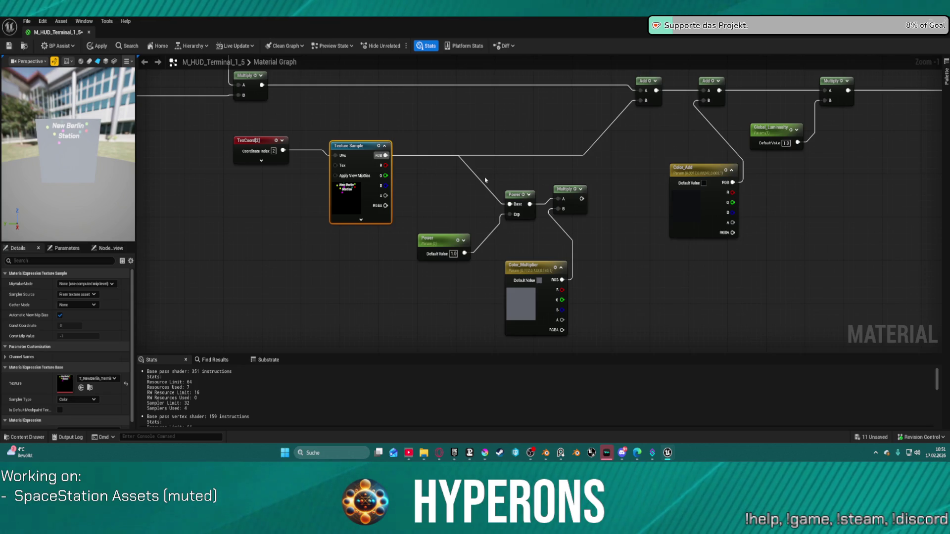
pyautogui.hotkey('ctrl', 's')
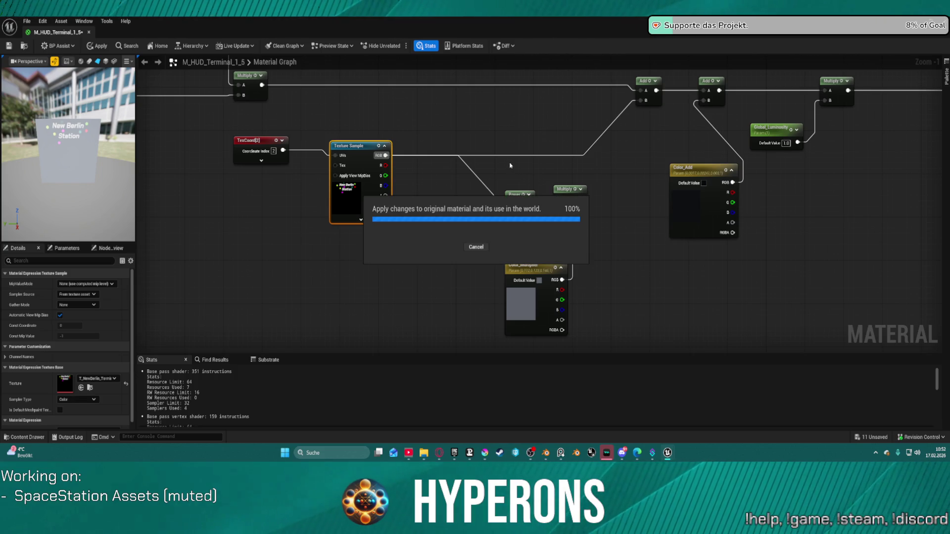
pyautogui.hotkey('ctrl', 'z')
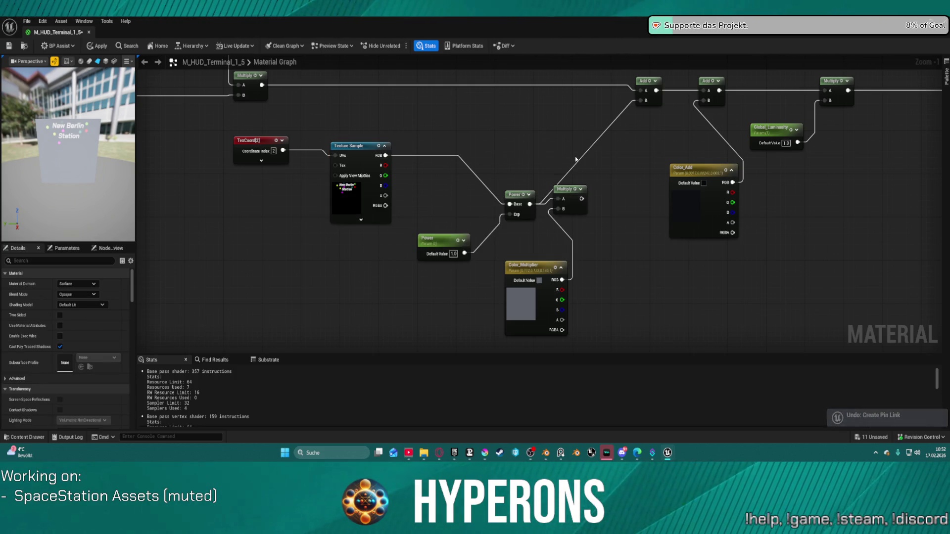
pyautogui.hotkey('ctrl', 's')
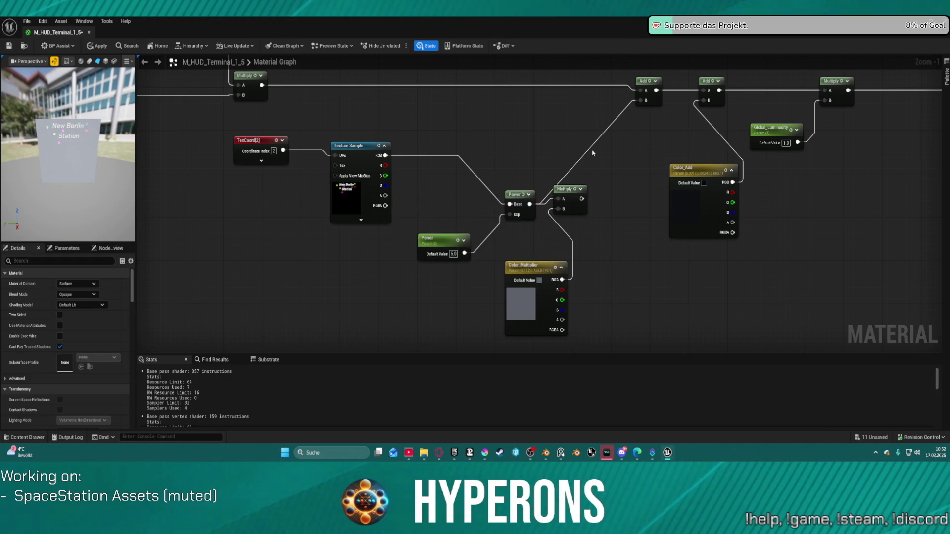
pyautogui.hotkey('ctrl', 's')
pyautogui.hotkey('ctrl', 'z')
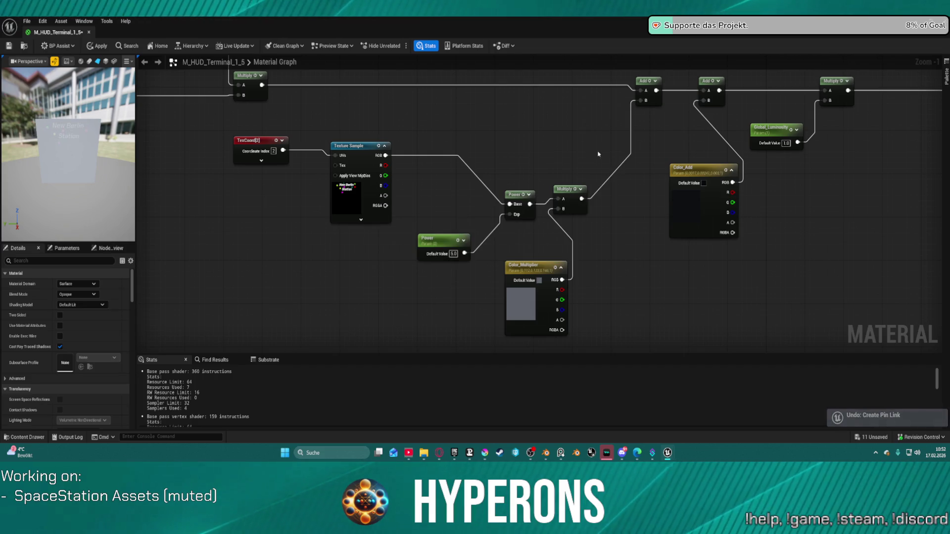
pyautogui.moveTo(657, 91); pyautogui.dragTo(825, 92)
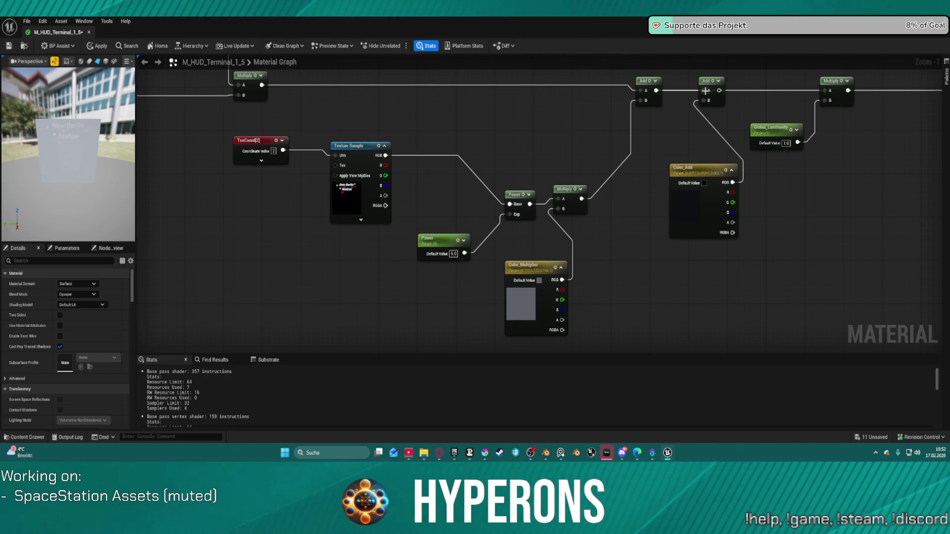
pyautogui.moveTo(716, 92); pyautogui.dragTo(829, 92)
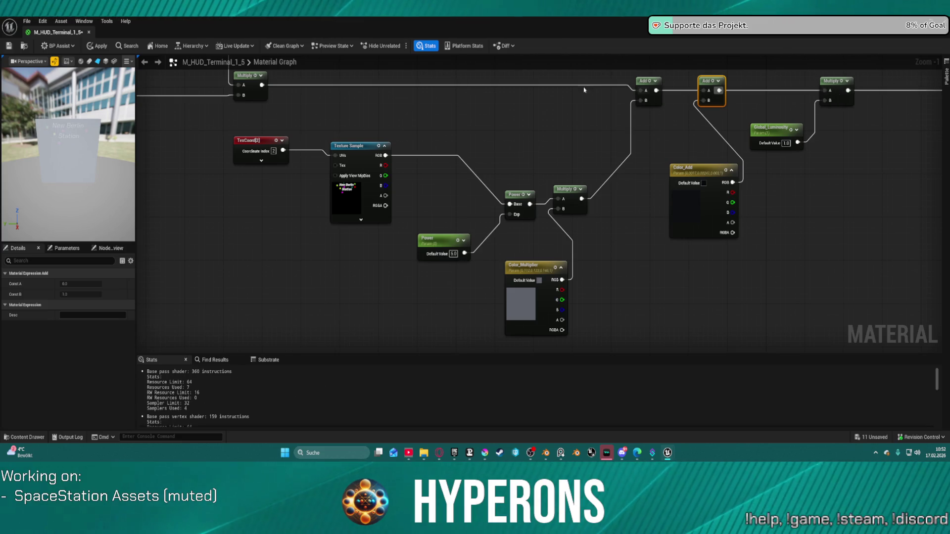
pyautogui.click(453, 254)
pyautogui.write('1')
pyautogui.press('Return')
pyautogui.click(534, 231)
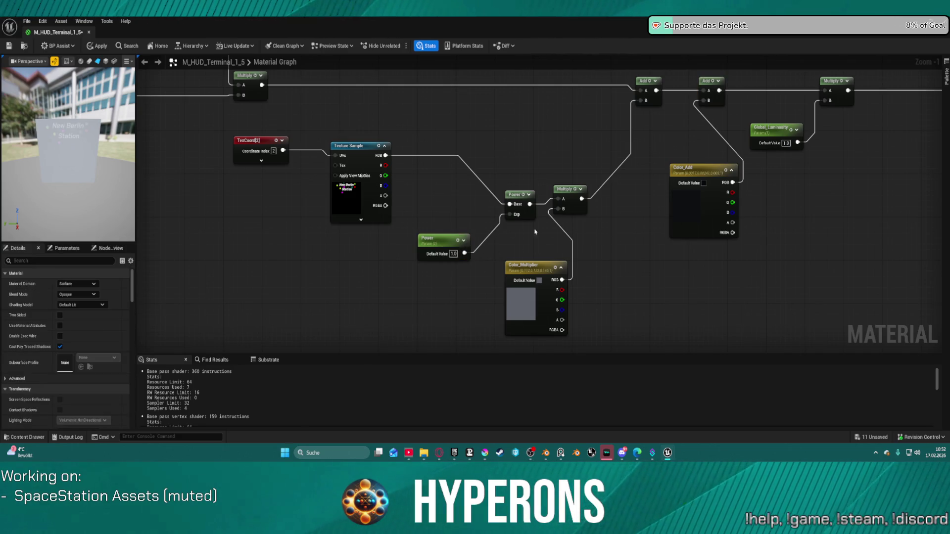
pyautogui.scroll(5, 75, 131)
pyautogui.scroll(-5, 89, 110)
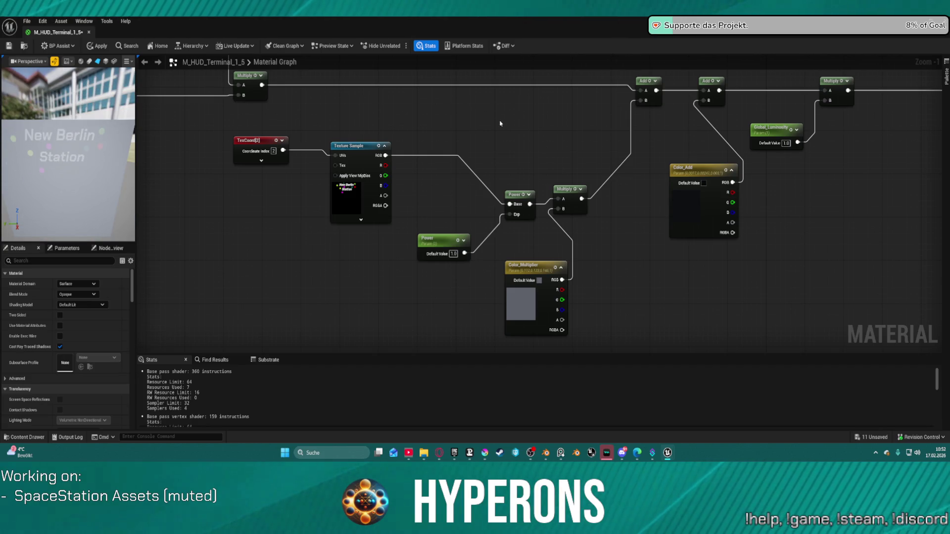
pyautogui.scroll(-1, 448, 127)
pyautogui.moveTo(506, 140)
pyautogui.mouseDown()
pyautogui.moveTo(464, 182)
pyautogui.moveTo(693, 208)
pyautogui.moveTo(551, 208)
pyautogui.mouseUp()
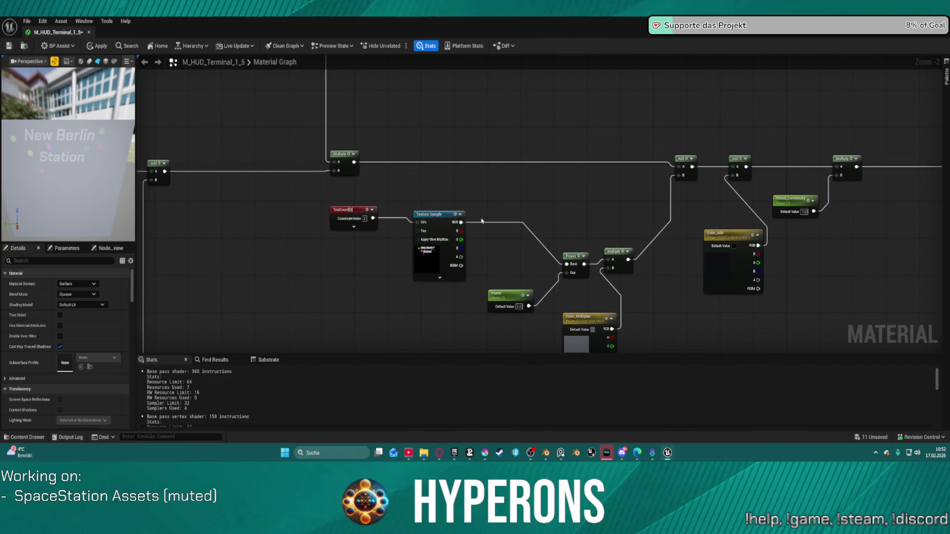
pyautogui.click(803, 214)
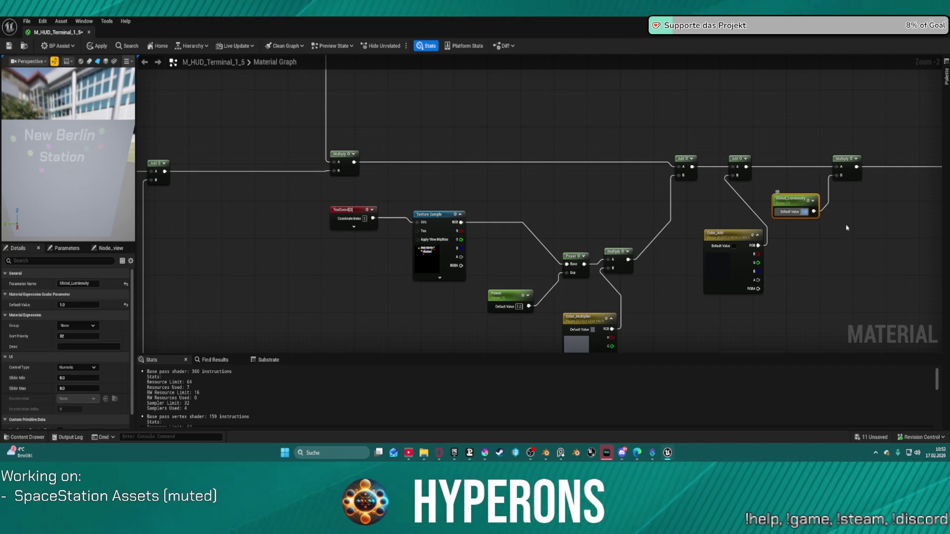
pyautogui.write('5')
pyautogui.press('Return')
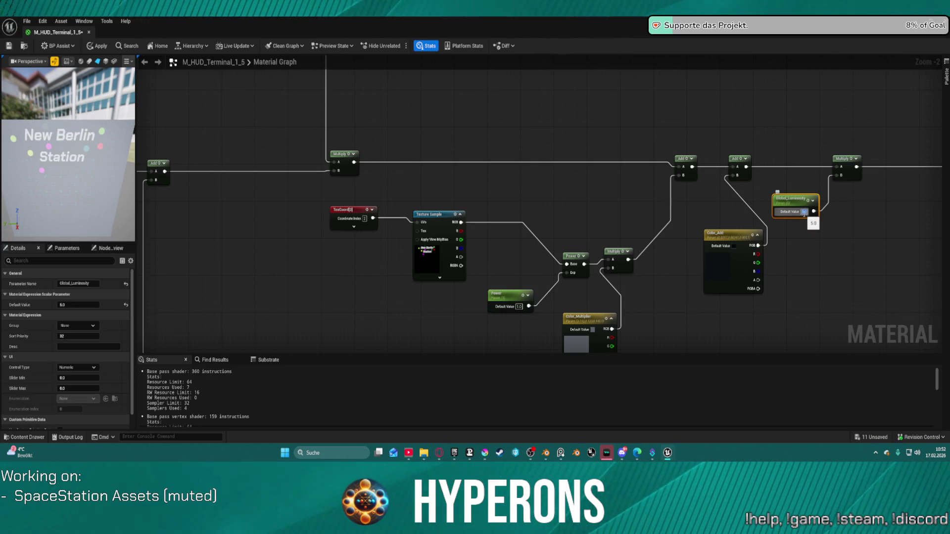
pyautogui.write('10')
pyautogui.press('Return')
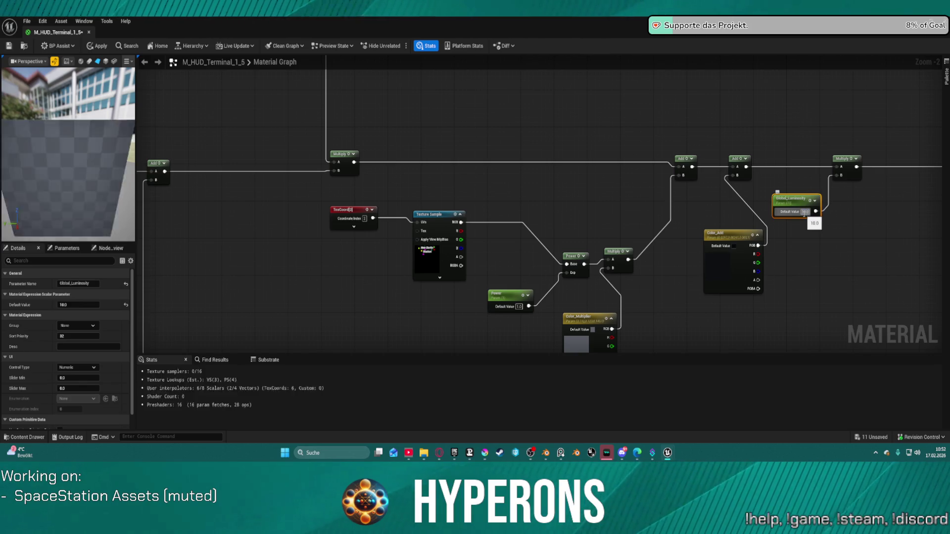
pyautogui.moveTo(866, 114)
pyautogui.mouseDown()
pyautogui.moveTo(500, 125)
pyautogui.moveTo(632, 115)
pyautogui.mouseUp()
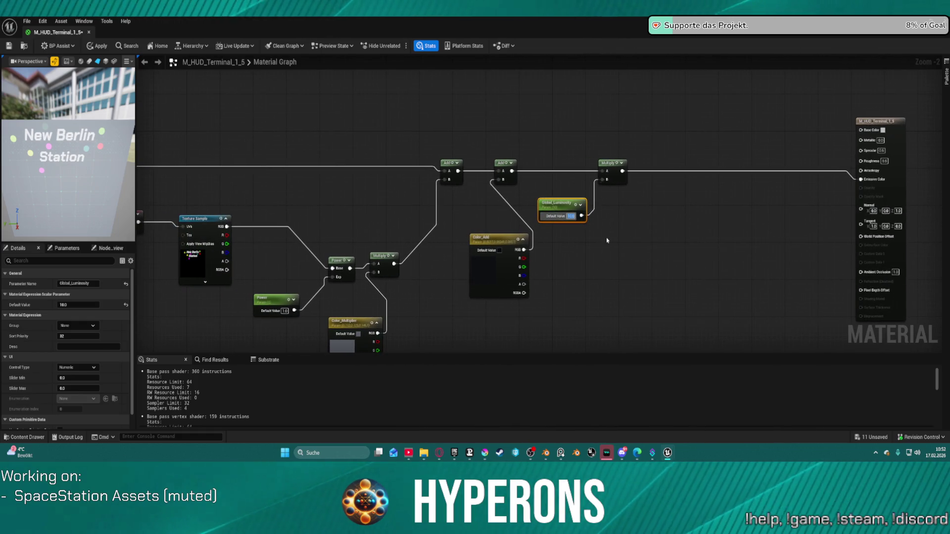
pyautogui.write('1')
pyautogui.press('Return')
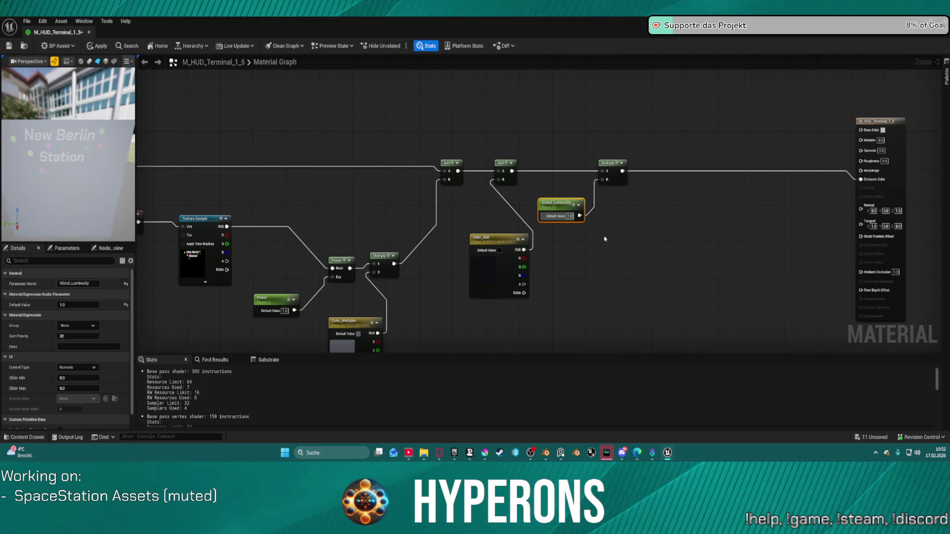
pyautogui.moveTo(227, 227); pyautogui.dragTo(856, 131)
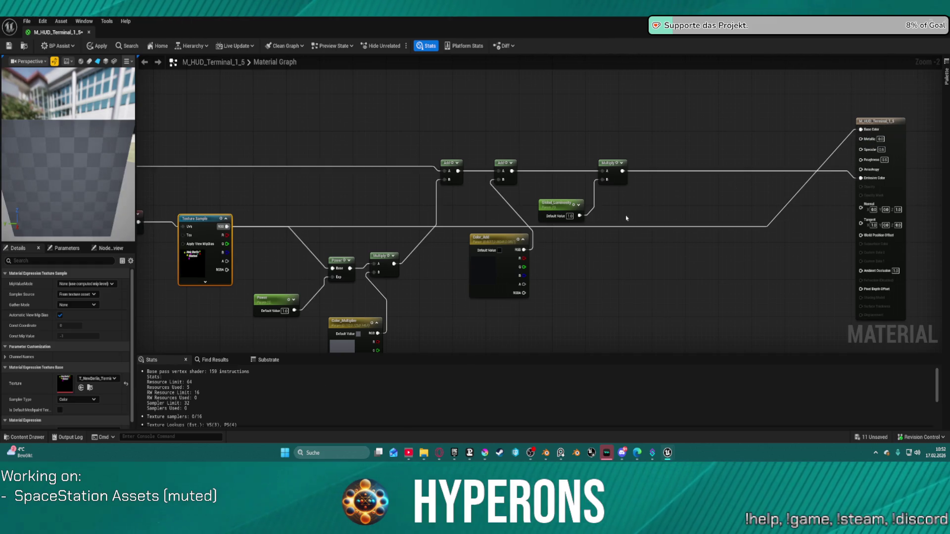
# Apply the Base Color change, return to the level, and open the T_NewBerlin texture tab
pyautogui.scroll(-1, 361, 148)
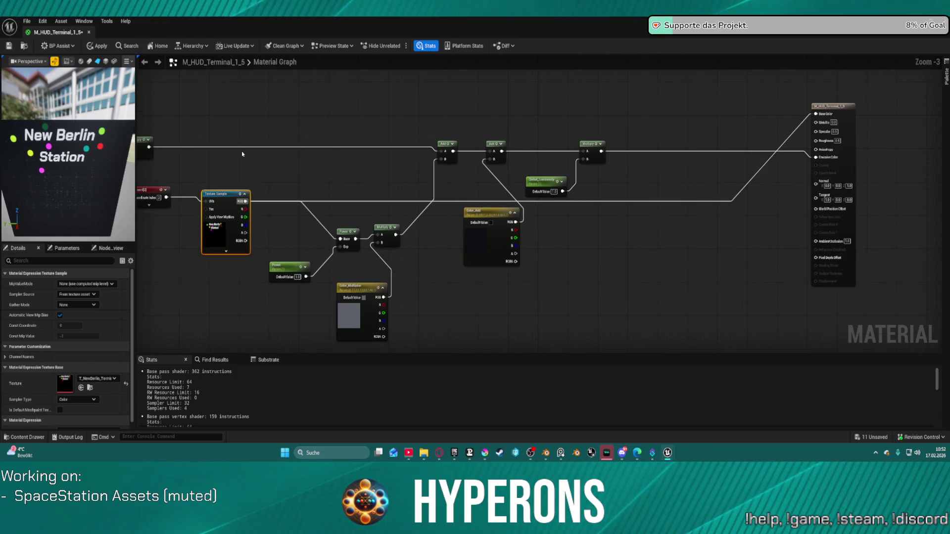
pyautogui.click(102, 48)
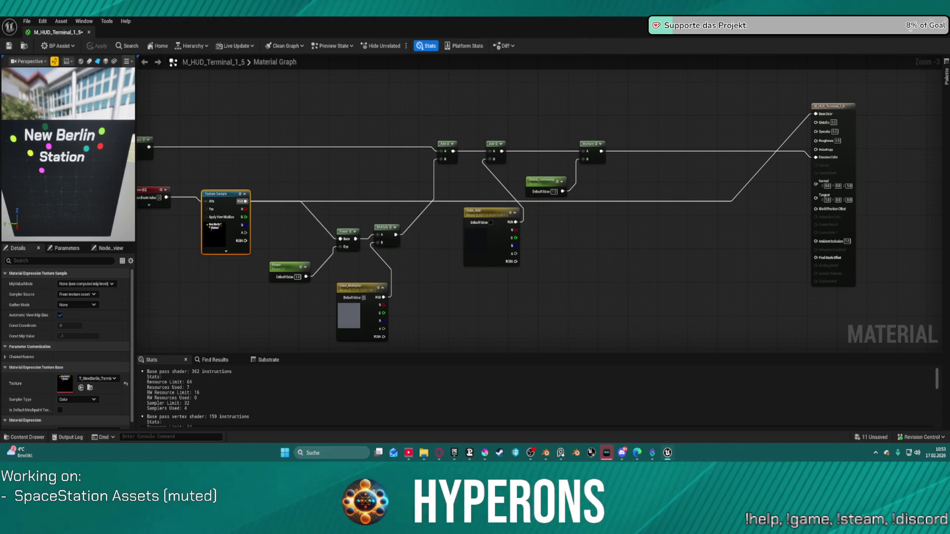
pyautogui.hotkey('alt', 'Tab')
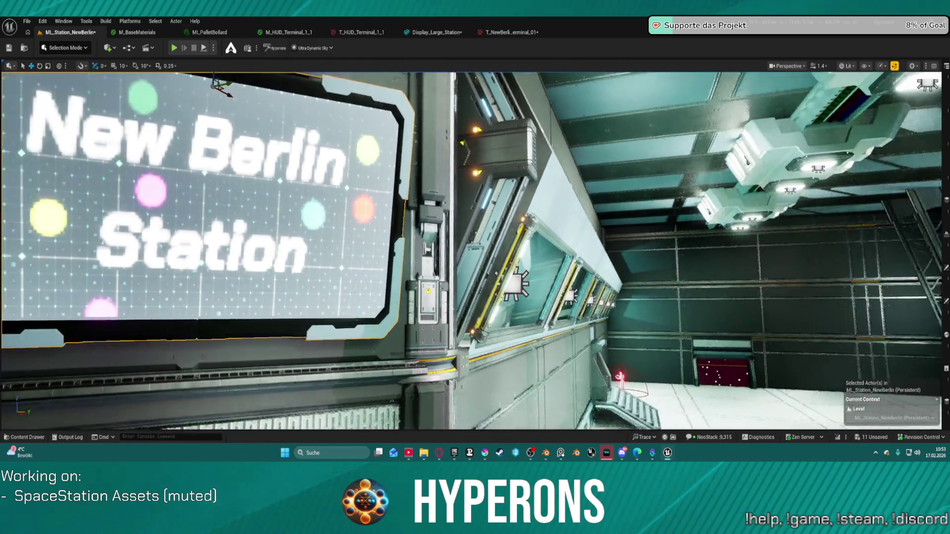
pyautogui.scroll(-5, 524, 223)
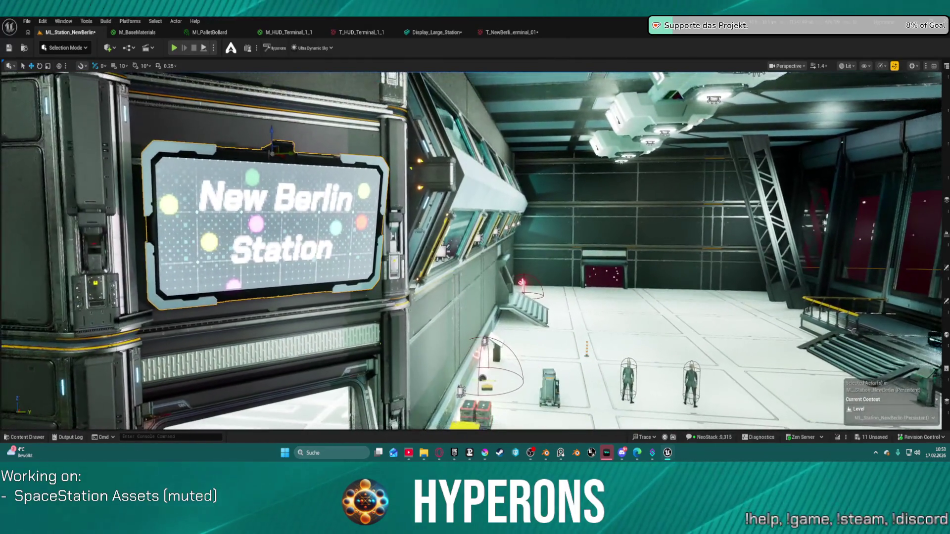
pyautogui.click(511, 32)
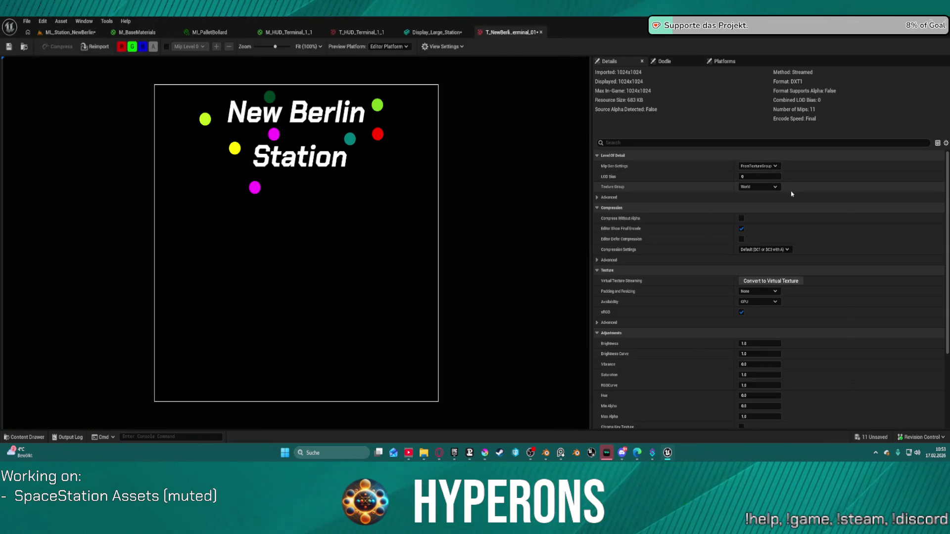
# Set T_NewBerlin_Terminal_01's Mip Gen Settings to NoMipmaps, save, and return to ML_Station_NewBerlin
pyautogui.click(762, 168)
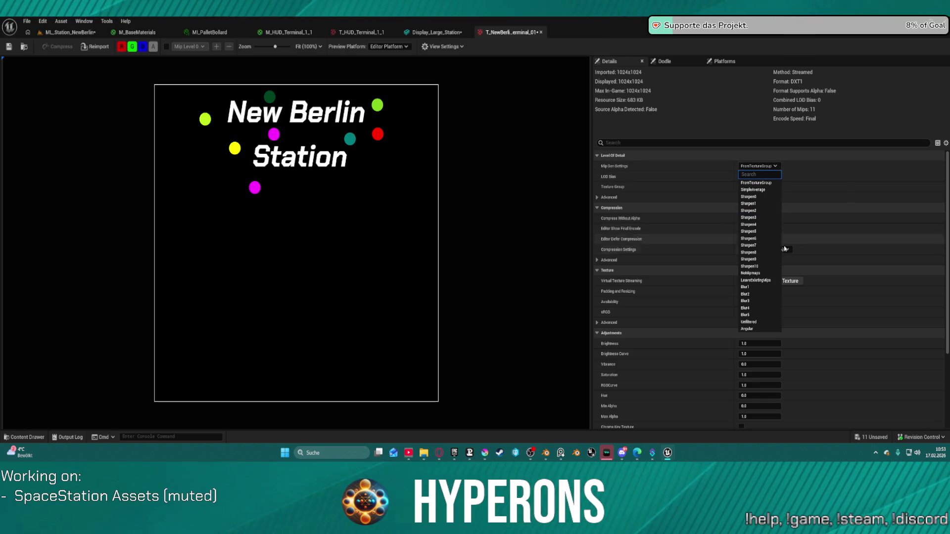
pyautogui.click(760, 273)
pyautogui.click(9, 48)
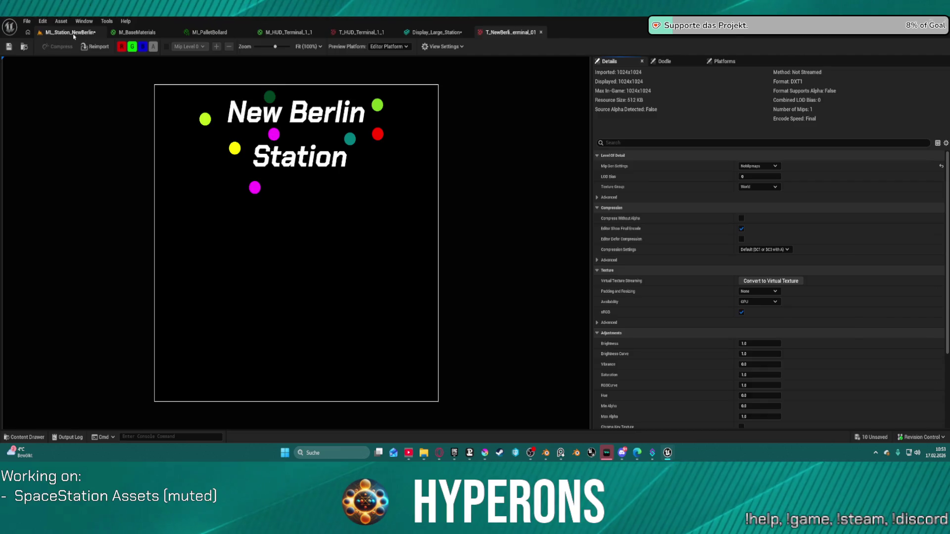
pyautogui.click(73, 35)
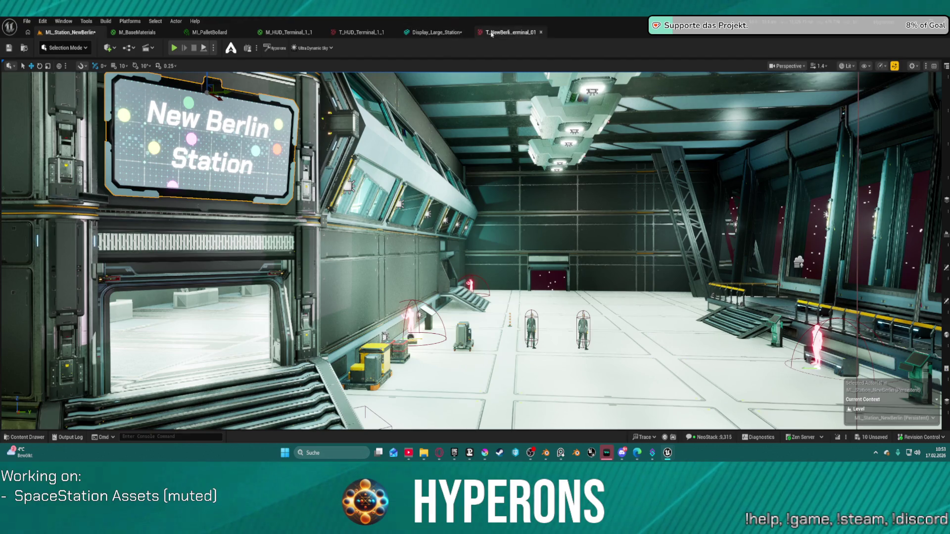
# Reposition Color_Add, wire its output into Base Color, apply, and restore the material editor window
pyautogui.moveTo(668, 453)
pyautogui.click(708, 413)
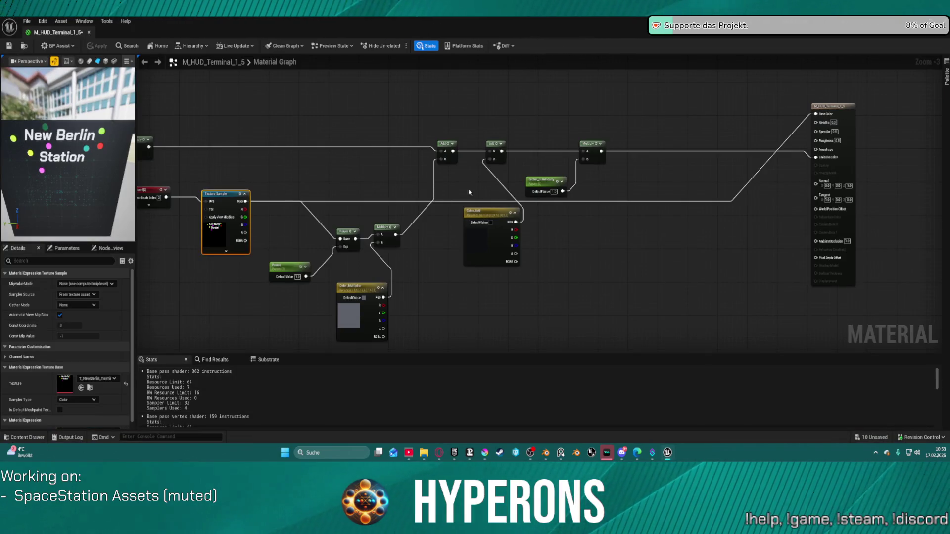
pyautogui.moveTo(503, 170)
pyautogui.mouseDown()
pyautogui.moveTo(509, 134)
pyautogui.moveTo(562, 145)
pyautogui.mouseUp()
pyautogui.moveTo(563, 194); pyautogui.dragTo(551, 219)
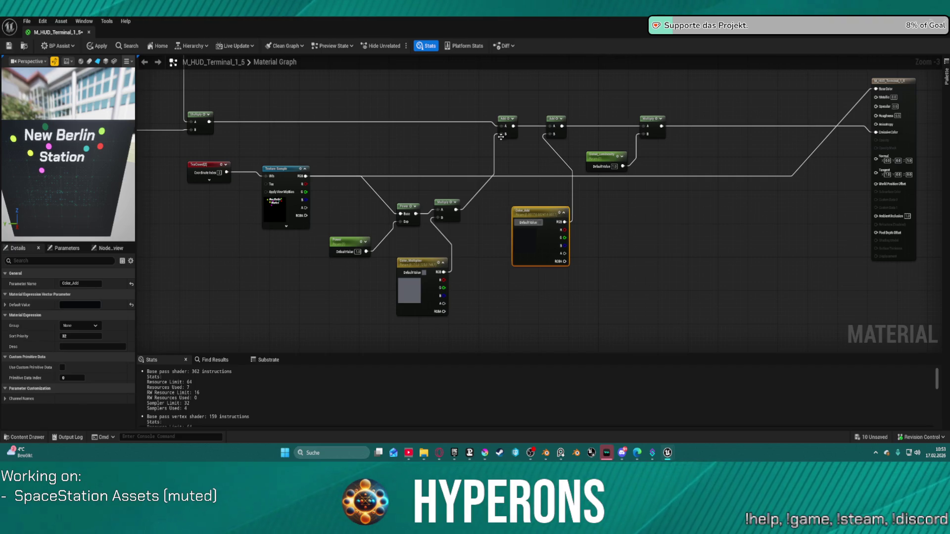
pyautogui.moveTo(513, 126)
pyautogui.mouseDown()
pyautogui.moveTo(636, 93)
pyautogui.moveTo(869, 81)
pyautogui.moveTo(742, 102)
pyautogui.moveTo(654, 159)
pyautogui.moveTo(648, 133)
pyautogui.mouseUp()
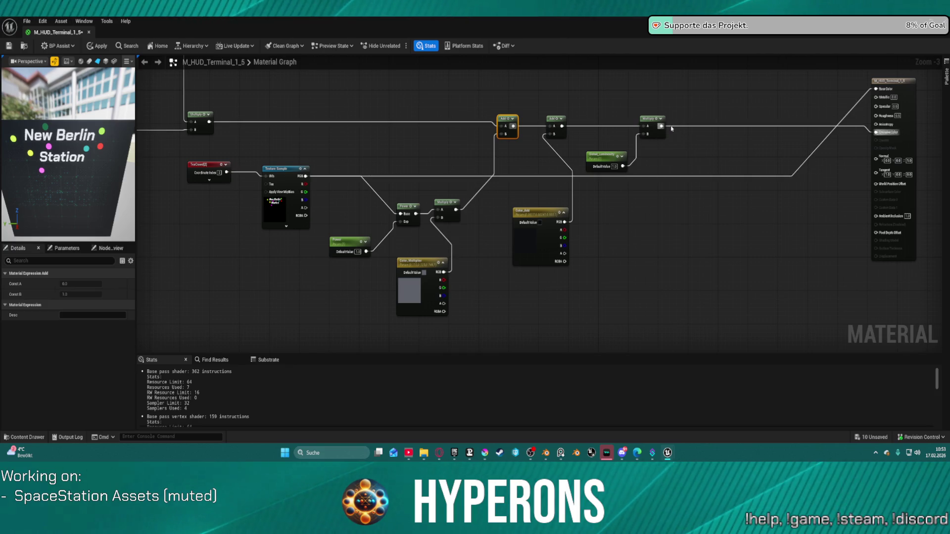
pyautogui.moveTo(515, 127)
pyautogui.mouseDown()
pyautogui.moveTo(870, 82)
pyautogui.moveTo(876, 89)
pyautogui.mouseUp()
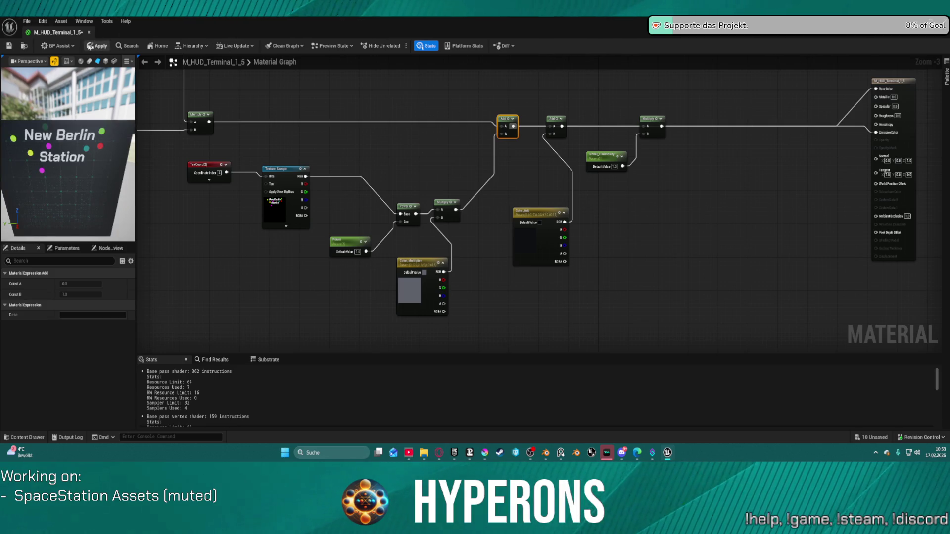
pyautogui.click(106, 48)
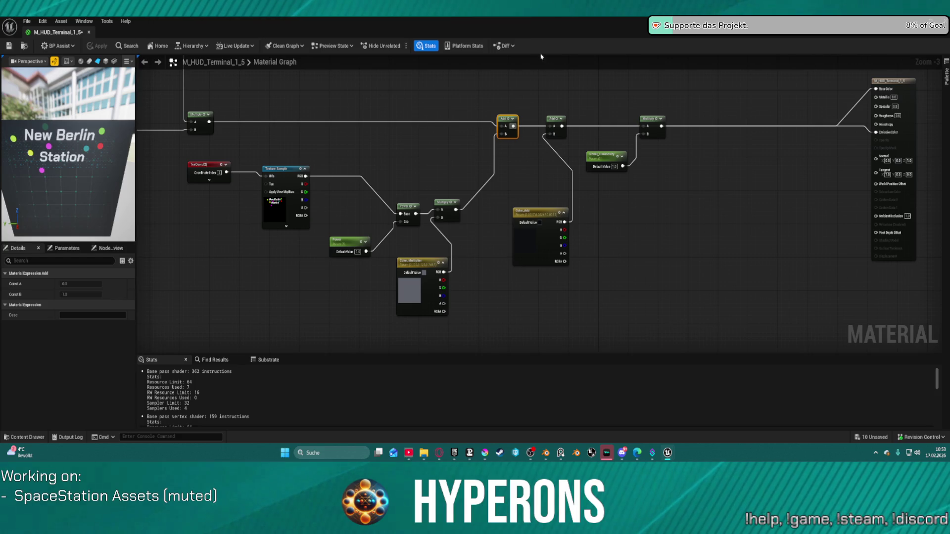
pyautogui.moveTo(505, 30)
pyautogui.mouseDown()
pyautogui.moveTo(753, 164)
pyautogui.moveTo(702, 130)
pyautogui.mouseUp()
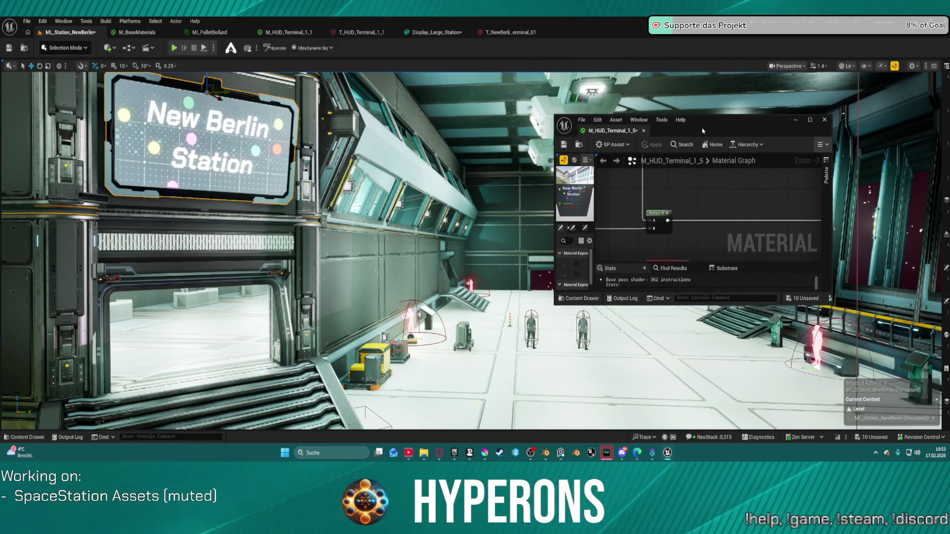
# Tile level editor left and material editor right, wire Texture Sample into the output node, apply
pyautogui.press('super+Right')
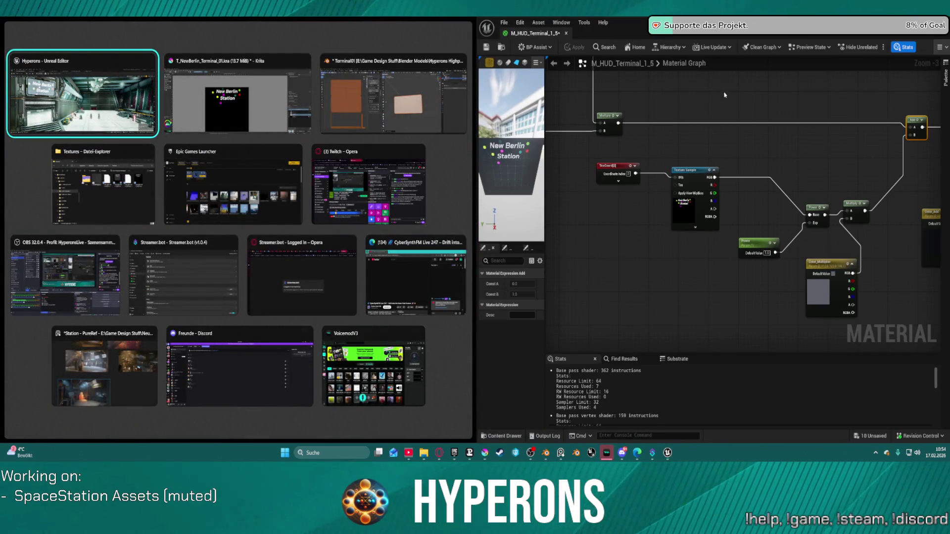
pyautogui.press('Return')
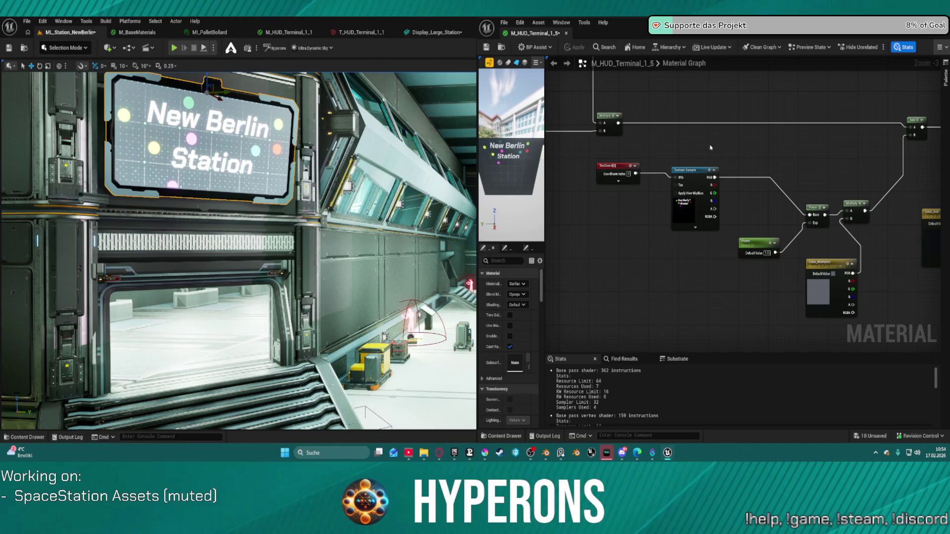
pyautogui.moveTo(710, 148)
pyautogui.mouseDown()
pyautogui.moveTo(621, 170)
pyautogui.moveTo(430, 177)
pyautogui.mouseUp()
pyautogui.scroll(-2, 614, 184)
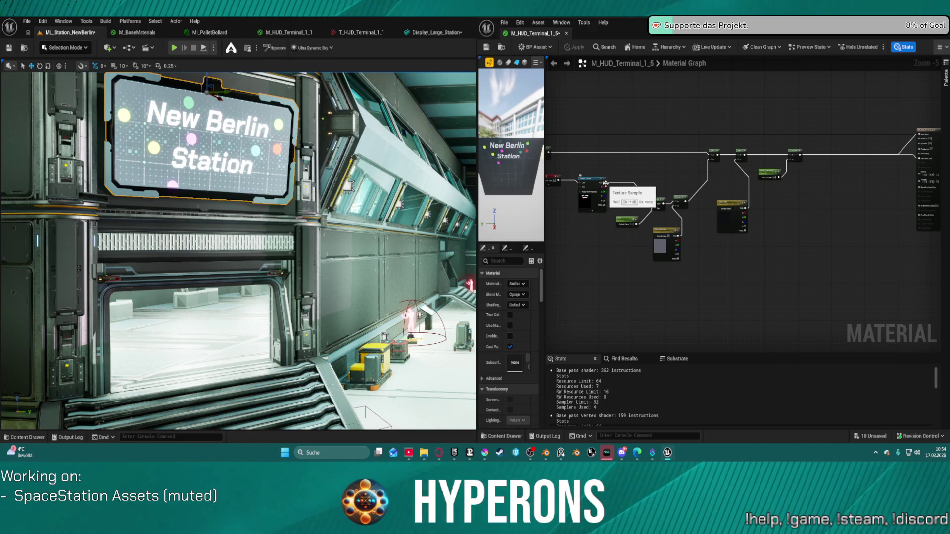
pyautogui.moveTo(603, 183)
pyautogui.mouseDown()
pyautogui.moveTo(930, 144)
pyautogui.moveTo(920, 134)
pyautogui.mouseUp()
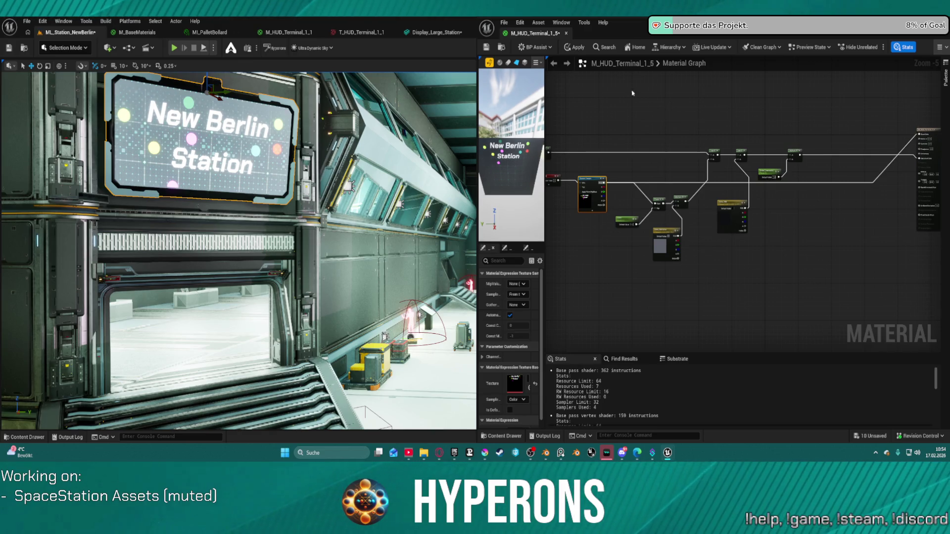
pyautogui.click(578, 47)
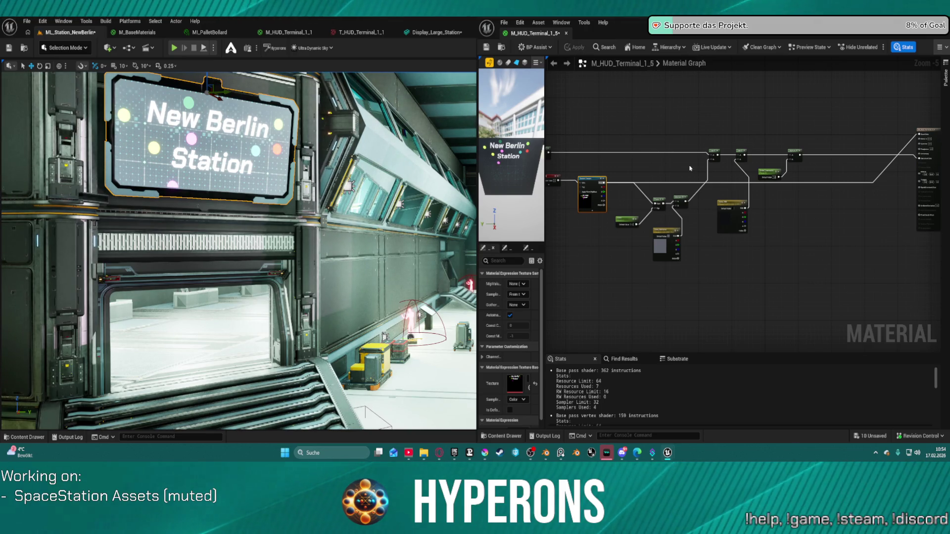
# Select and move the Global_Luminosity node, try a value of 5, then undo back to 1.0
pyautogui.scroll(3, 792, 176)
pyautogui.click(734, 178)
pyautogui.moveTo(735, 179); pyautogui.dragTo(569, 79)
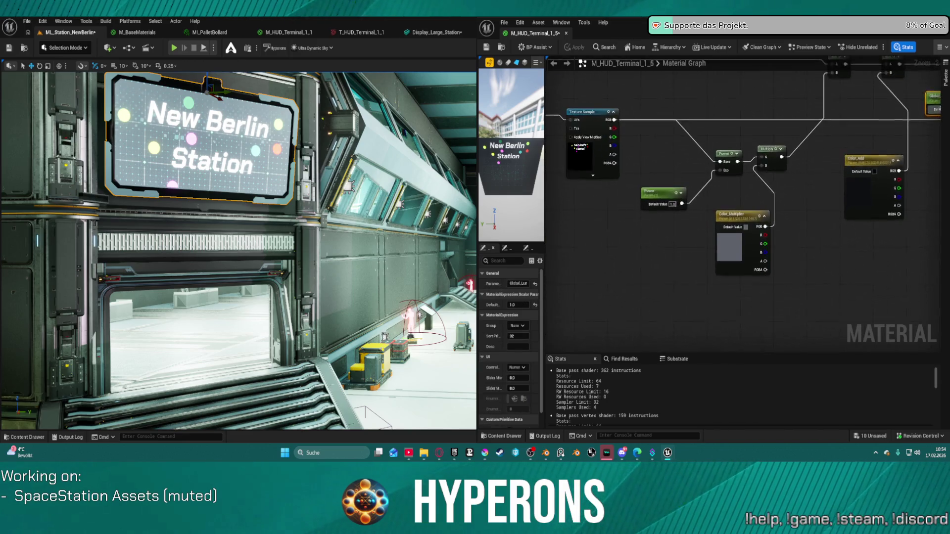
pyautogui.moveTo(709, 60)
pyautogui.mouseDown()
pyautogui.moveTo(565, 62)
pyautogui.moveTo(733, 64)
pyautogui.moveTo(783, 117)
pyautogui.mouseUp()
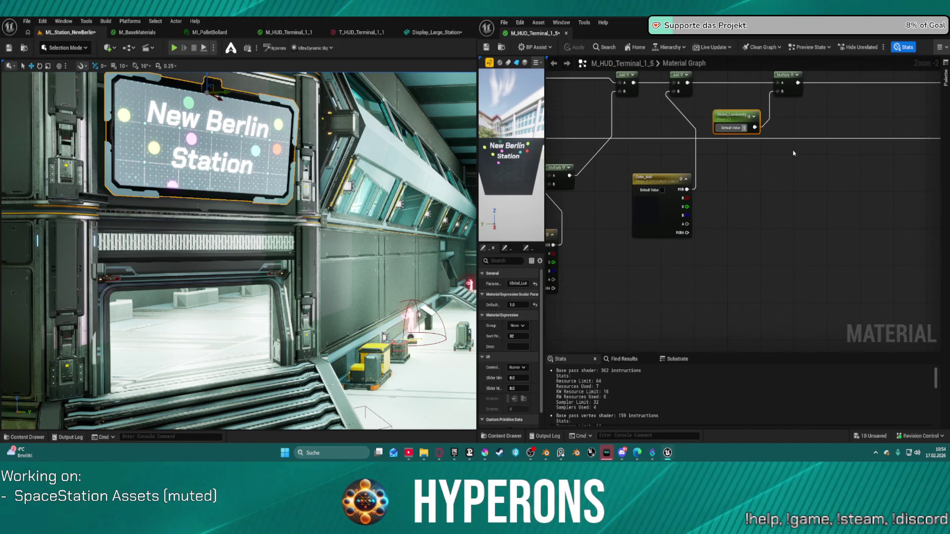
pyautogui.write('5')
pyautogui.press('Return')
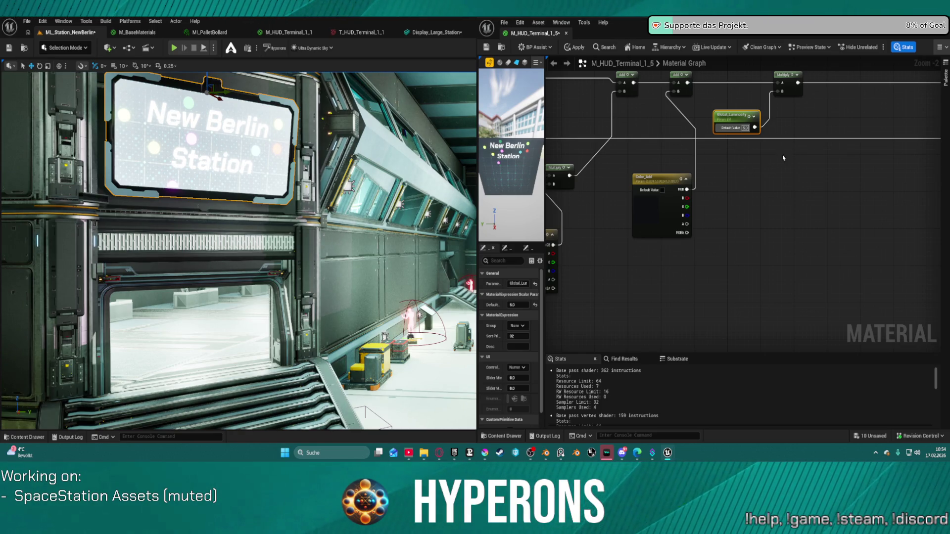
pyautogui.hotkey('ctrl', 'z')
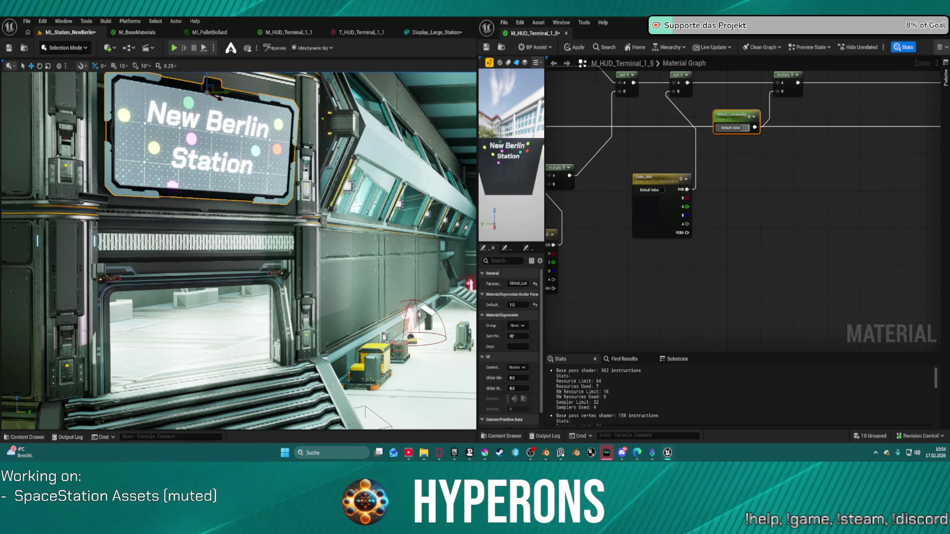
# Set the Global_Luminosity parameter's Default Value to 0.2
pyautogui.click(745, 127)
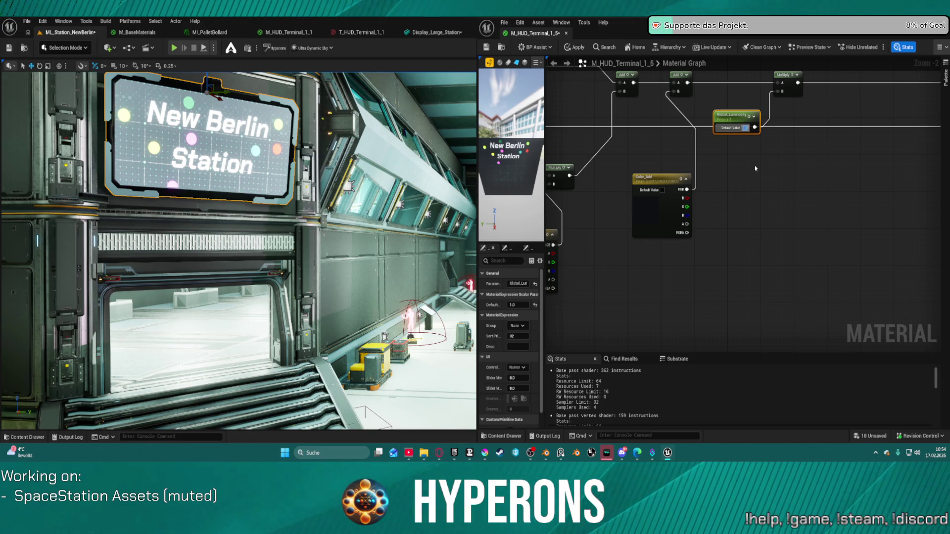
pyautogui.write('3')
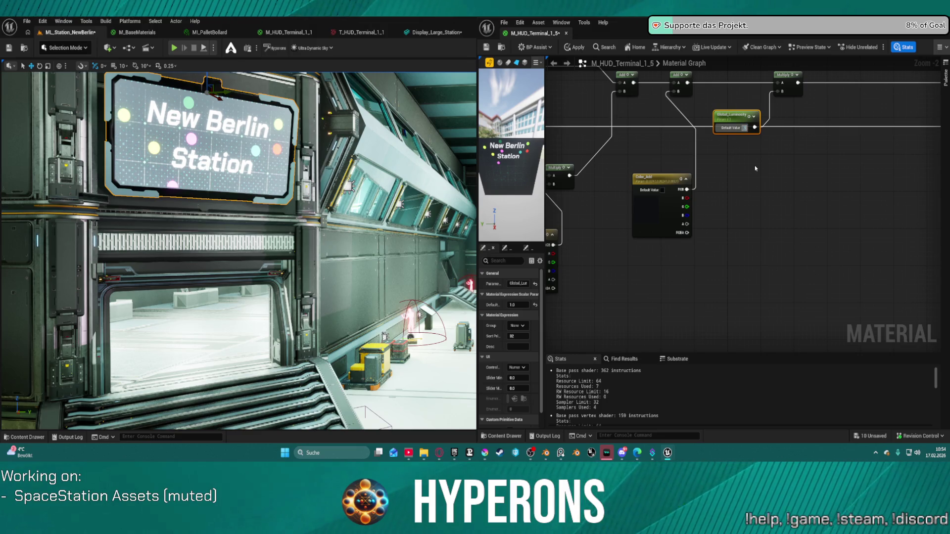
pyautogui.click(621, 127)
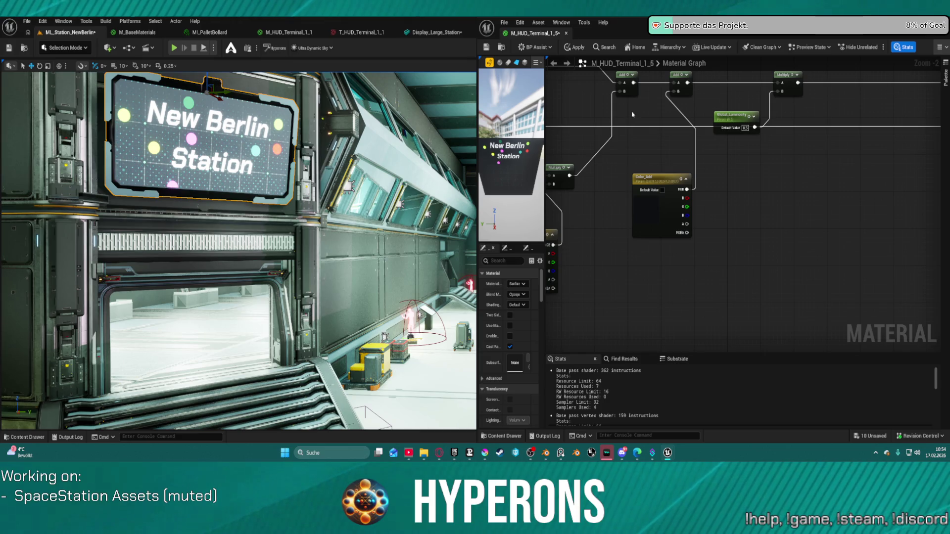
pyautogui.click(747, 130)
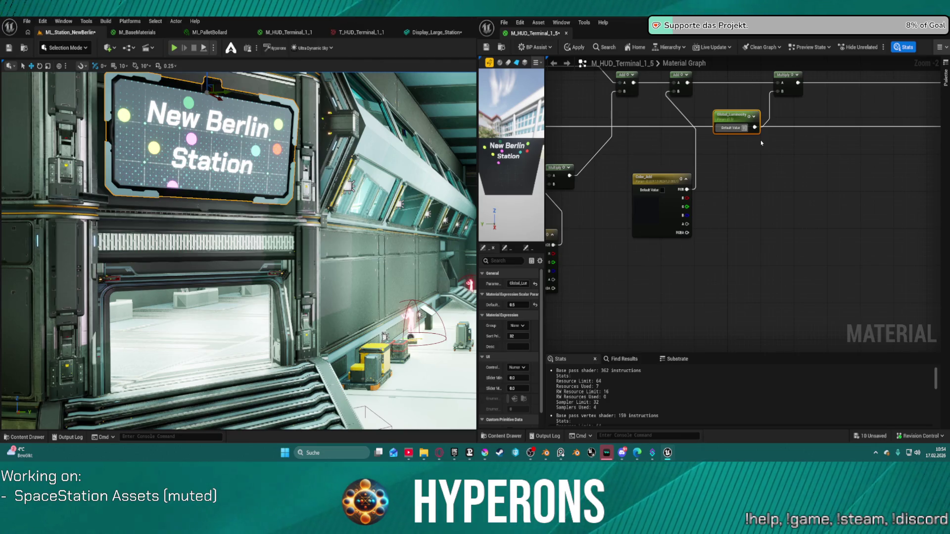
pyautogui.press('Return')
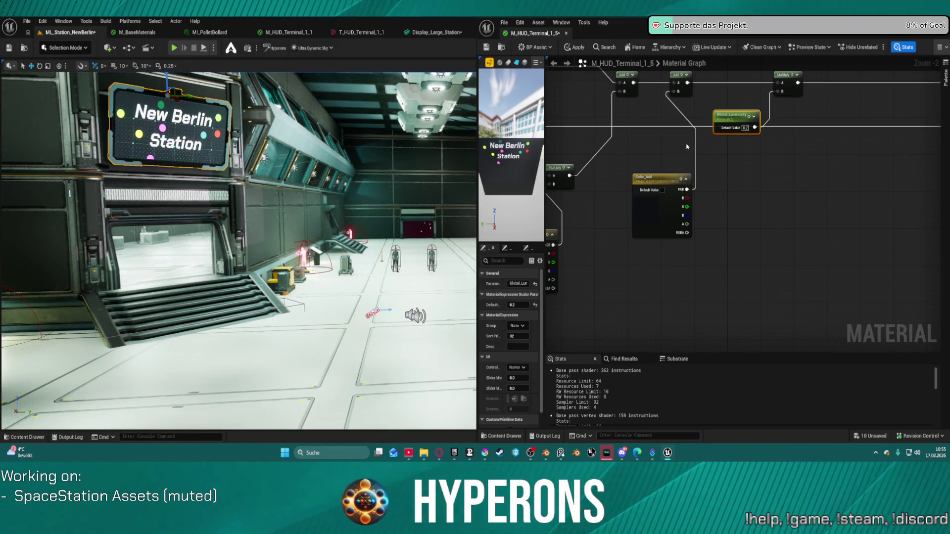
pyautogui.click(651, 208)
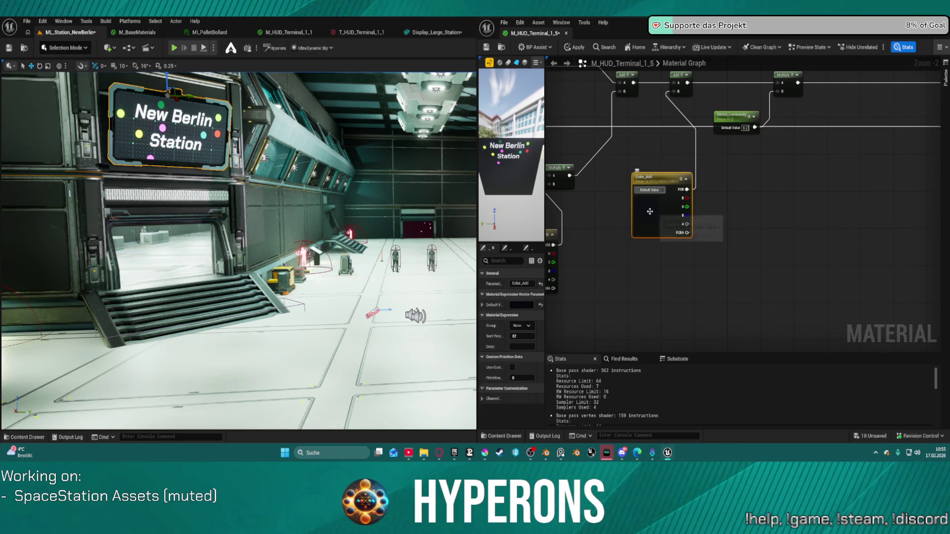
# Preview green, magenta and purple tints for Color_Add, then cancel to keep the original colour
pyautogui.moveTo(677, 258); pyautogui.dragTo(681, 270)
pyautogui.moveTo(711, 241); pyautogui.dragTo(700, 275)
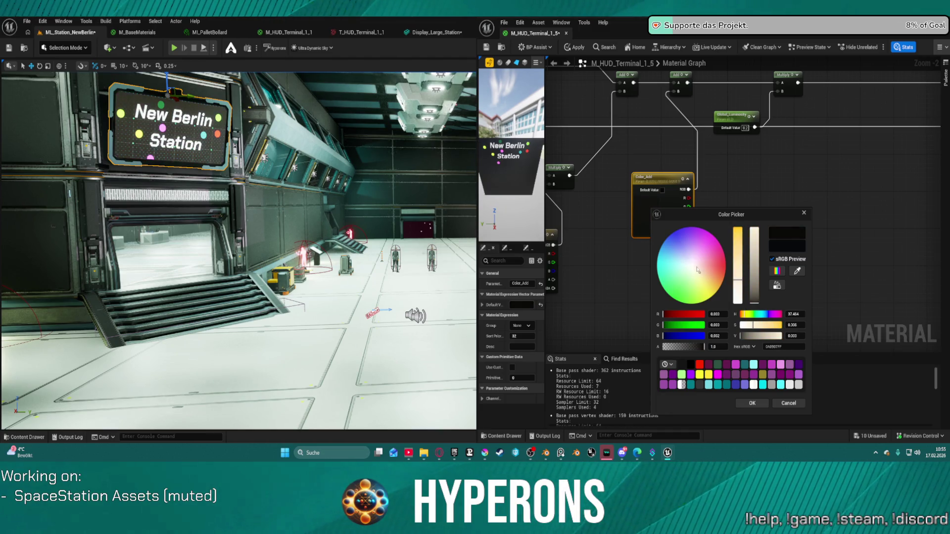
pyautogui.click(696, 245)
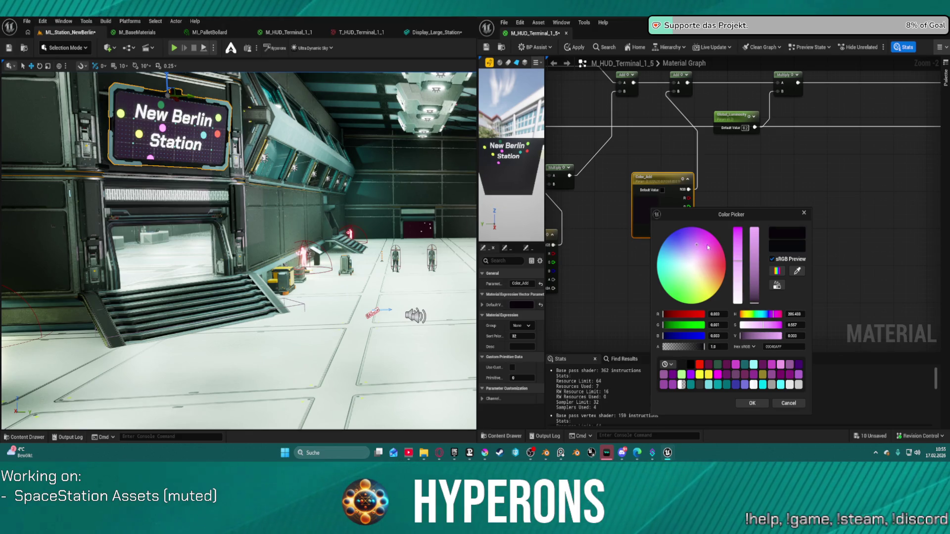
pyautogui.click(789, 404)
# Try several Color_Multiplier colours, then set it to neutral grey and confirm
pyautogui.moveTo(635, 158); pyautogui.dragTo(745, 157)
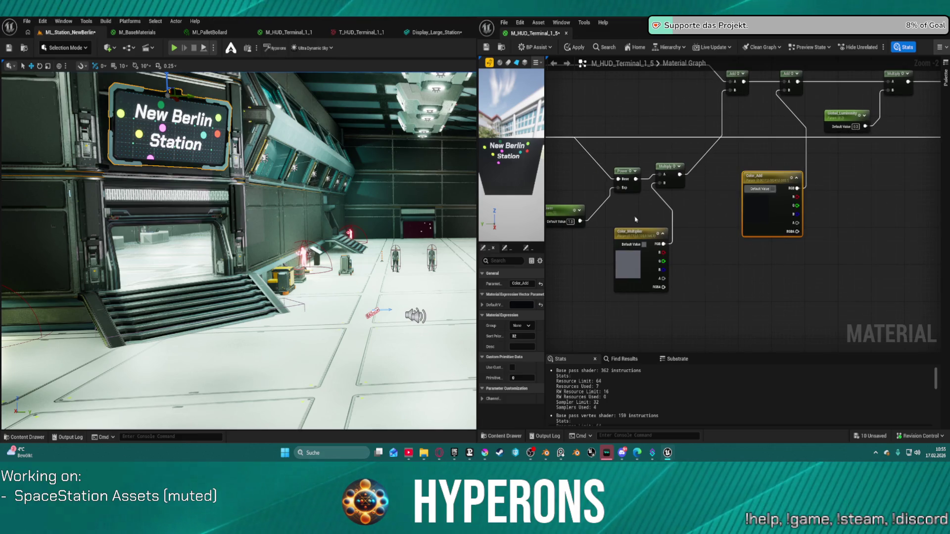
pyautogui.click(631, 264)
pyautogui.doubleClick(631, 265)
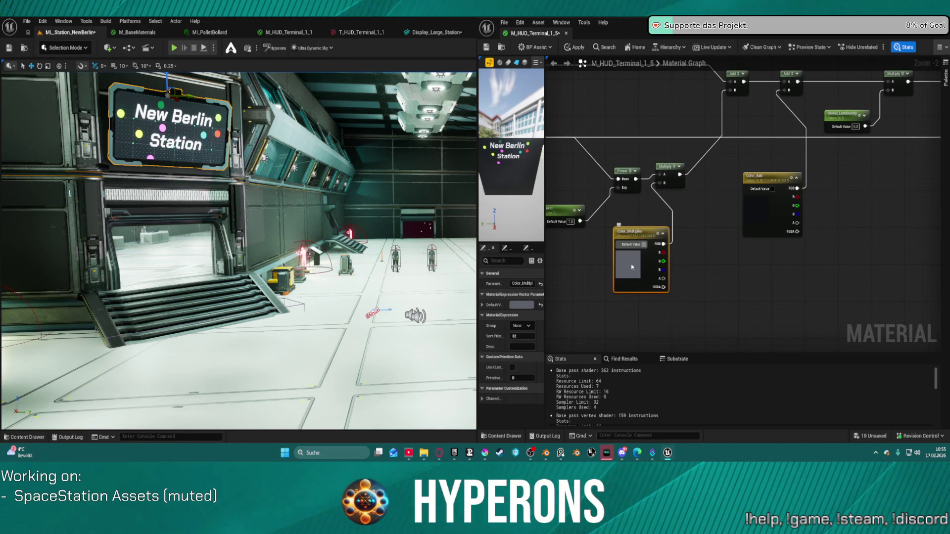
pyautogui.click(659, 283)
pyautogui.moveTo(659, 282); pyautogui.dragTo(670, 255)
pyautogui.click(704, 295)
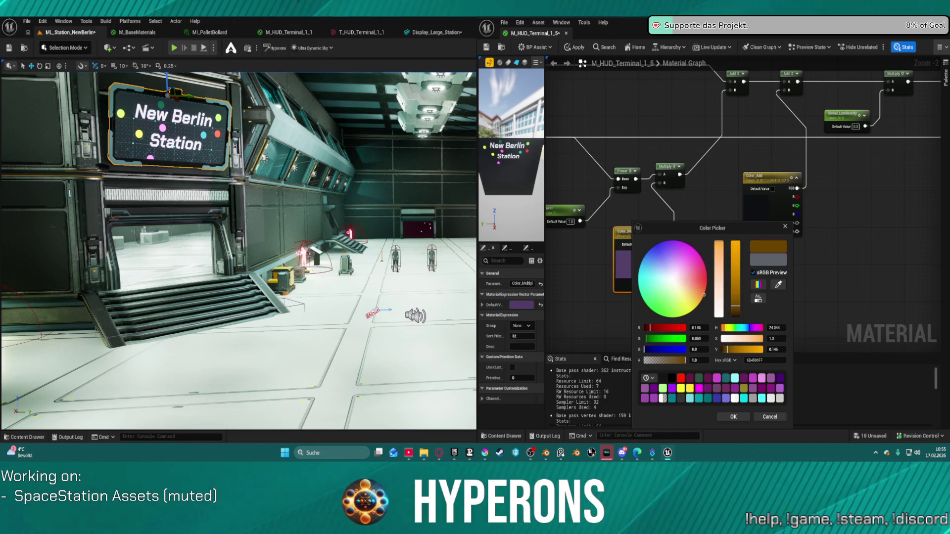
pyautogui.moveTo(695, 289); pyautogui.dragTo(678, 277)
pyautogui.click(703, 297)
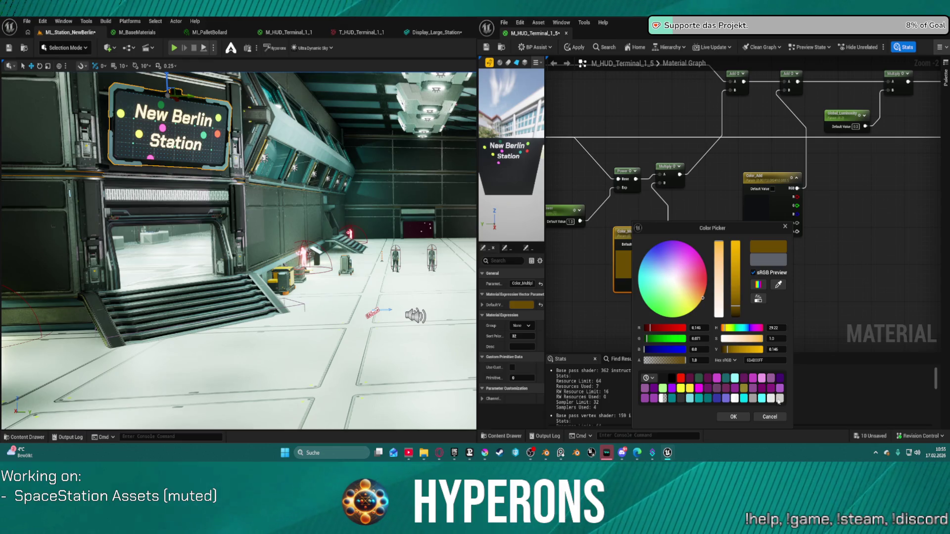
pyautogui.click(734, 398)
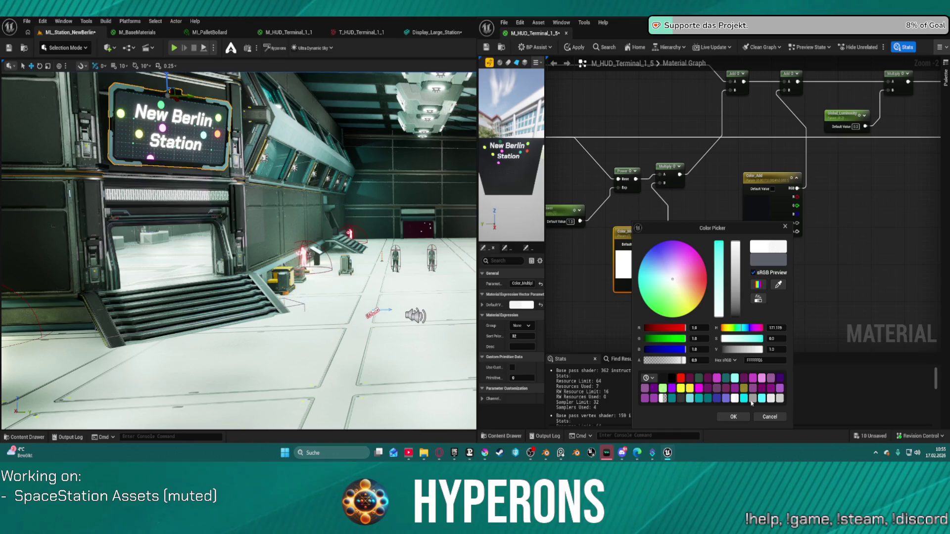
pyautogui.click(752, 401)
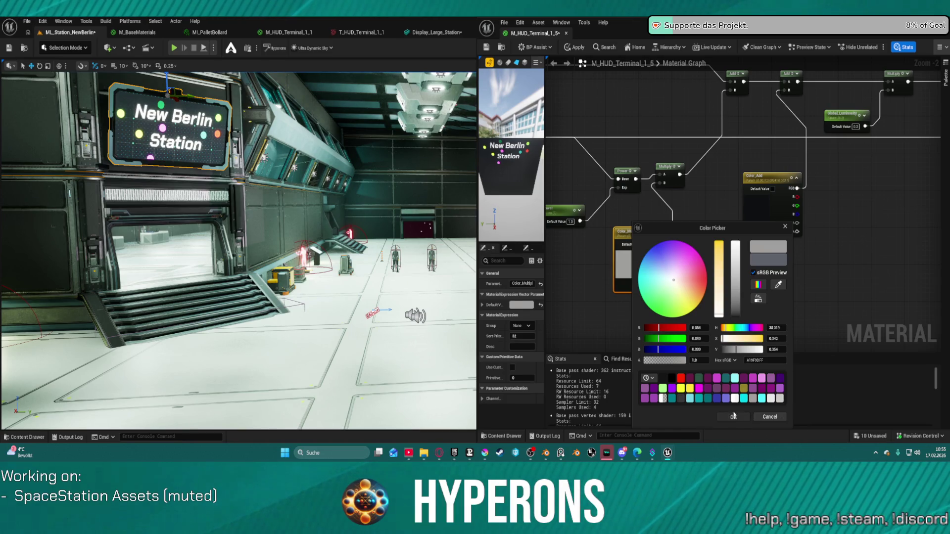
pyautogui.click(733, 415)
pyautogui.scroll(-3, 601, 176)
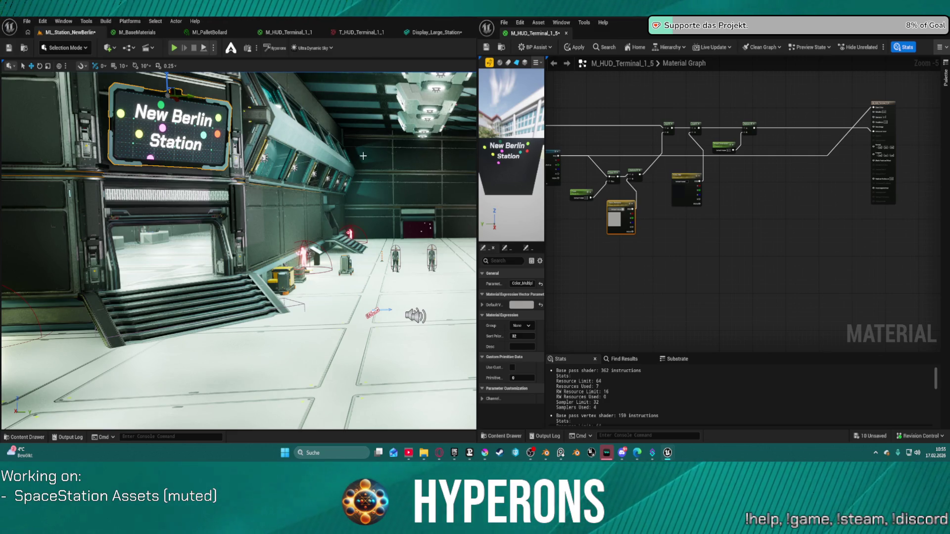
# Move the viewport camera closer to the station sign, pan the material graph, and switch to Krita
pyautogui.moveTo(363, 156)
pyautogui.mouseDown()
pyautogui.moveTo(391, 144)
pyautogui.moveTo(349, 147)
pyautogui.mouseUp()
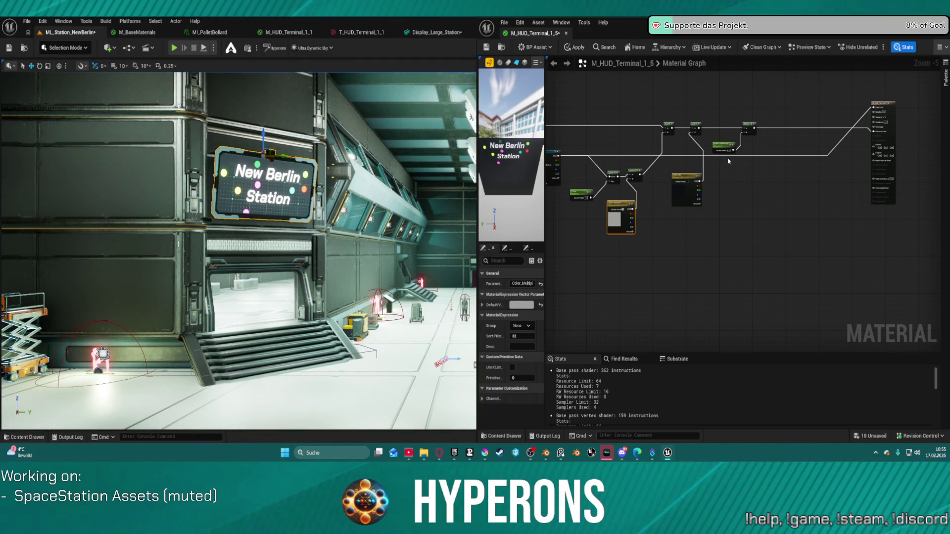
pyautogui.moveTo(729, 162); pyautogui.dragTo(784, 185)
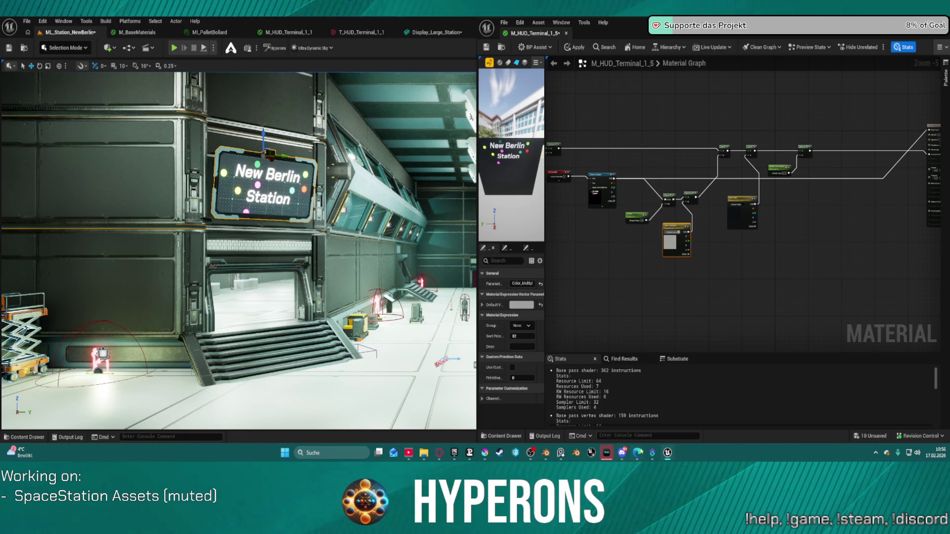
pyautogui.moveTo(607, 452)
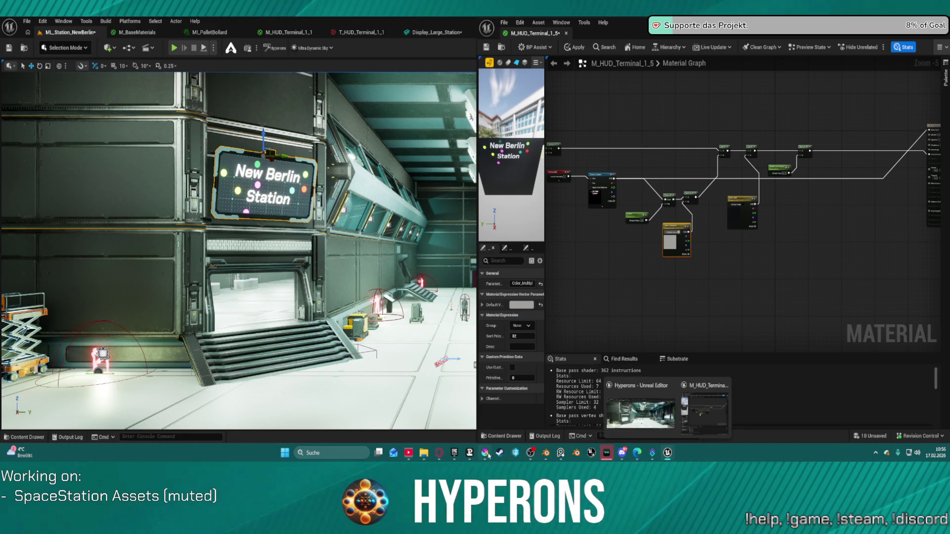
pyautogui.click(485, 453)
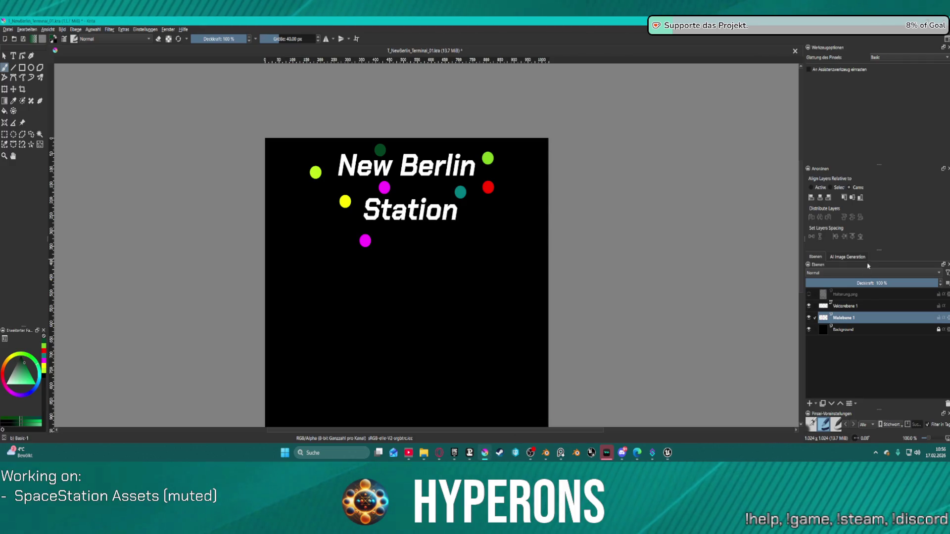
# Download and install the AI Image Generation plugin update, return to Layers, and show the desktop
pyautogui.click(847, 257)
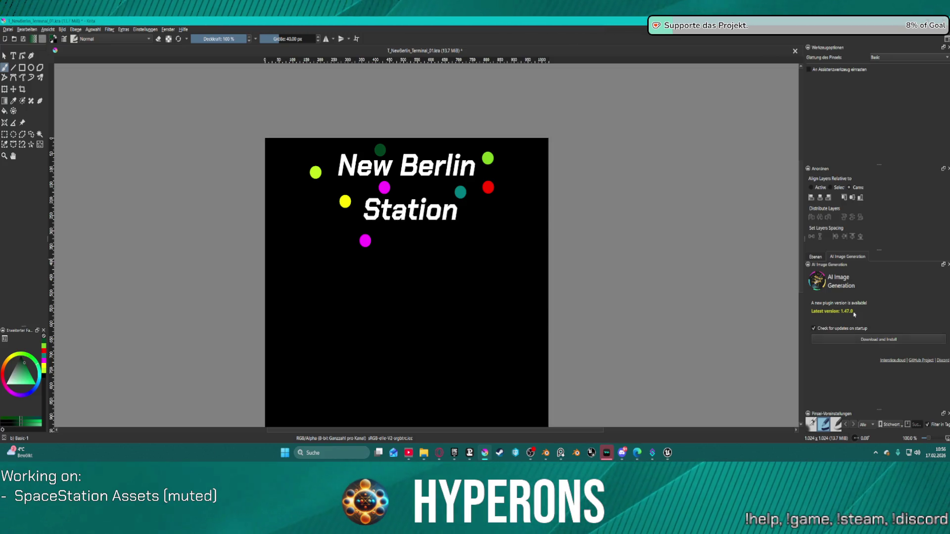
pyautogui.click(876, 340)
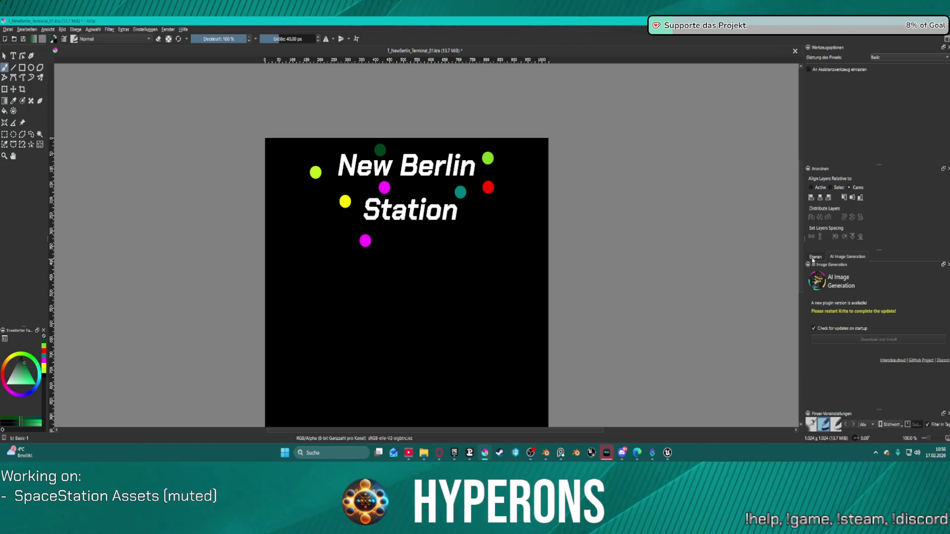
pyautogui.click(814, 256)
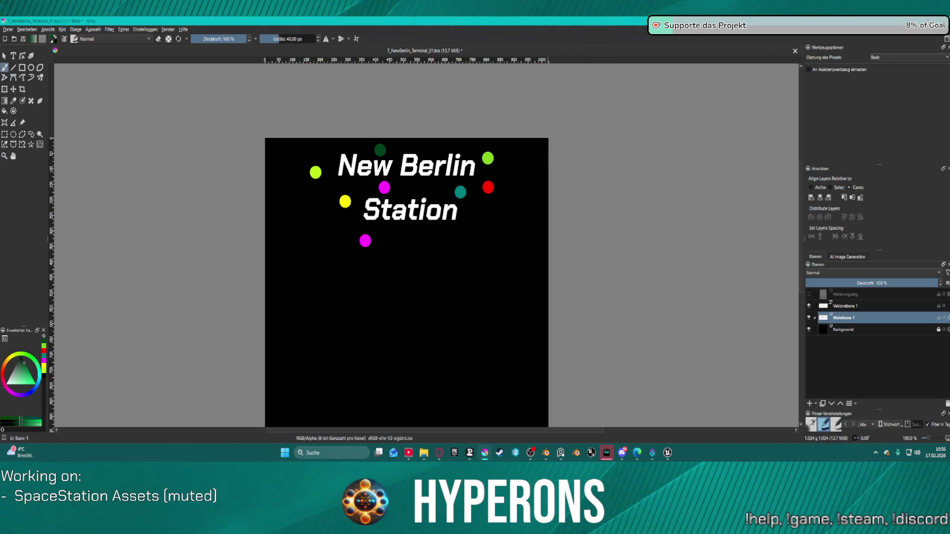
pyautogui.press('super+d')
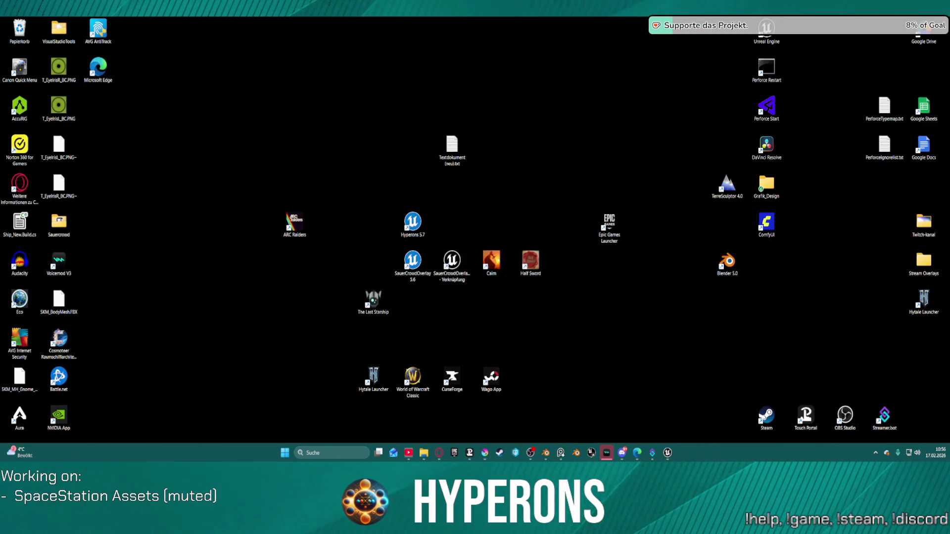
# Use Win+D to bring back the Krita window with the New Berlin Station texture
pyautogui.press('super+d')
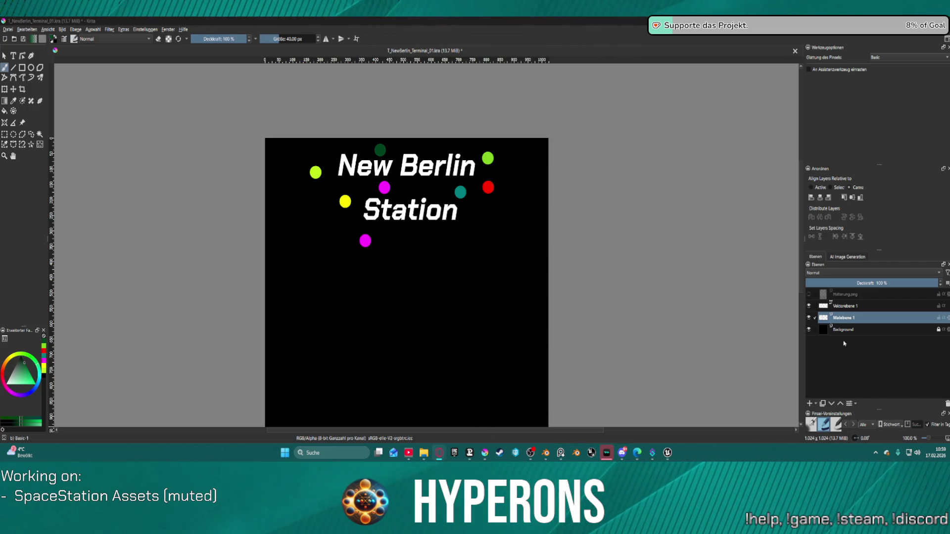
# Save T_NewBerlin_Terminal_01.kra and relaunch Krita to its recent-images start screen
pyautogui.click(848, 257)
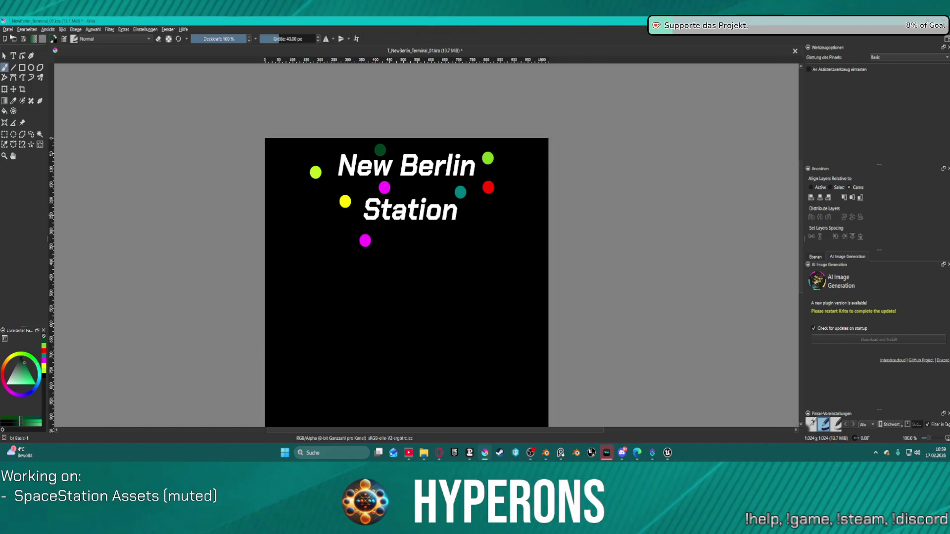
pyautogui.click(24, 39)
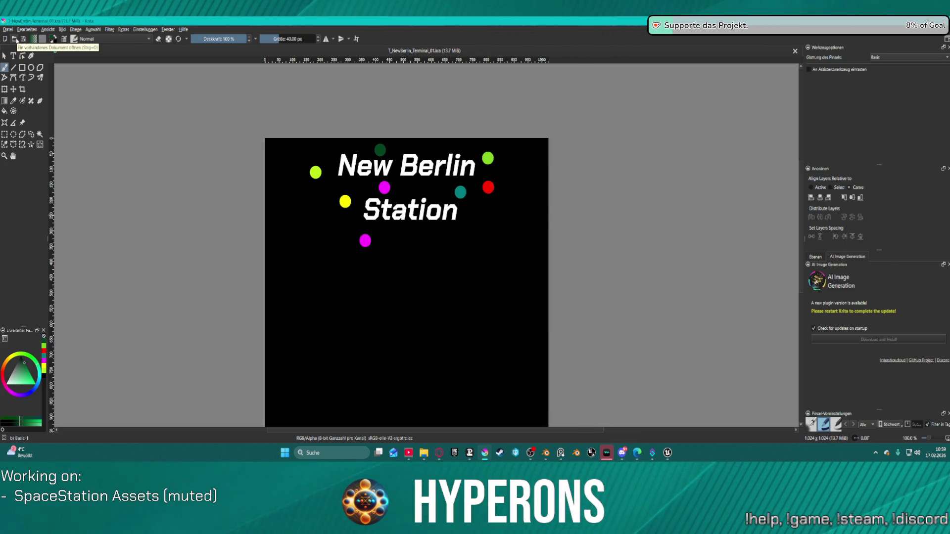
pyautogui.hotkey('alt', 'Tab')
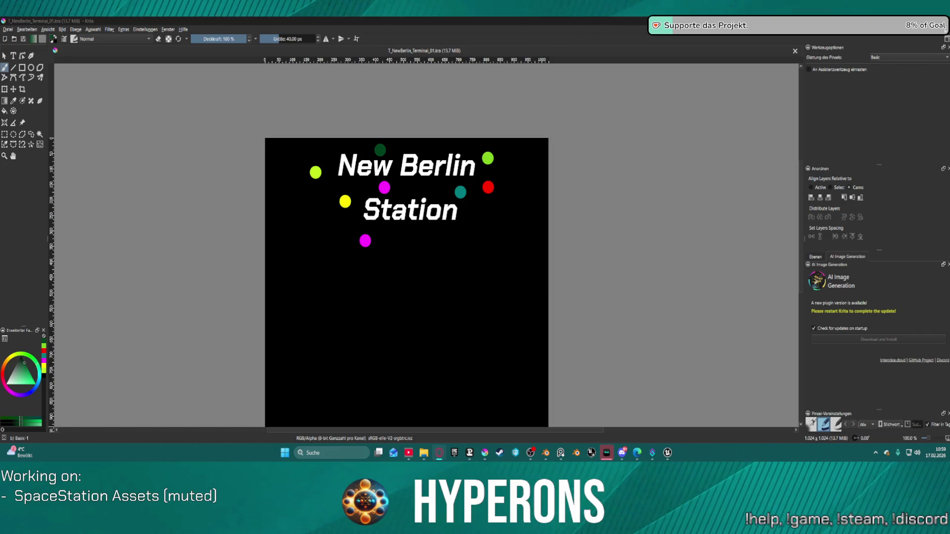
pyautogui.hotkey('alt', 'Tab')
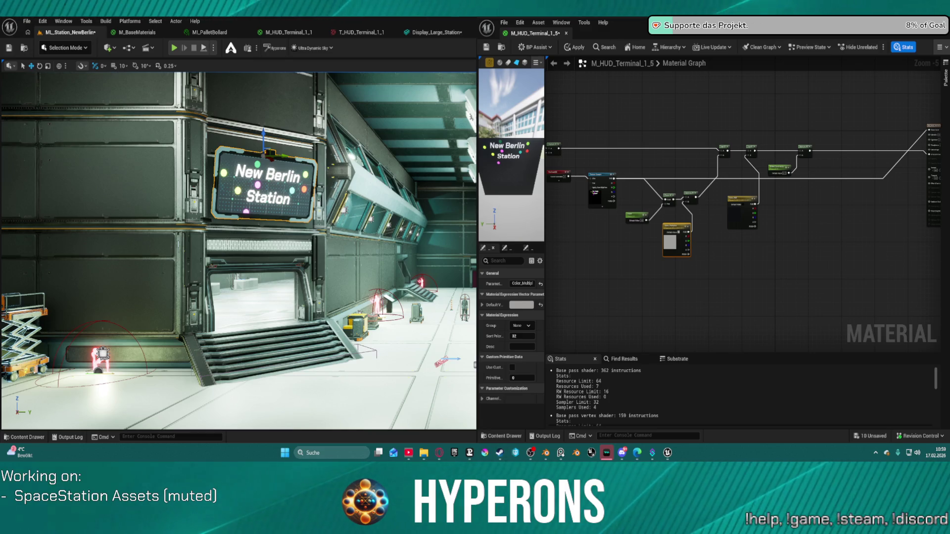
pyautogui.hotkey('alt', 'Tab')
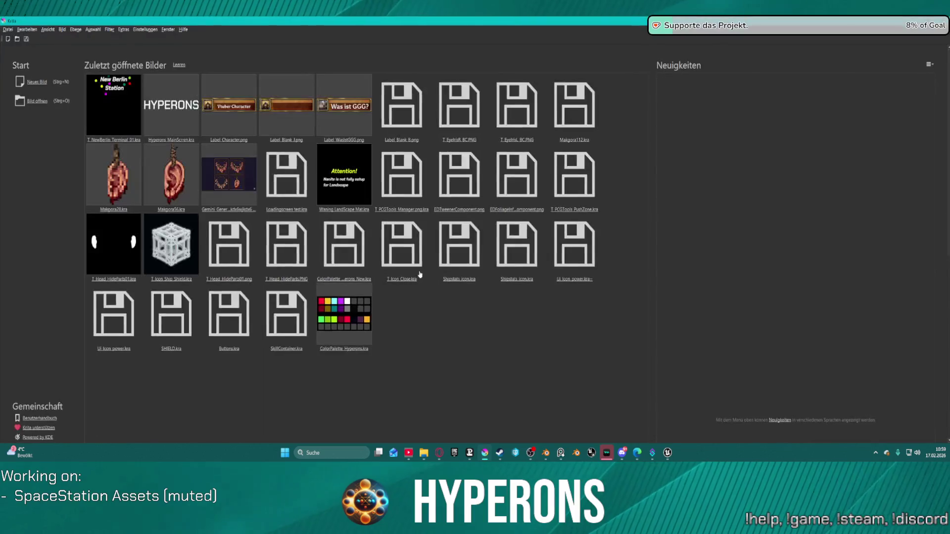
# Reopen T_NewBerlin_Terminal_01.kra from its Recent Images thumbnail
pyautogui.click(112, 106)
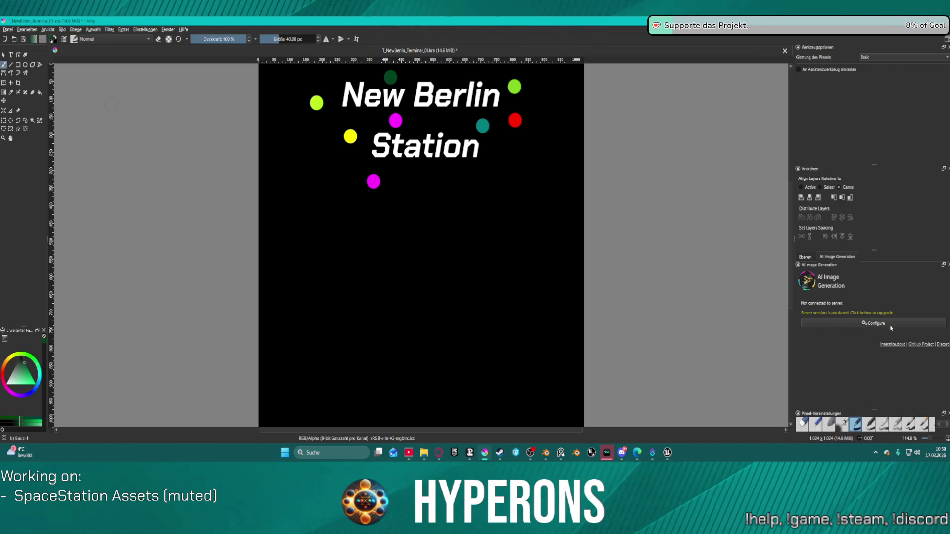
pyautogui.click(882, 325)
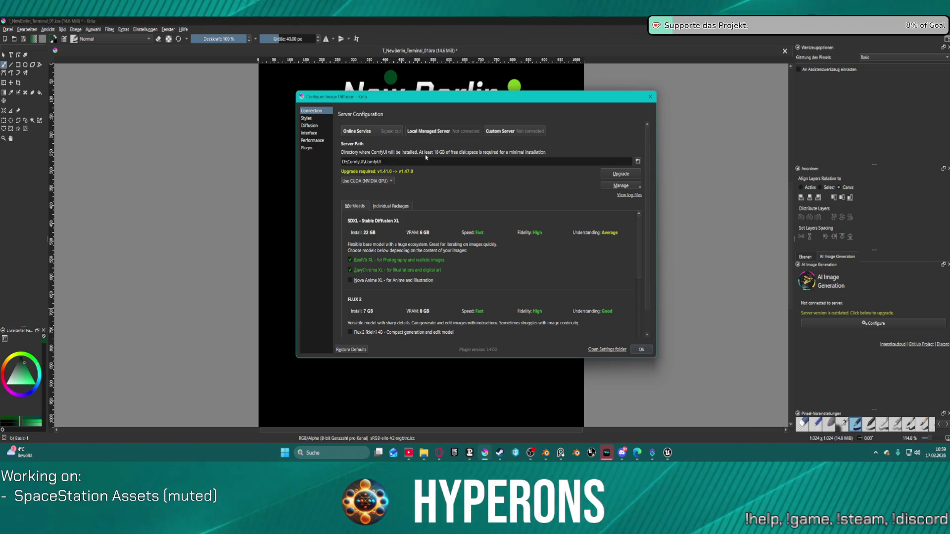
pyautogui.click(611, 175)
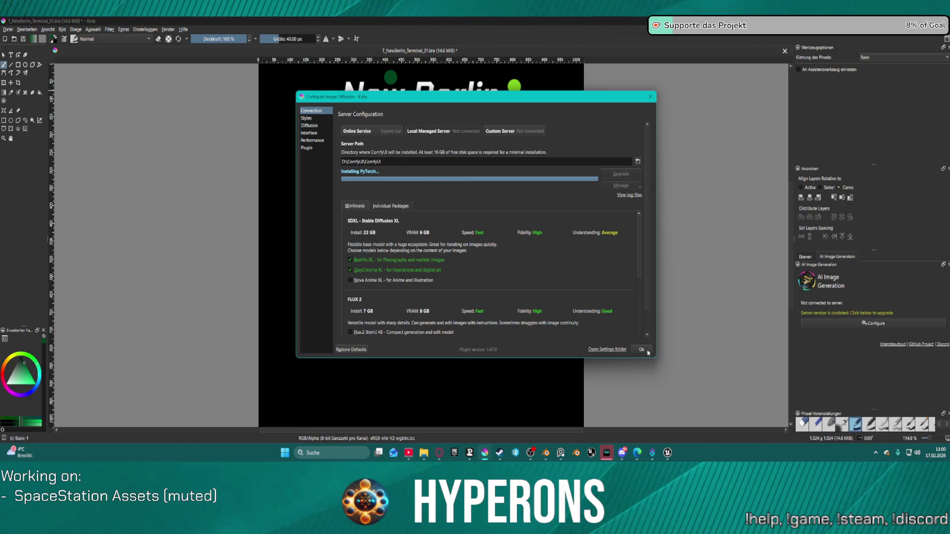
pyautogui.moveTo(436, 100)
pyautogui.mouseDown()
pyautogui.moveTo(831, 134)
pyautogui.moveTo(932, 157)
pyautogui.moveTo(949, 119)
pyautogui.moveTo(905, 111)
pyautogui.moveTo(949, 28)
pyautogui.moveTo(435, 100)
pyautogui.moveTo(575, 75)
pyautogui.moveTo(949, 49)
pyautogui.mouseUp()
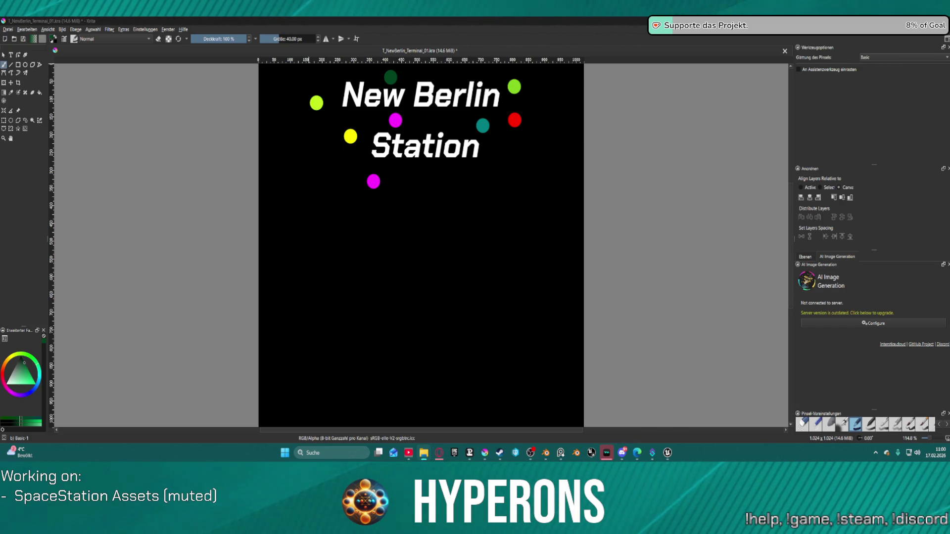
# Insert the space-station HUD image as a new layer, hide Vektorebene 1, and show Halterung.png
pyautogui.moveTo(556, 52); pyautogui.dragTo(419, 283)
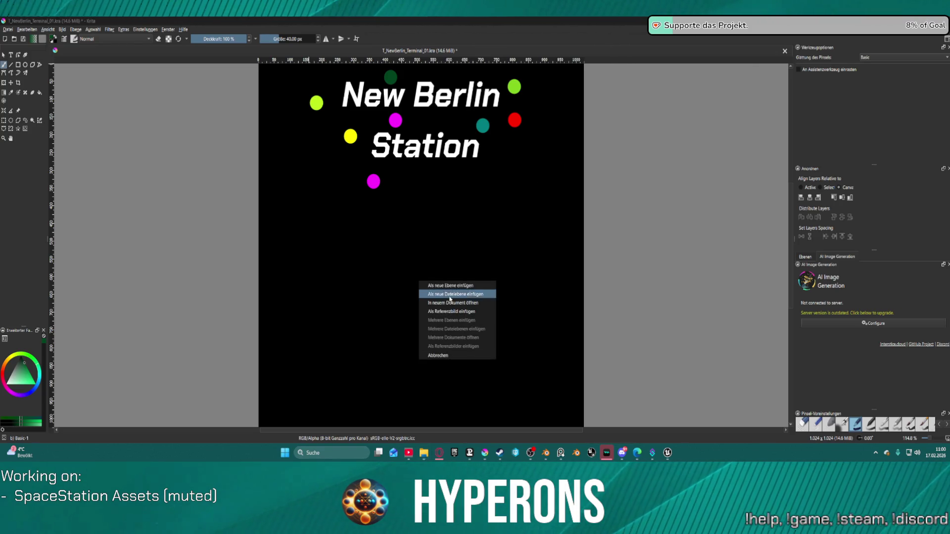
pyautogui.click(480, 287)
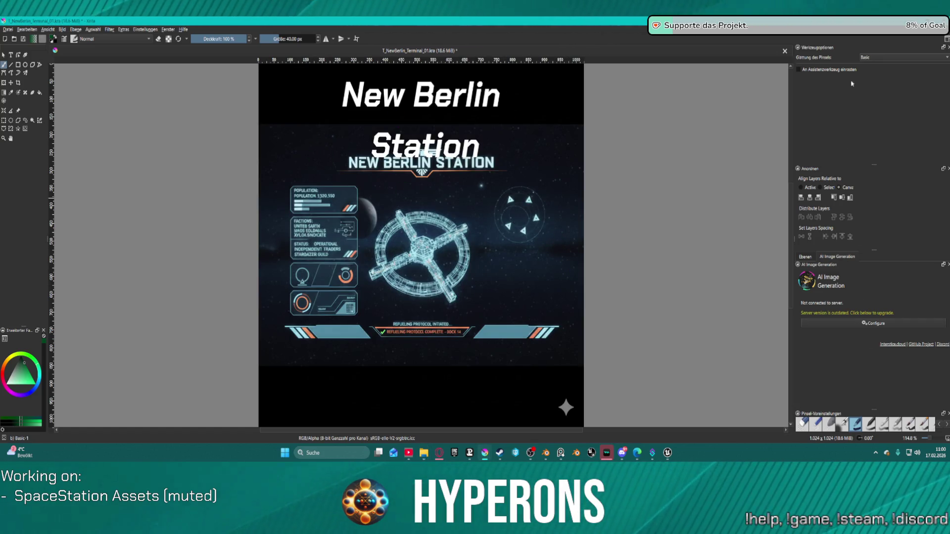
pyautogui.click(806, 257)
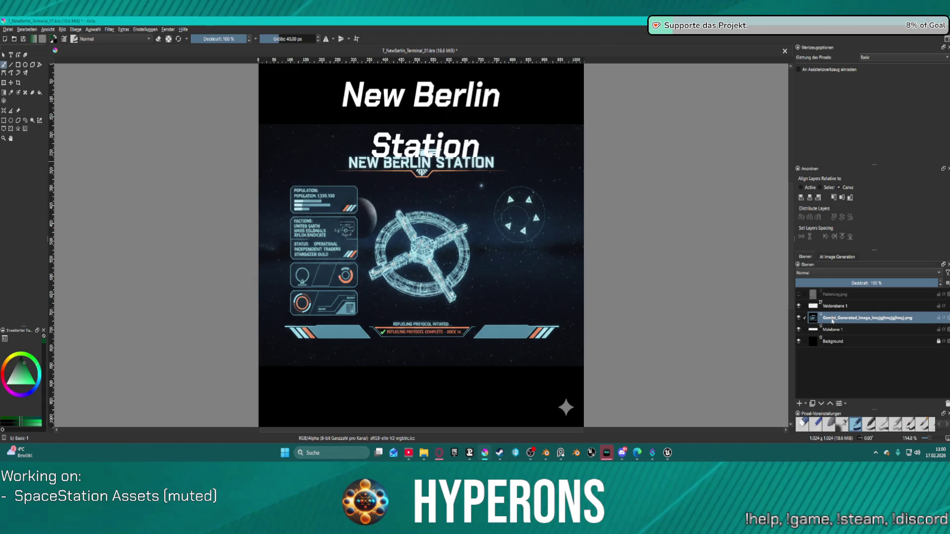
pyautogui.click(798, 318)
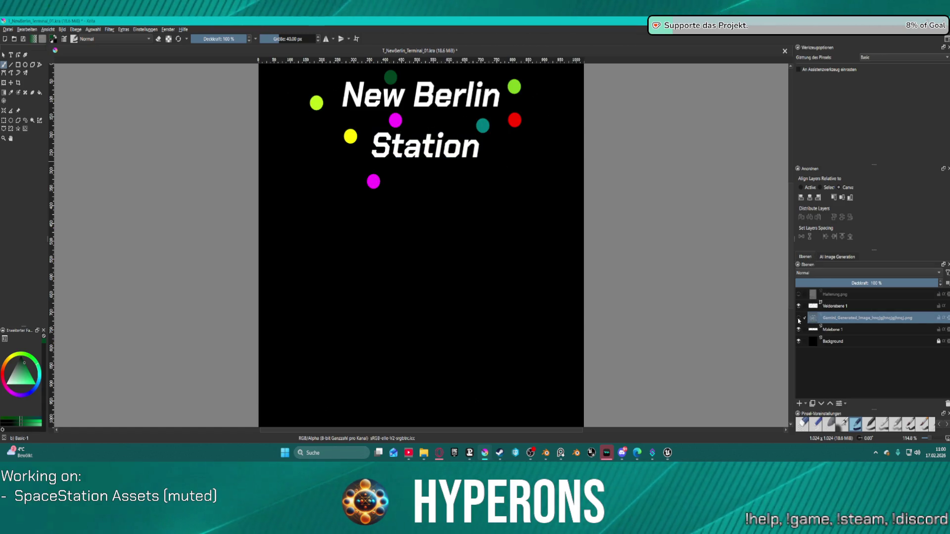
pyautogui.click(798, 317)
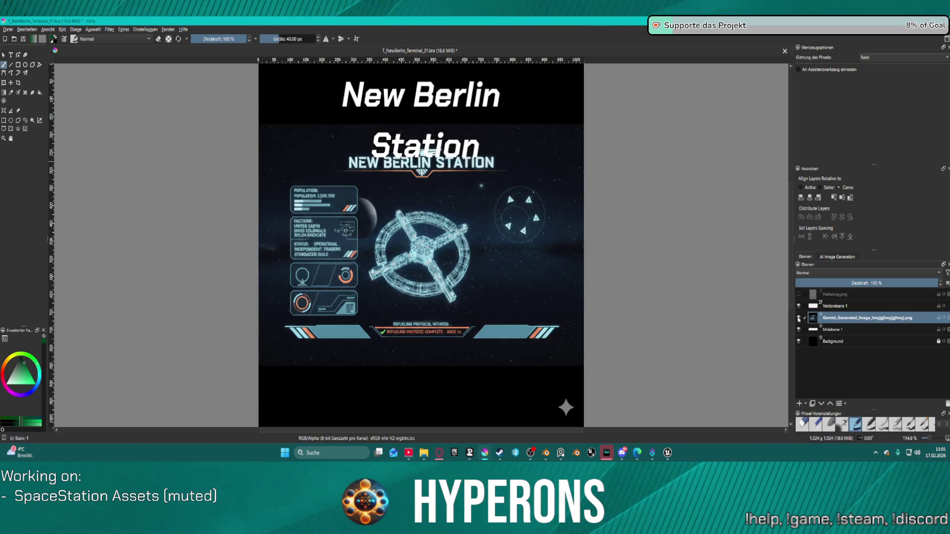
pyautogui.click(798, 306)
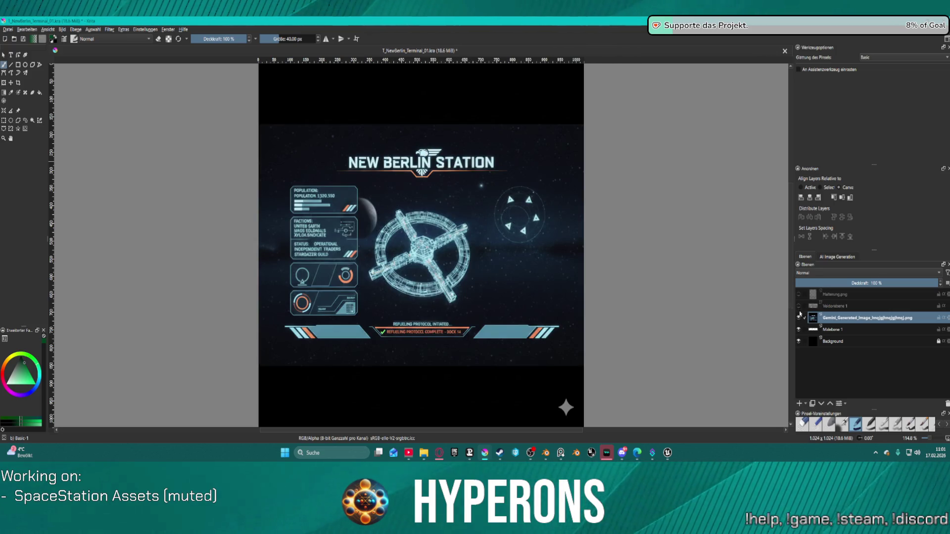
pyautogui.click(798, 307)
pyautogui.click(798, 306)
pyautogui.click(799, 295)
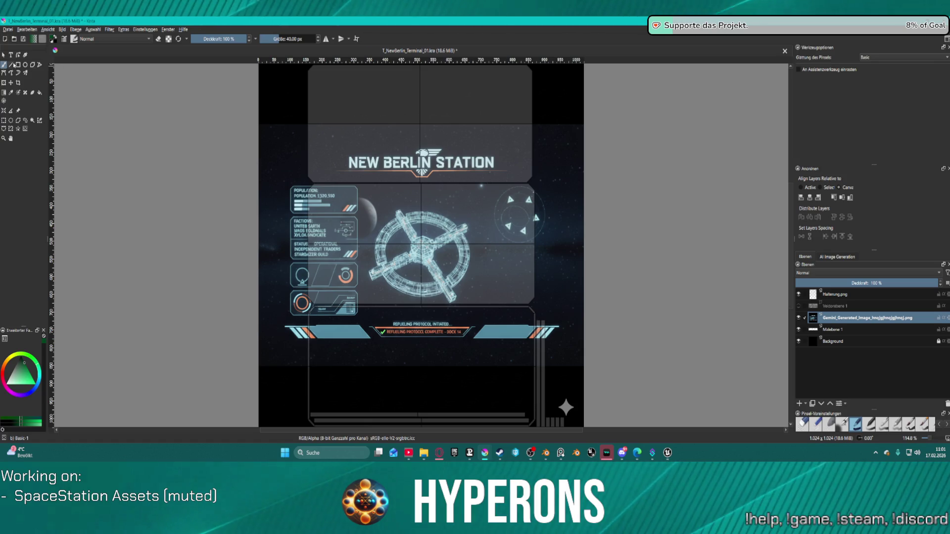
# Use the Transform tool to move the space-station image up and scale it down
pyautogui.click(3, 83)
pyautogui.moveTo(560, 244); pyautogui.dragTo(570, 142)
pyautogui.scroll(-3, 570, 142)
pyautogui.scroll(2, 571, 142)
pyautogui.scroll(-2, 571, 142)
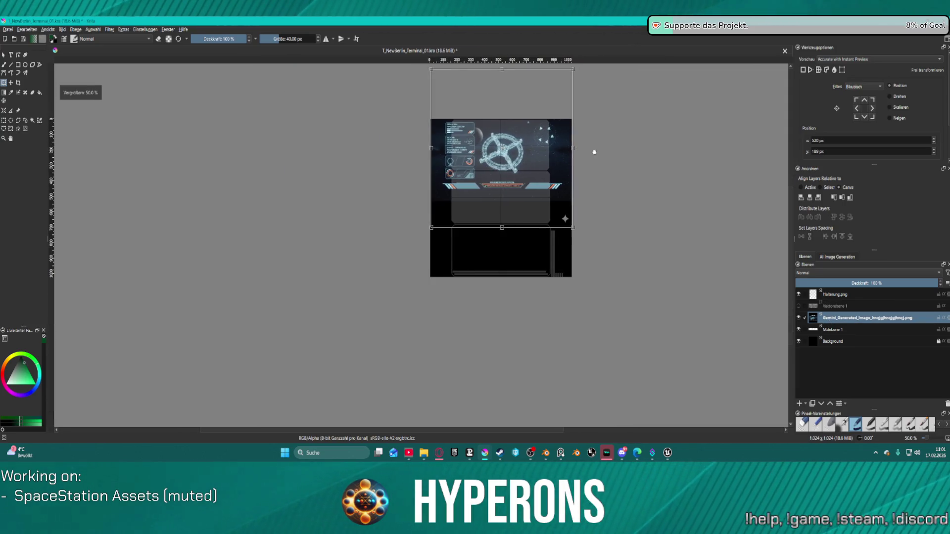
pyautogui.moveTo(437, 128)
pyautogui.mouseDown()
pyautogui.moveTo(460, 197)
pyautogui.moveTo(525, 223)
pyautogui.mouseUp()
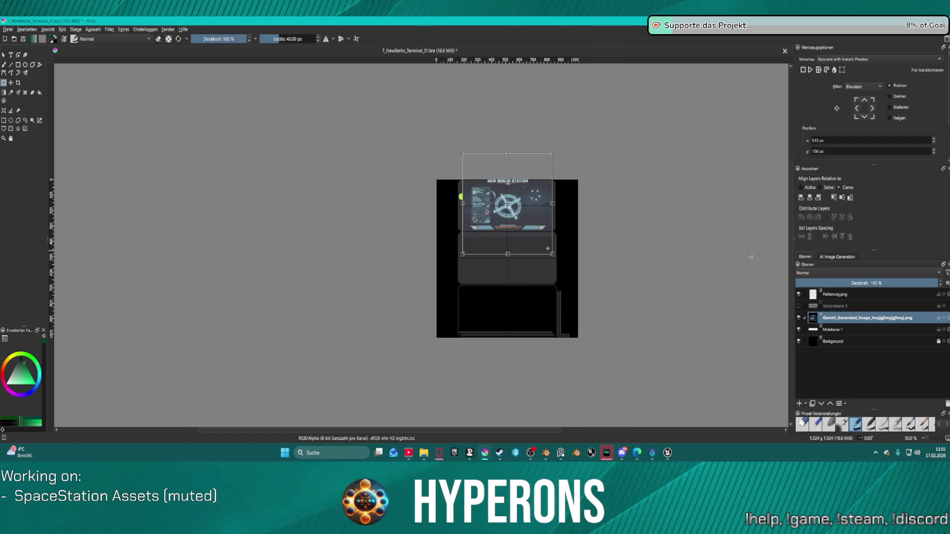
# Hide Malebene 1 and refine the image's size and position within the top panel
pyautogui.click(798, 329)
pyautogui.scroll(4, 551, 195)
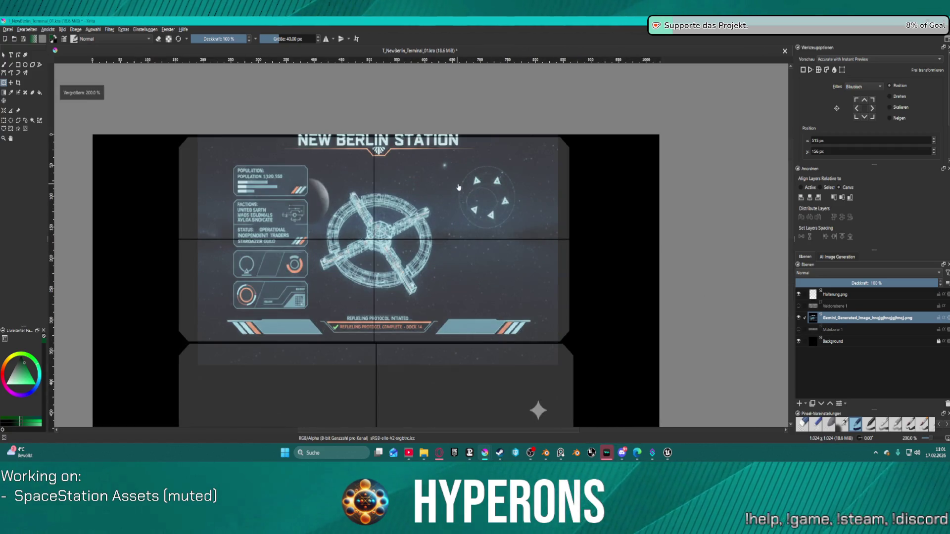
pyautogui.click(492, 201)
pyautogui.scroll(-2, 402, 199)
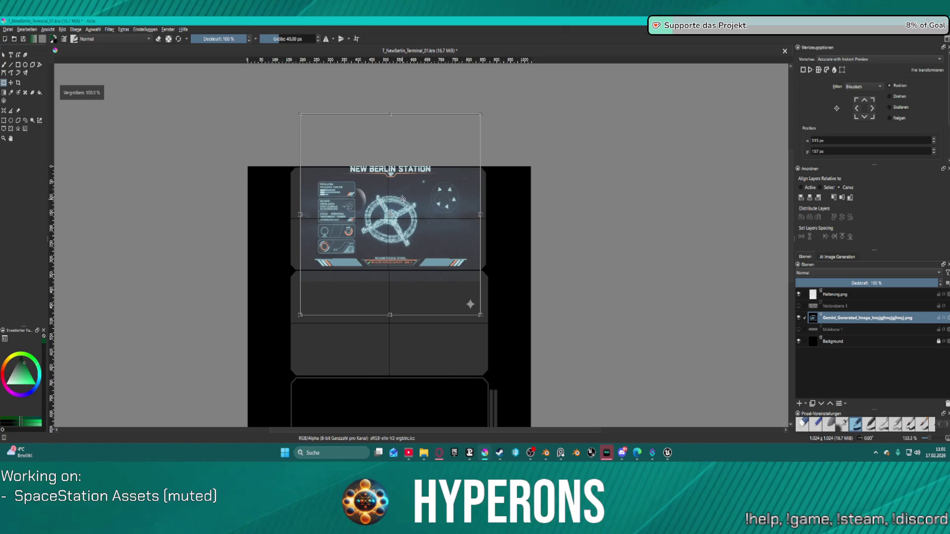
pyautogui.moveTo(452, 203); pyautogui.dragTo(452, 202)
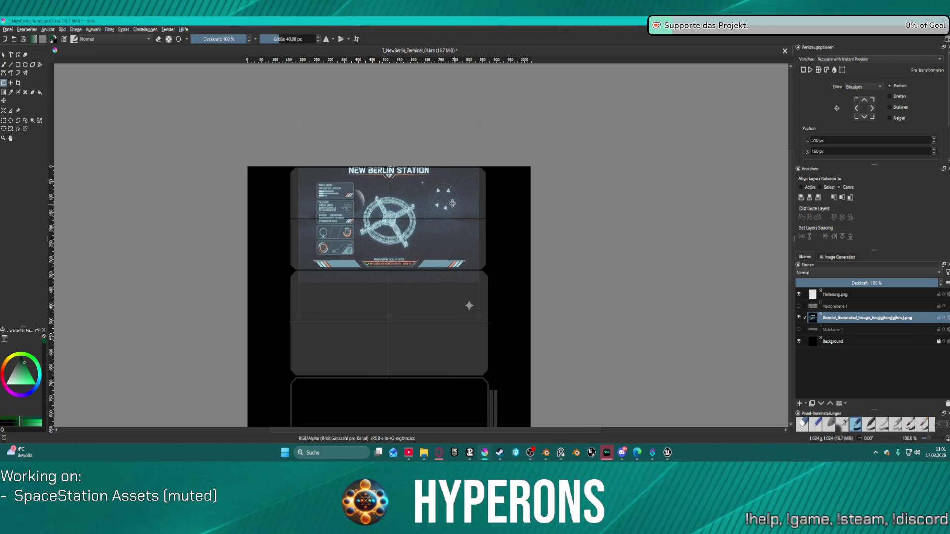
pyautogui.moveTo(479, 115); pyautogui.dragTo(475, 127)
# Fine-tune the image's scale and width to fit the top panel, then hide Halterung.png
pyautogui.press('+')
pyautogui.press('+')
pyautogui.press('+')
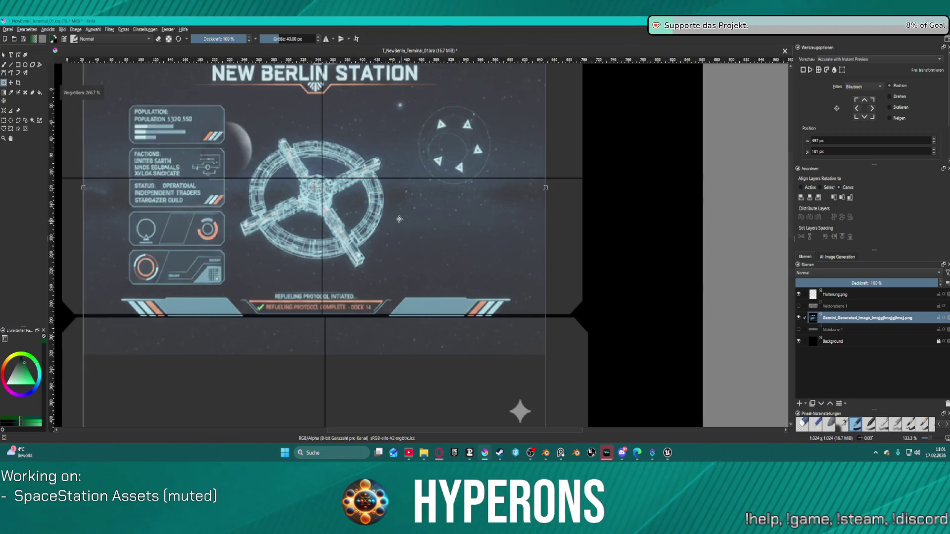
pyautogui.press('-')
pyautogui.moveTo(398, 218)
pyautogui.mouseDown()
pyautogui.moveTo(425, 216)
pyautogui.moveTo(413, 203)
pyautogui.moveTo(417, 209)
pyautogui.mouseUp()
pyautogui.press('-')
pyautogui.press('-')
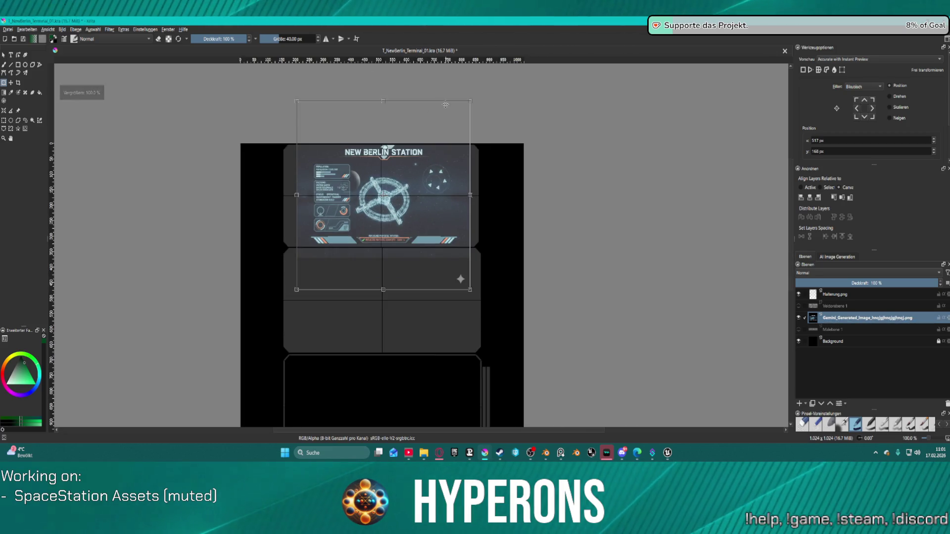
pyautogui.moveTo(471, 97)
pyautogui.mouseDown()
pyautogui.moveTo(466, 119)
pyautogui.moveTo(498, 102)
pyautogui.moveTo(479, 103)
pyautogui.mouseUp()
pyautogui.moveTo(297, 197)
pyautogui.mouseDown()
pyautogui.moveTo(272, 195)
pyautogui.moveTo(284, 196)
pyautogui.mouseUp()
pyautogui.press('1')
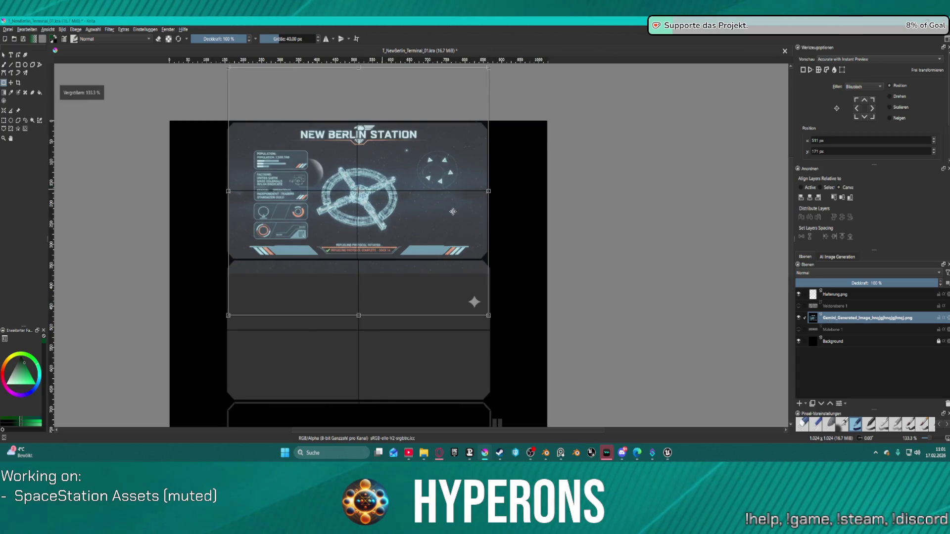
pyautogui.click(798, 294)
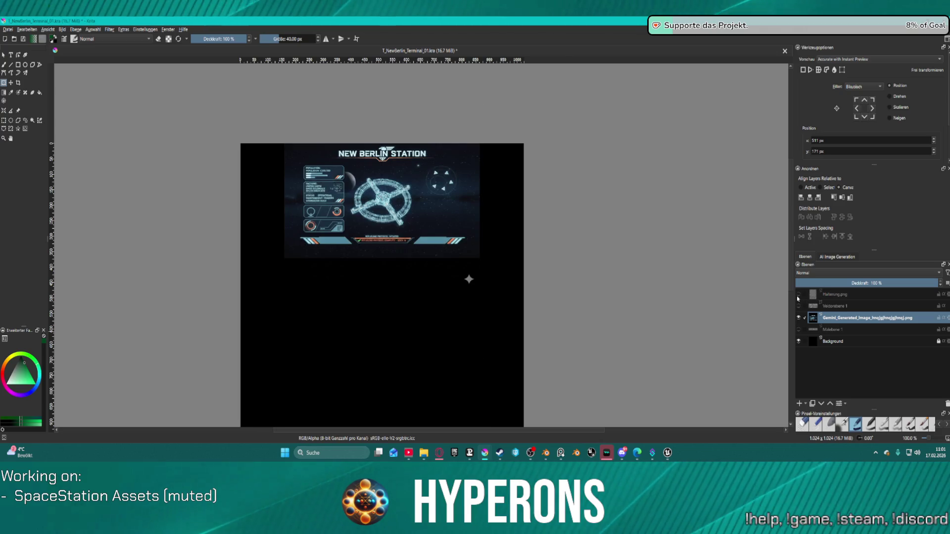
# Save the Krita document
pyautogui.click(7, 29)
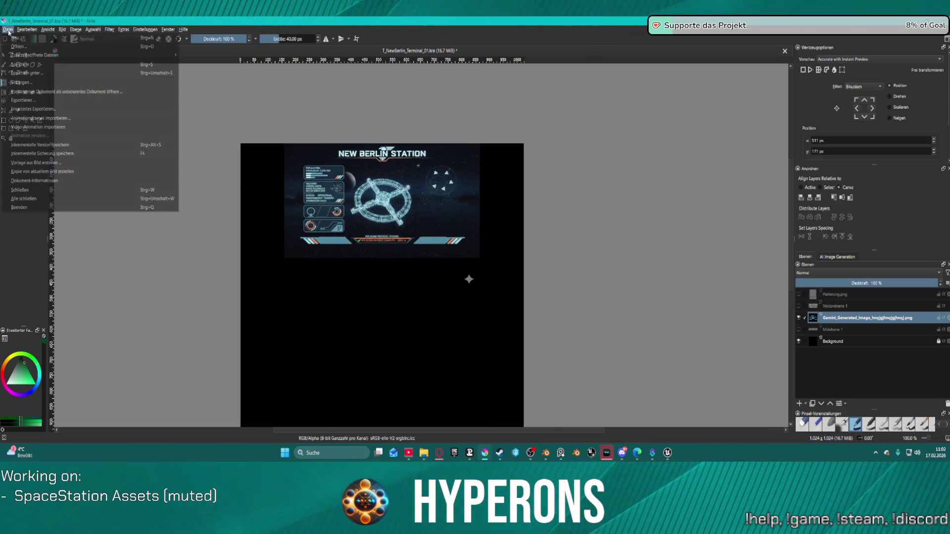
pyautogui.click(8, 29)
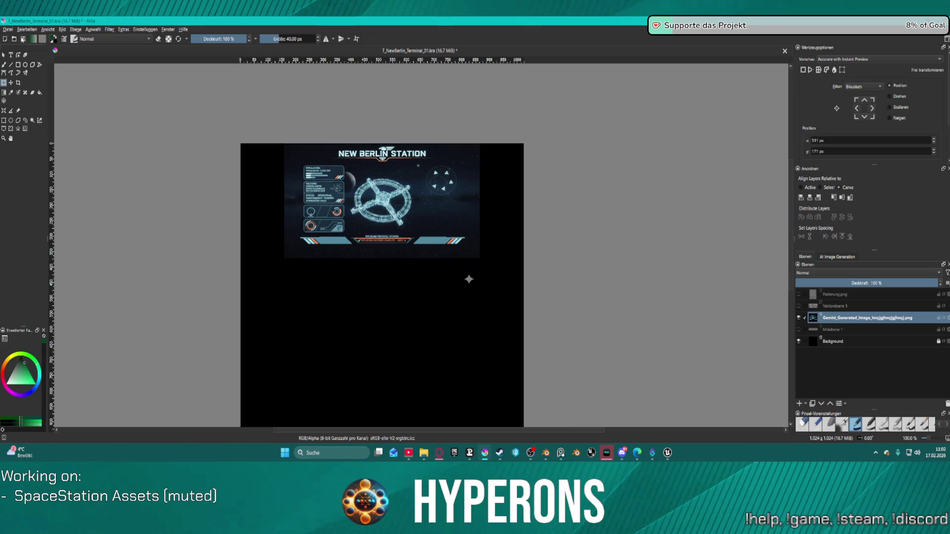
pyautogui.click(22, 39)
# Export as PNG to T_NewBerlin_Terminal_01.png, overwriting the existing file
pyautogui.click(7, 29)
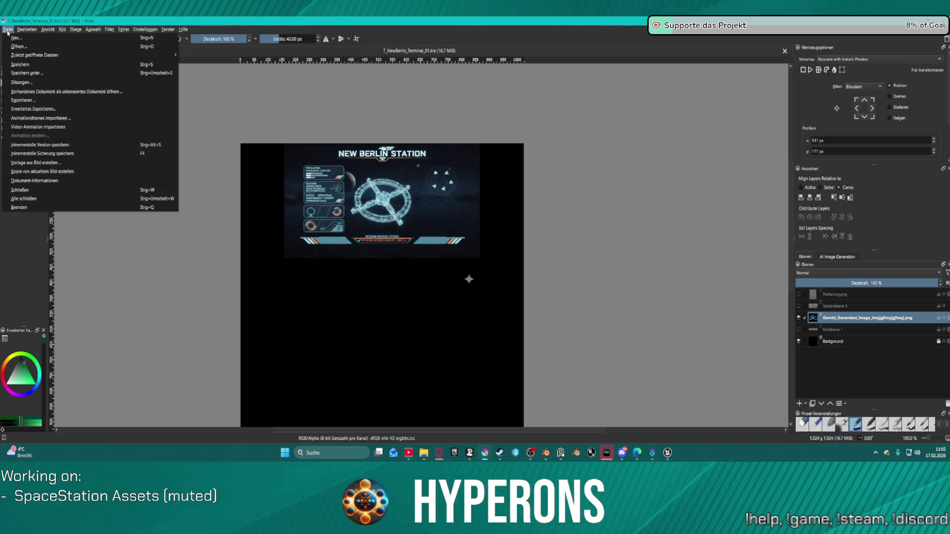
pyautogui.click(69, 104)
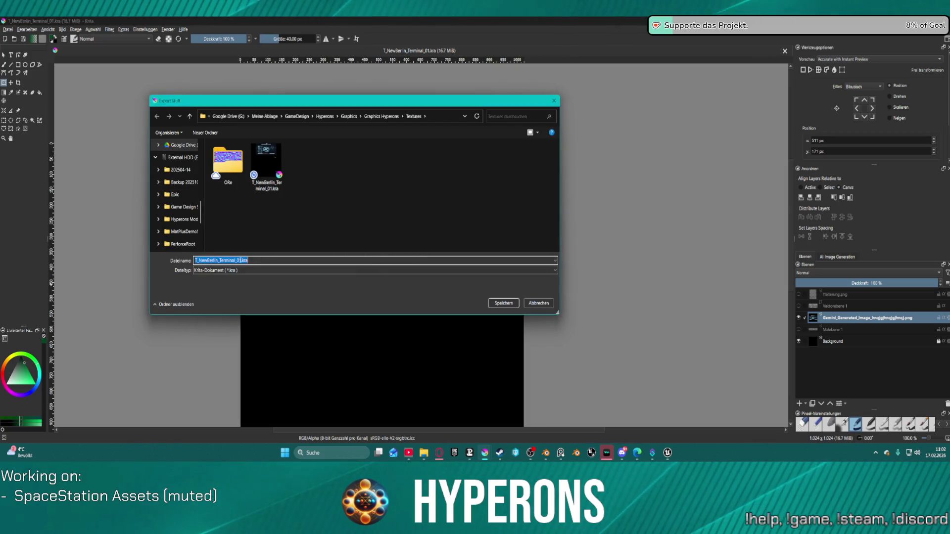
pyautogui.click(231, 271)
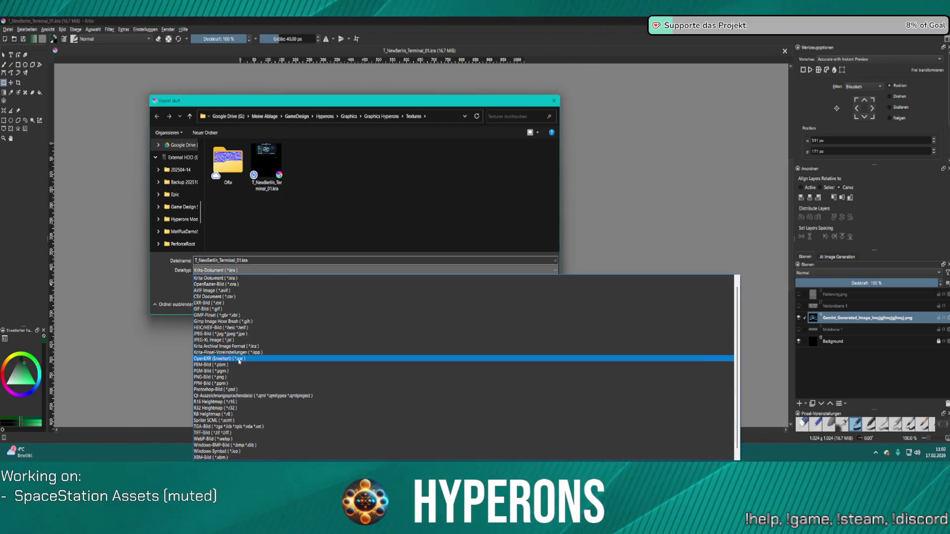
pyautogui.click(223, 378)
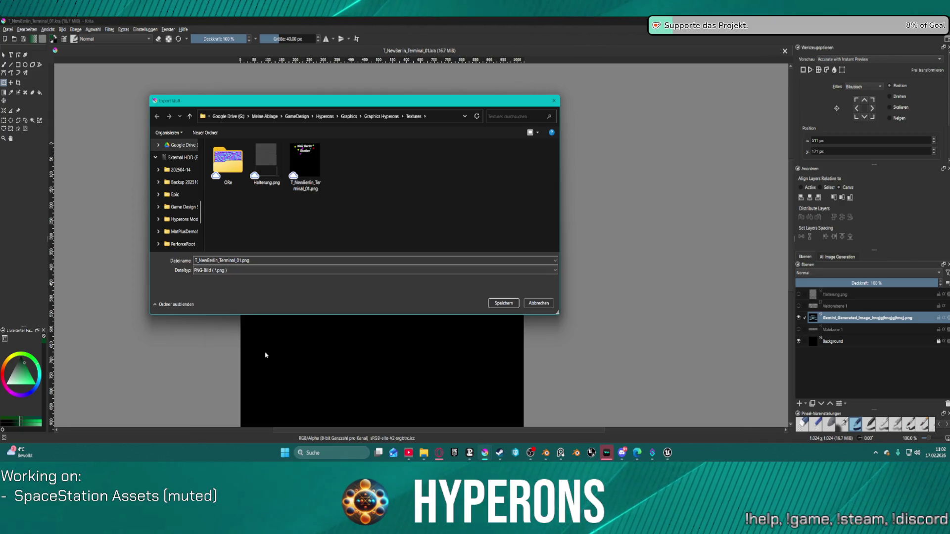
pyautogui.click(500, 305)
pyautogui.click(492, 234)
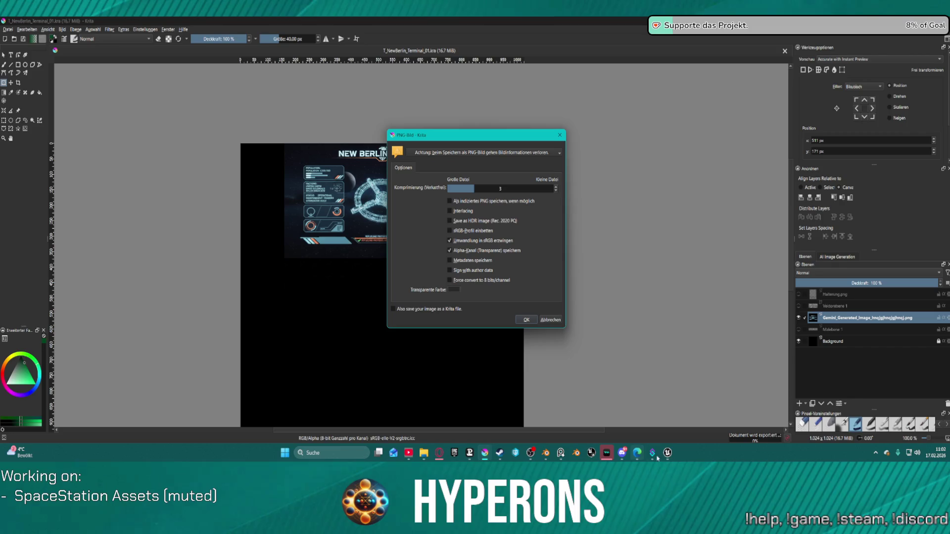
pyautogui.click(527, 320)
# Reimport the edited terminal texture and move the level camera close to the HUD display
pyautogui.moveTo(668, 452)
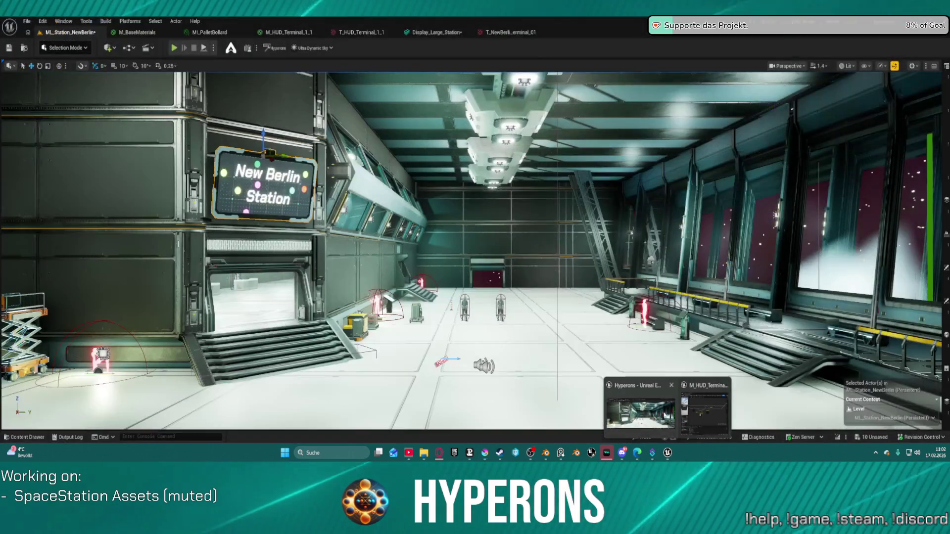
pyautogui.click(635, 393)
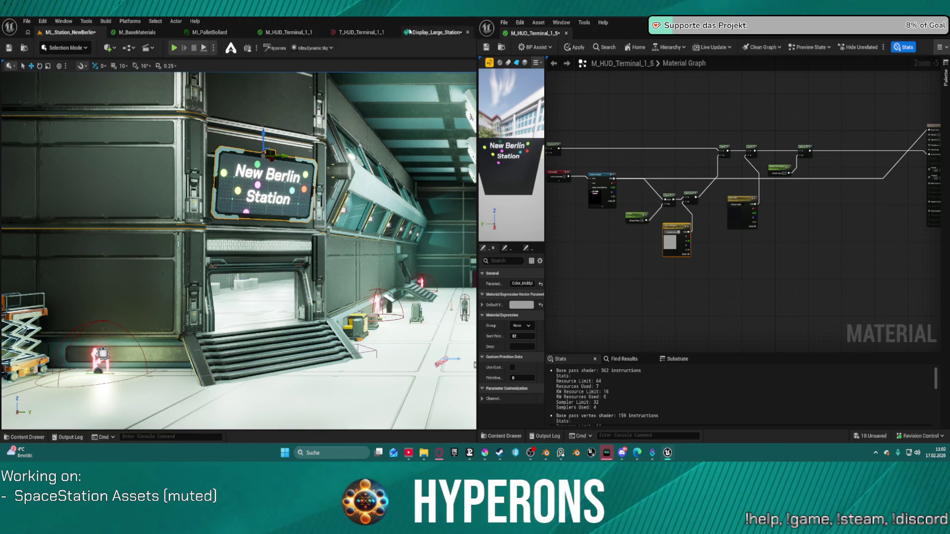
pyautogui.moveTo(382, 33); pyautogui.dragTo(436, 33)
pyautogui.click(93, 47)
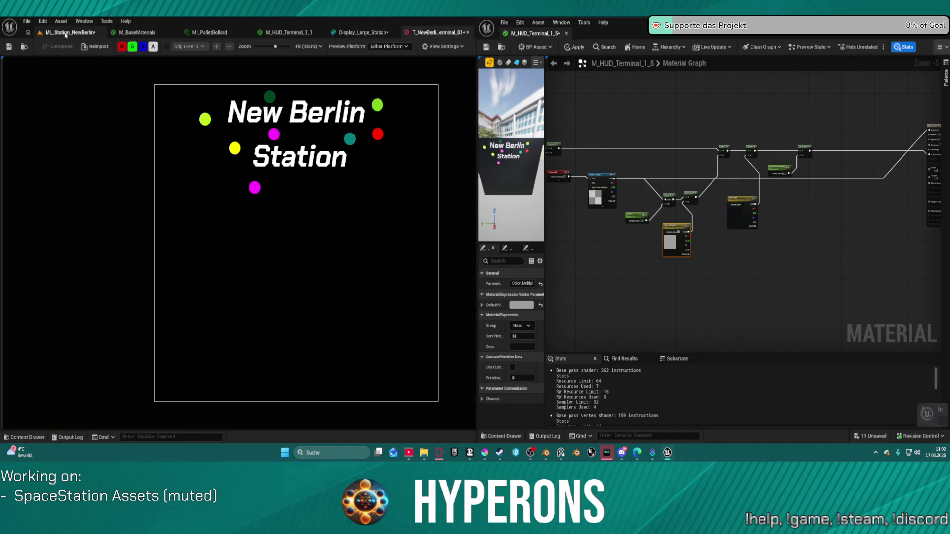
pyautogui.click(69, 32)
pyautogui.moveTo(258, 161)
pyautogui.mouseDown()
pyautogui.moveTo(277, 138)
pyautogui.moveTo(258, 161)
pyautogui.mouseUp()
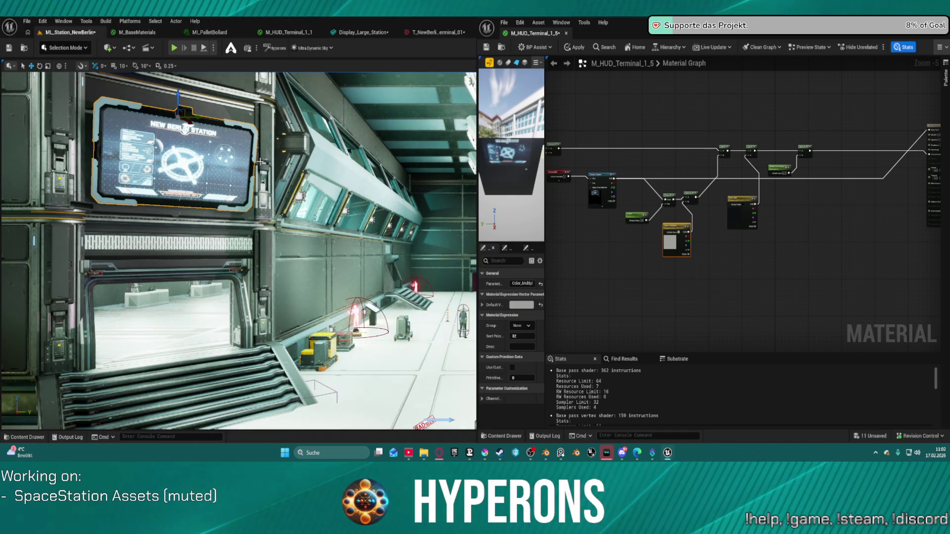
pyautogui.moveTo(124, 136); pyautogui.dragTo(119, 129)
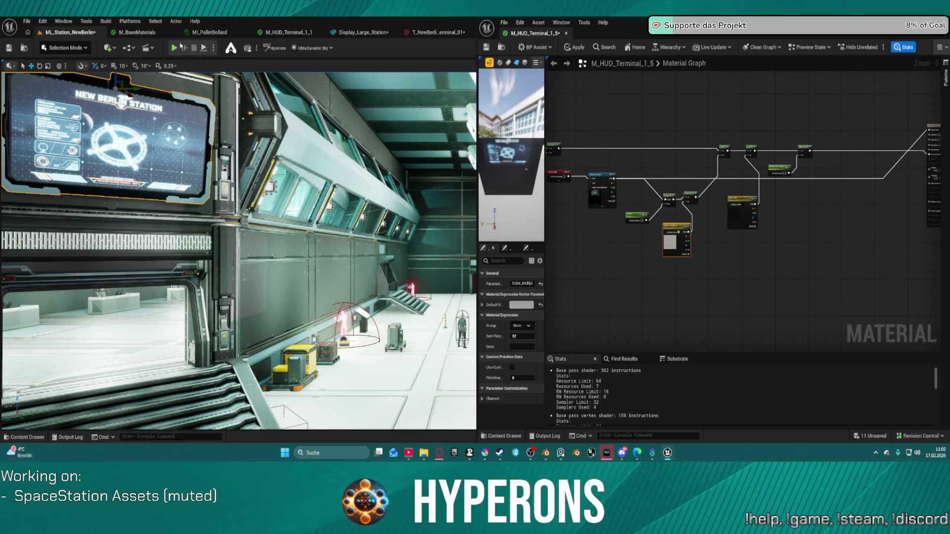
# Set the terminal texture's mip generation to NoMipmaps, then launch play-in-editor in the New Berlin level
pyautogui.moveTo(542, 33)
pyautogui.mouseDown()
pyautogui.moveTo(490, 33)
pyautogui.moveTo(512, 32)
pyautogui.mouseUp()
pyautogui.click(72, 32)
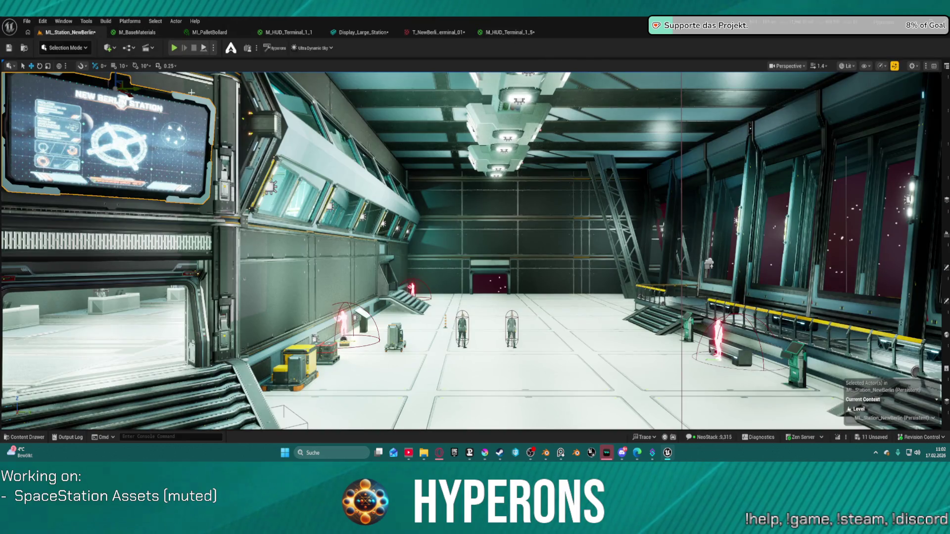
pyautogui.click(434, 32)
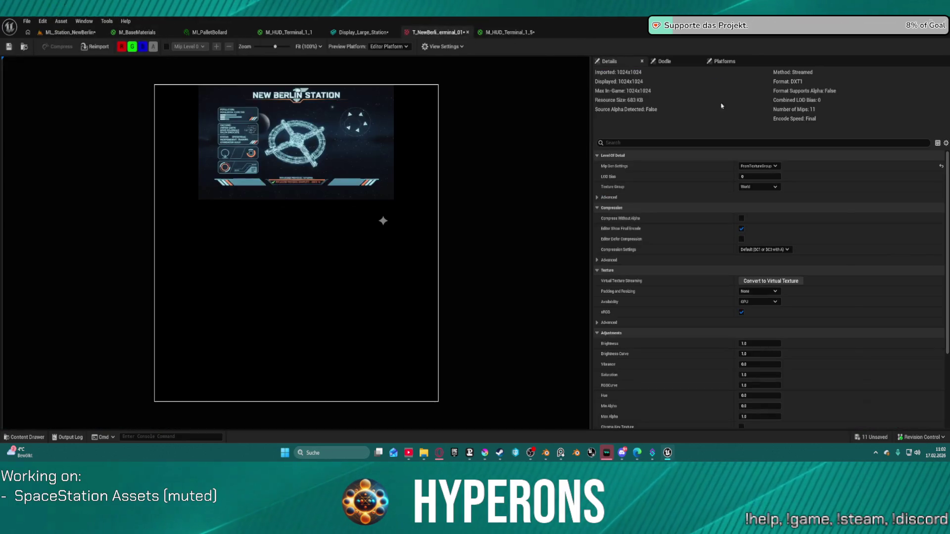
pyautogui.click(771, 168)
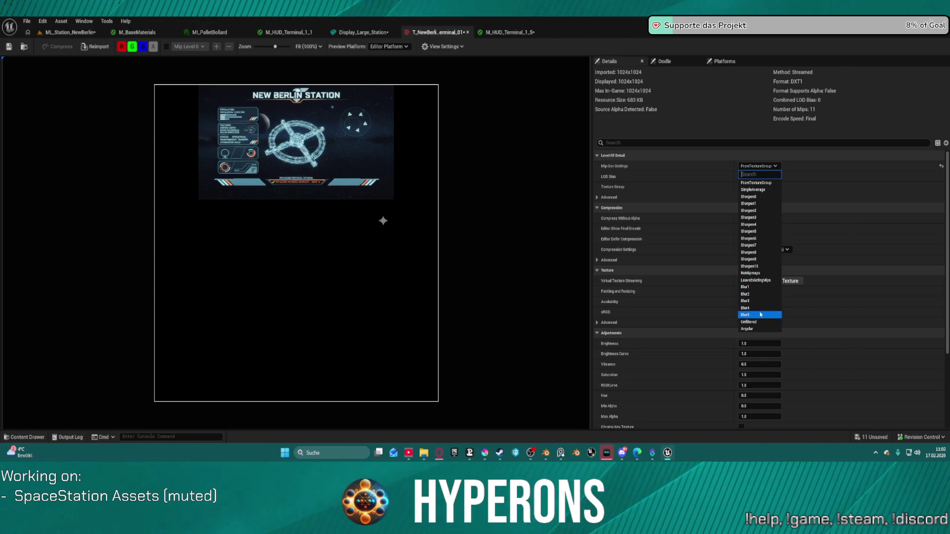
pyautogui.click(762, 274)
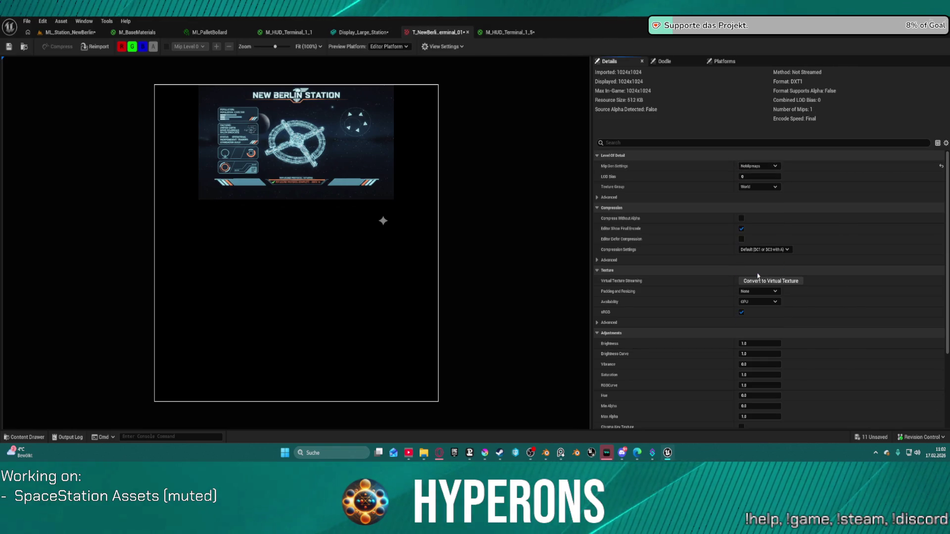
pyautogui.click(58, 33)
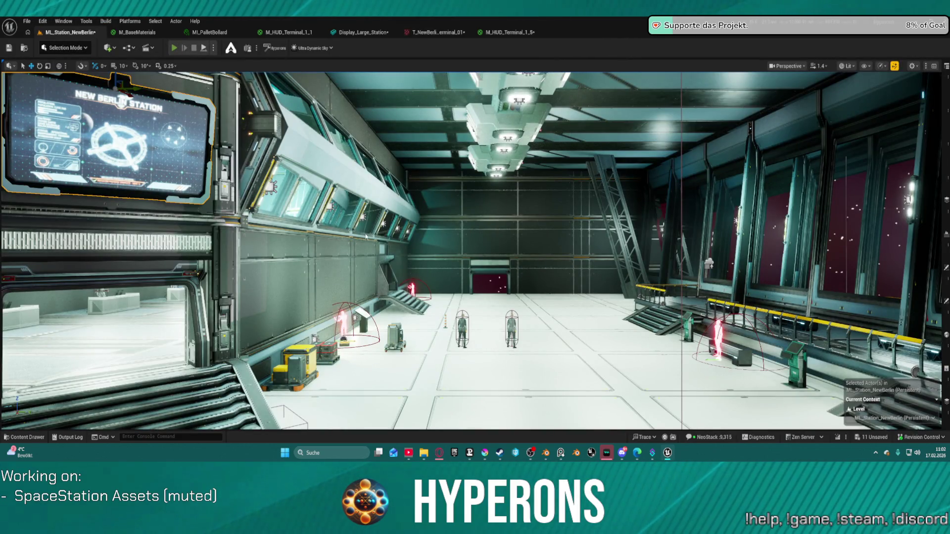
pyautogui.hotkey('alt', 'p')
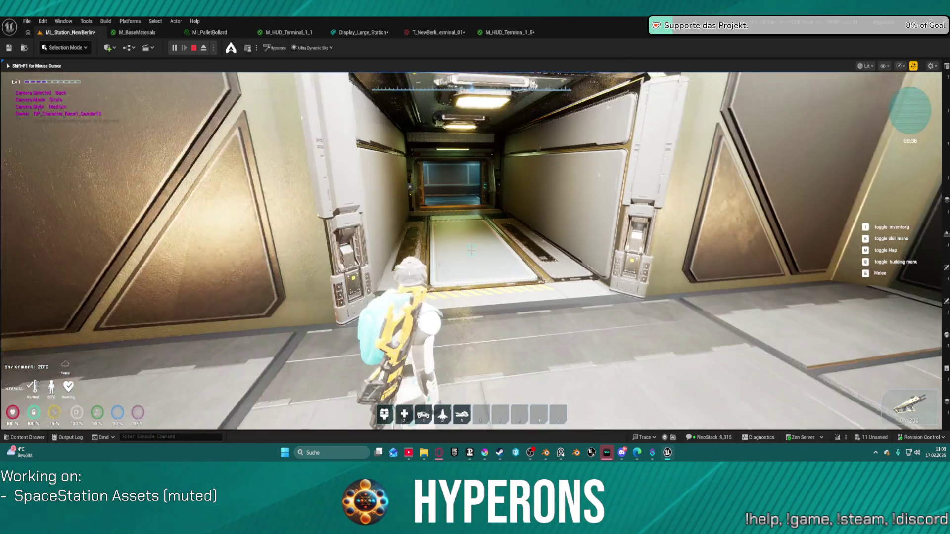
# Walk through the corridor, ride the elevator via the Go To Floor terminal, then end the session
pyautogui.press('w')
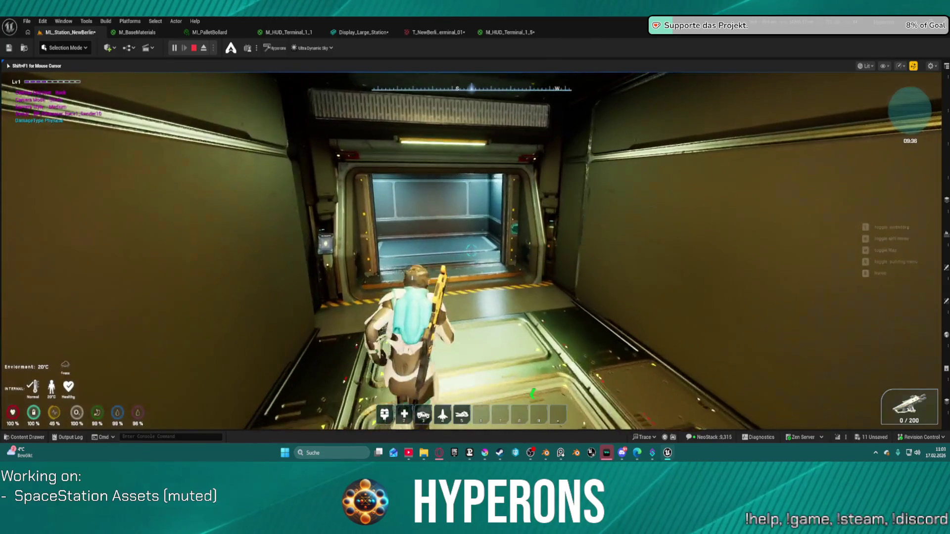
pyautogui.press('w')
pyautogui.press('w')
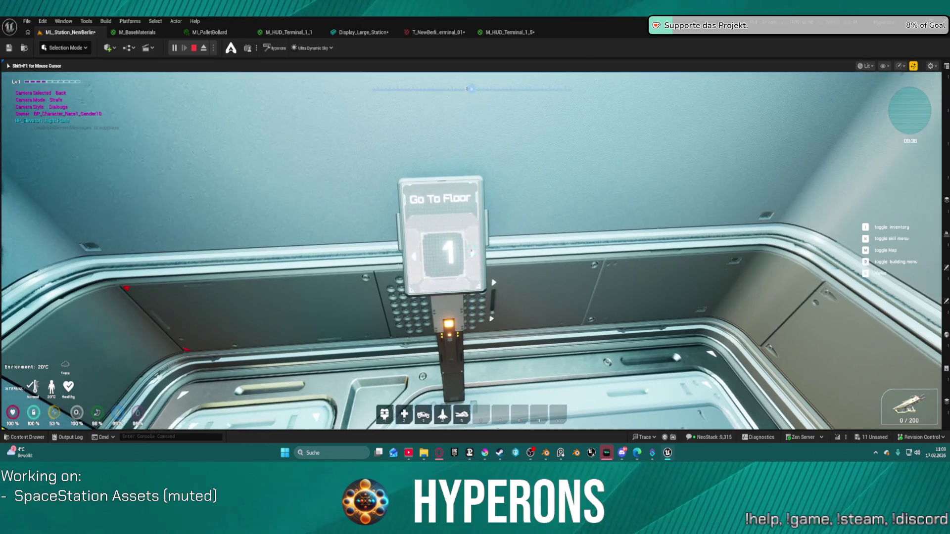
pyautogui.press('e')
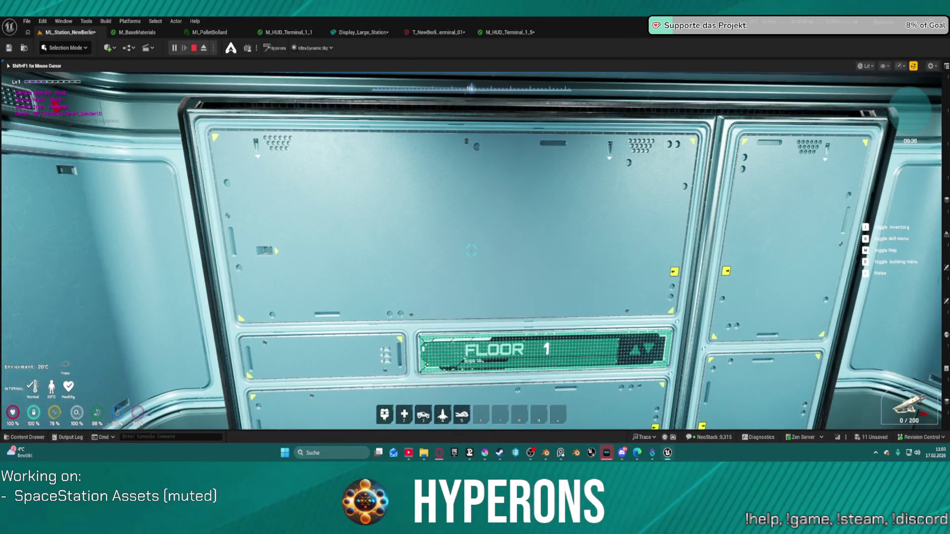
pyautogui.press('w')
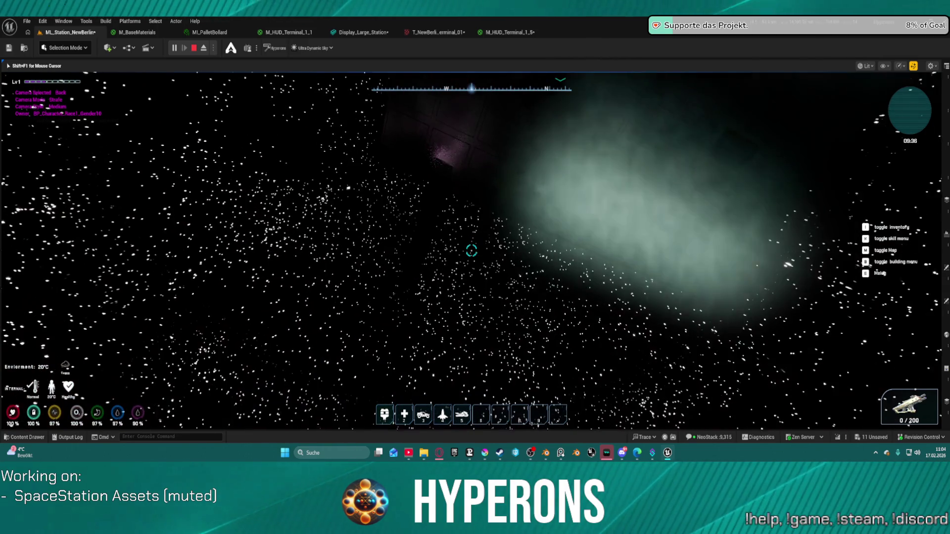
pyautogui.press('Escape')
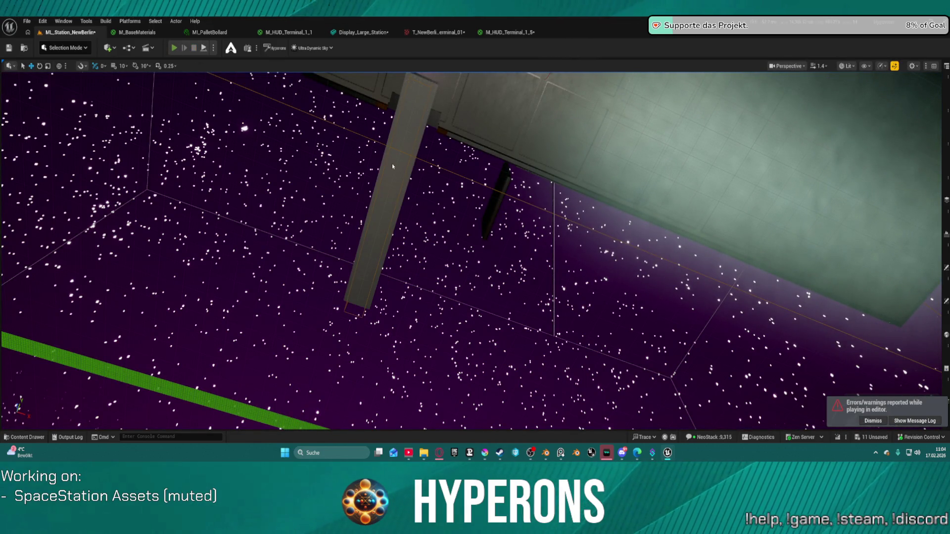
# Restart play-in-editor and run over the railing and hazard-striped walkway into the elevator room
pyautogui.hotkey('alt', 'p')
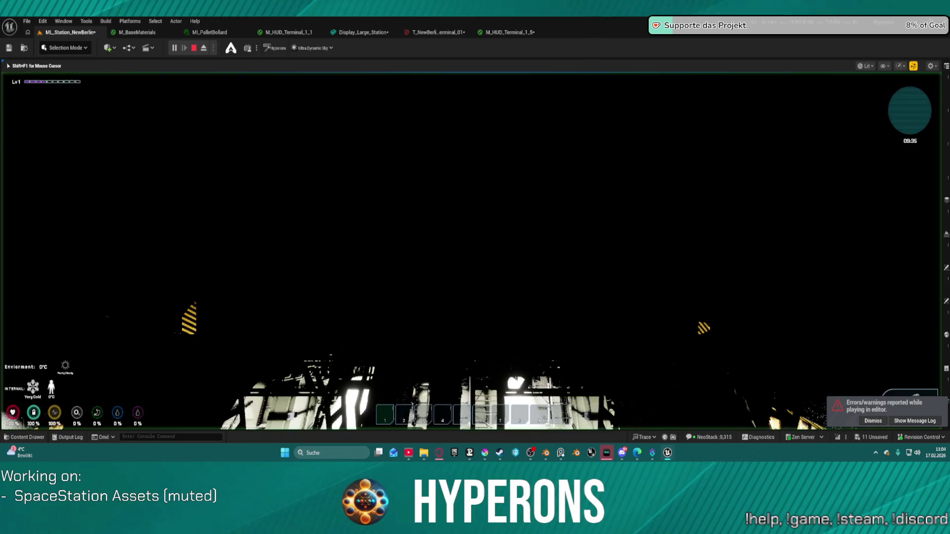
pyautogui.press('w')
pyautogui.press('space')
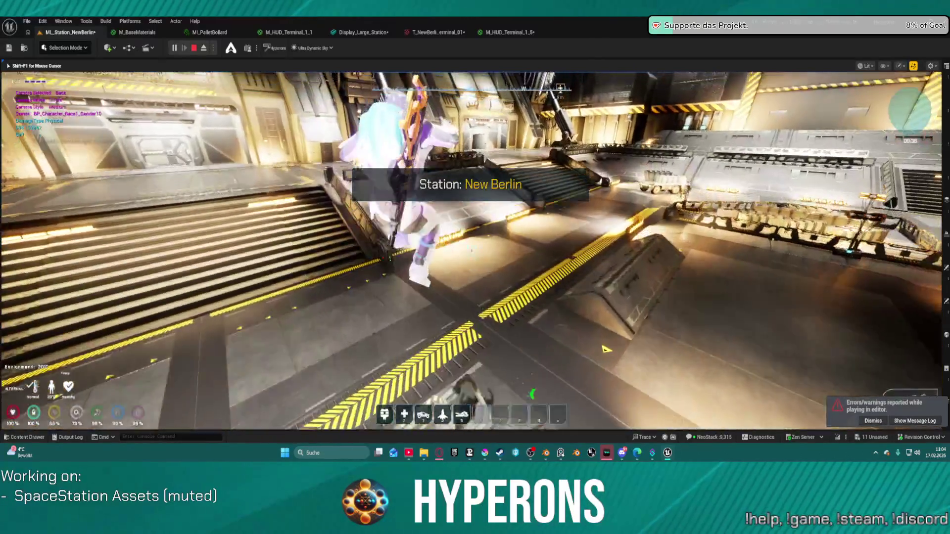
pyautogui.press('w')
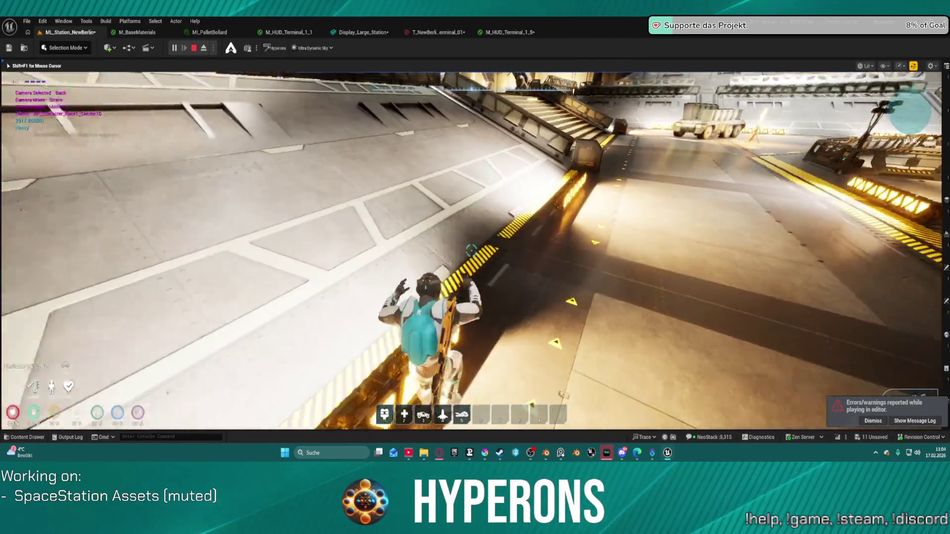
pyautogui.press('w')
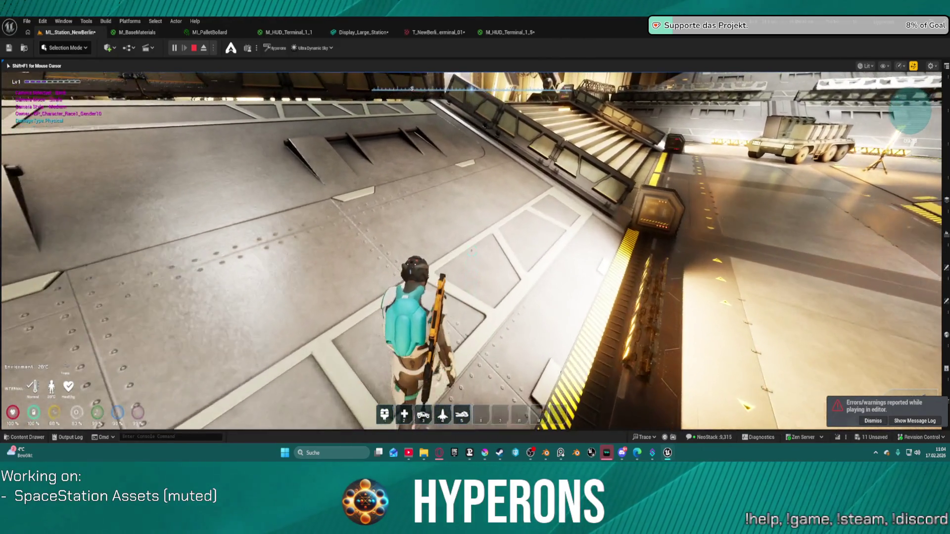
pyautogui.press('space')
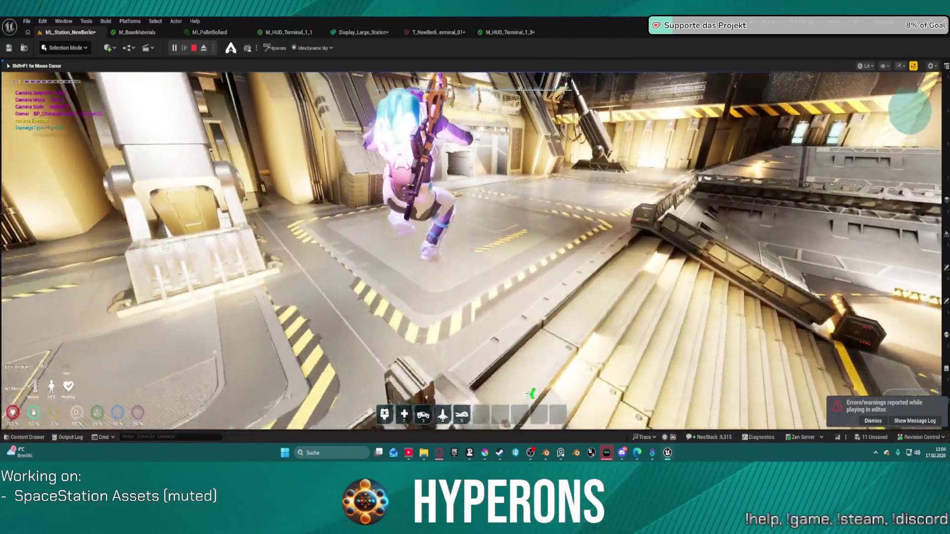
pyautogui.press('w')
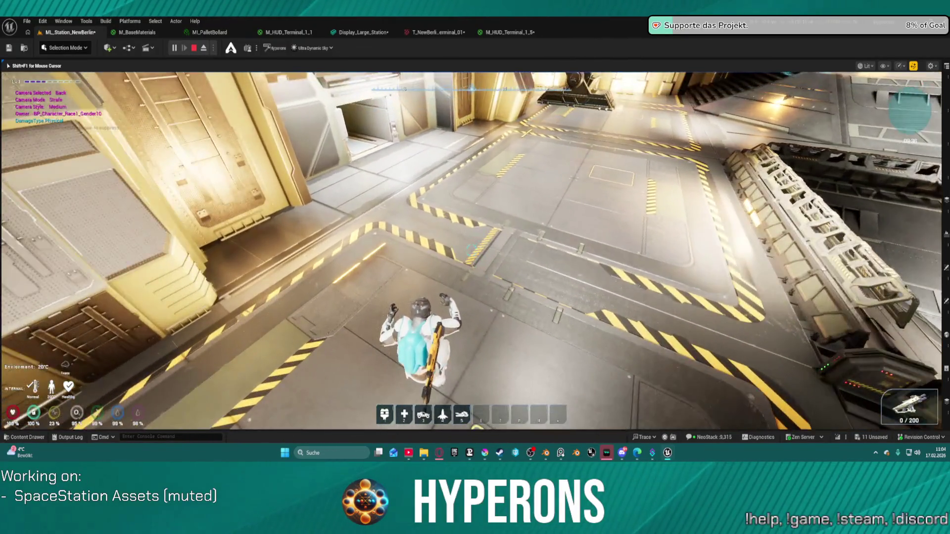
pyautogui.press('w')
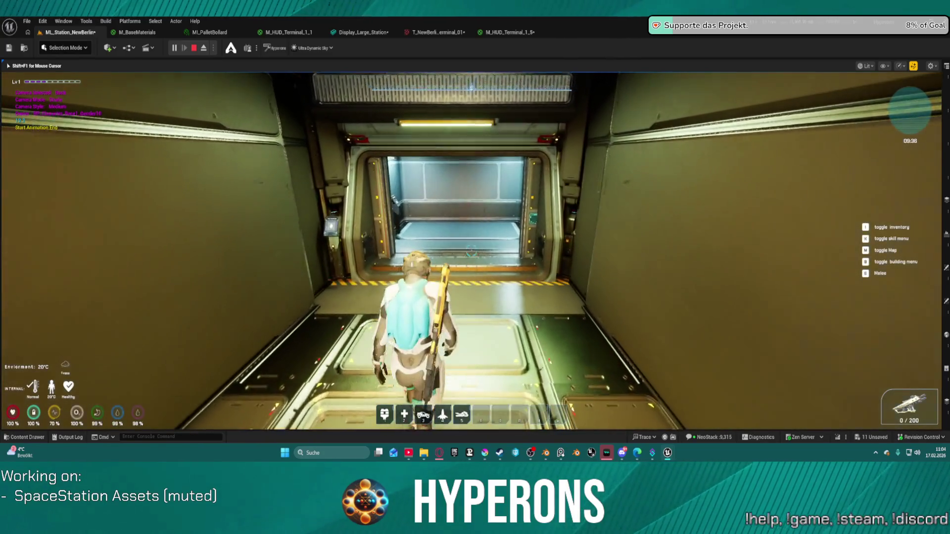
pyautogui.press('w')
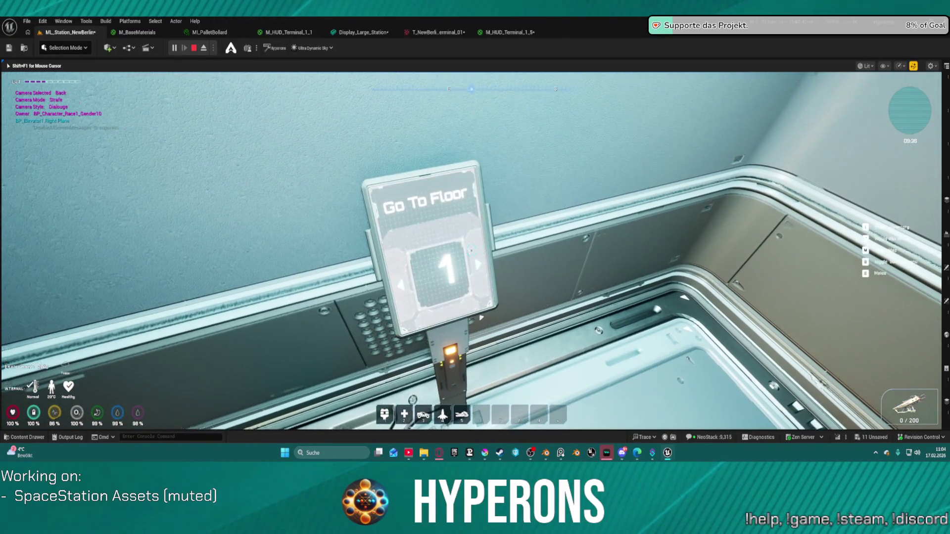
pyautogui.moveTo(475, 267)
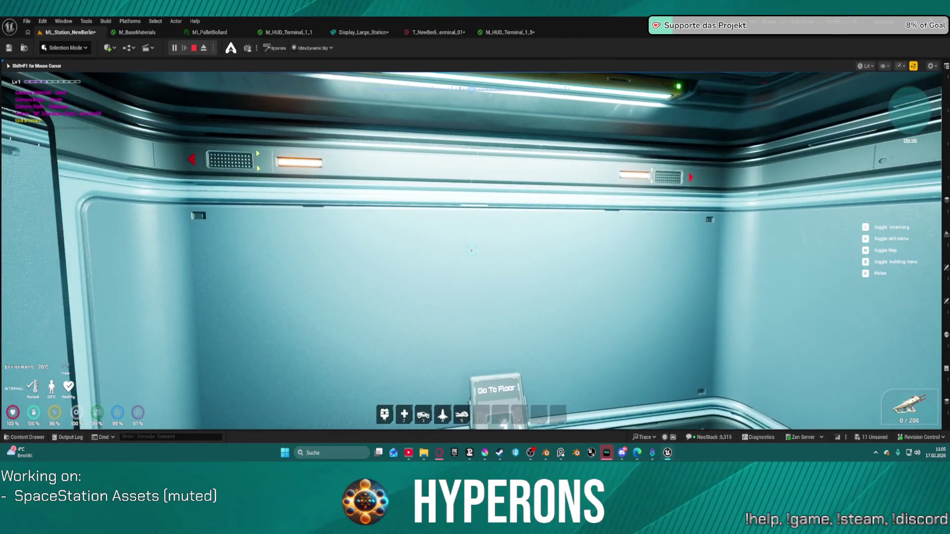
# Walk down the hangar to the stairs below the wall screen, then back away to view it whole
pyautogui.press('w')
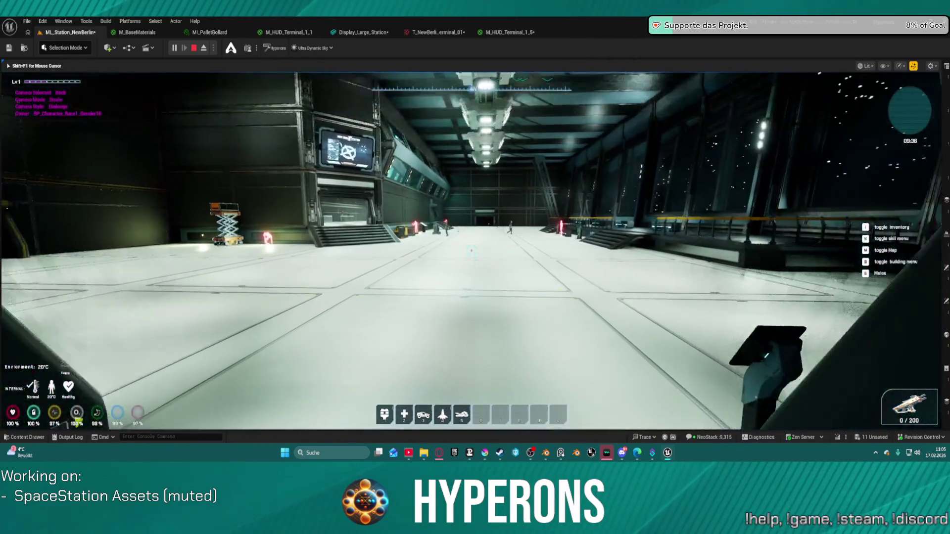
pyautogui.press('w')
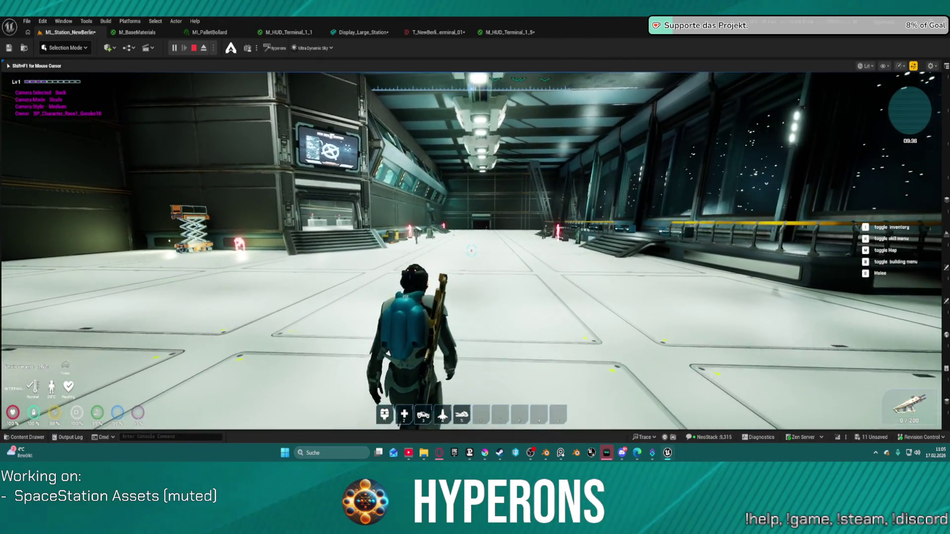
pyautogui.press('w')
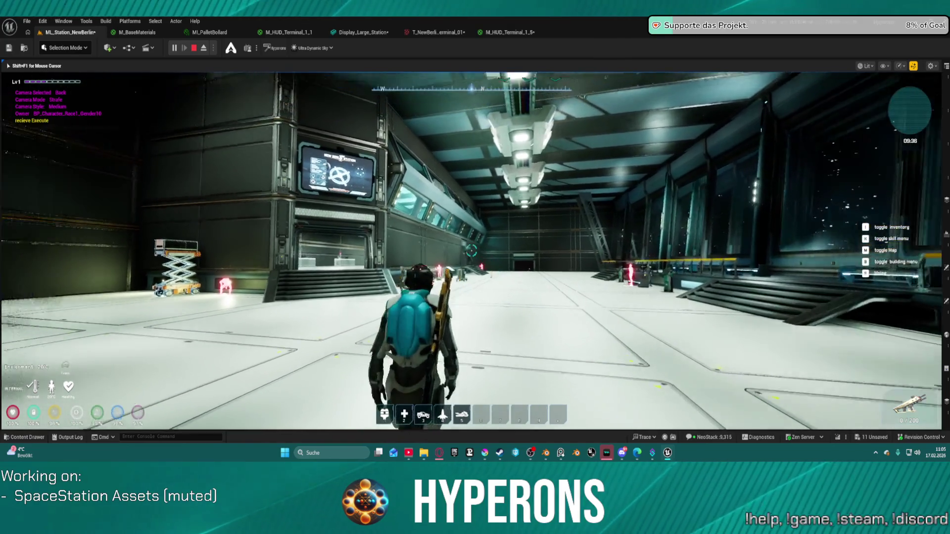
pyautogui.press('w')
pyautogui.press('w')
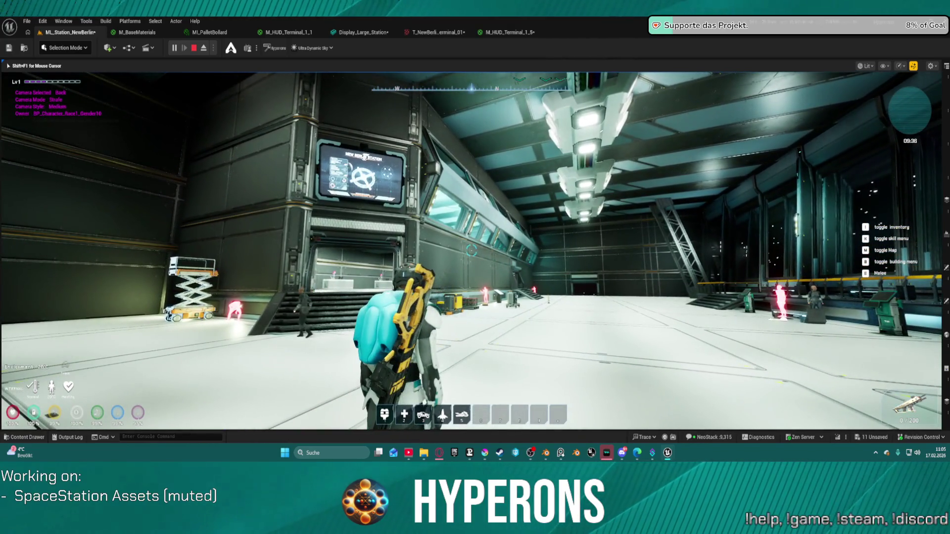
pyautogui.press('w')
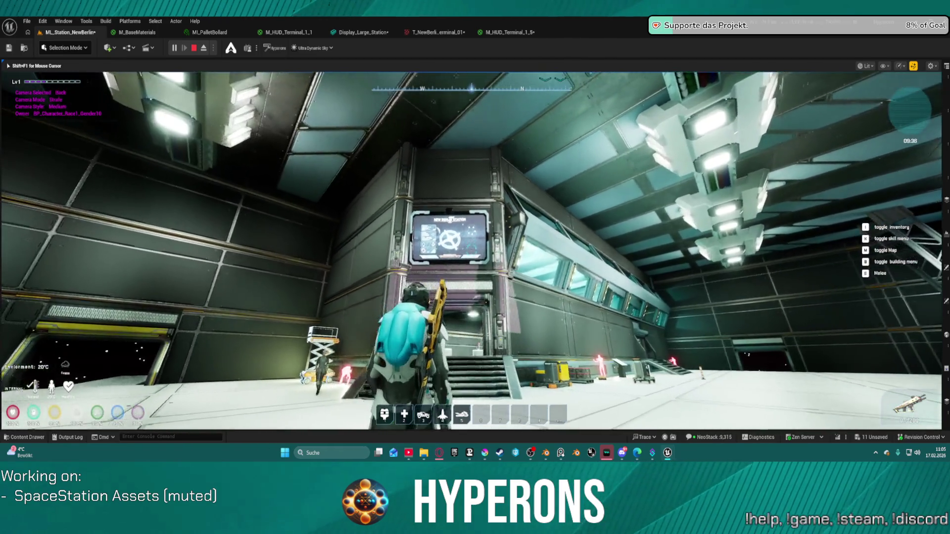
pyautogui.press('w')
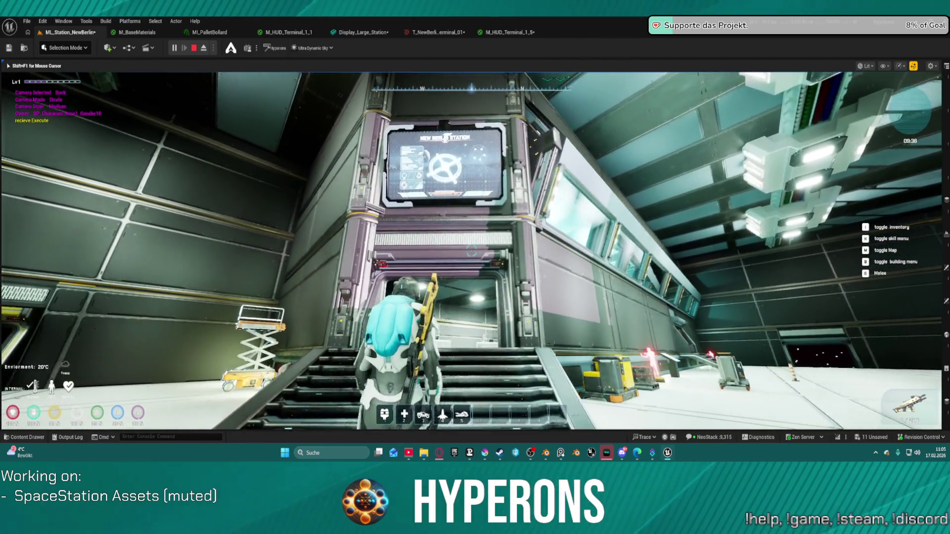
pyautogui.press('w')
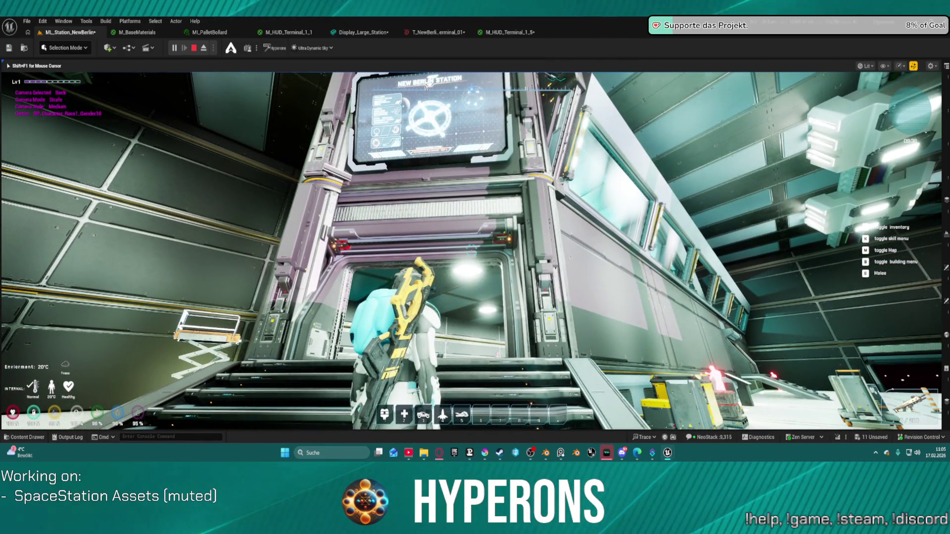
pyautogui.press('s')
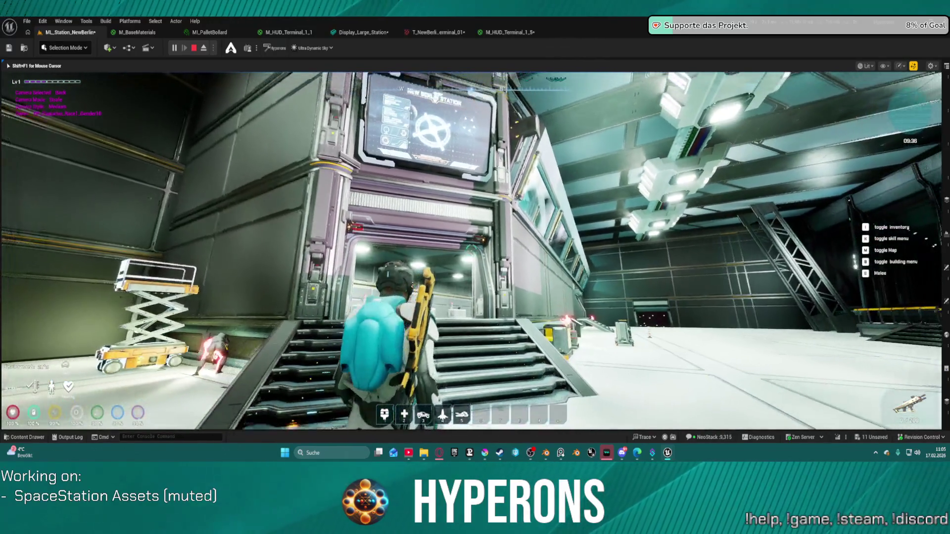
pyautogui.press('s')
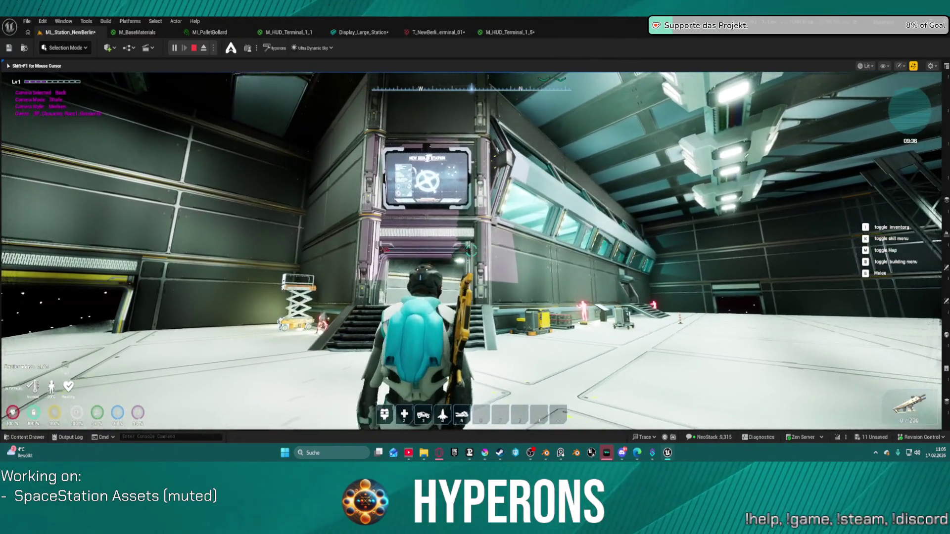
pyautogui.press('a')
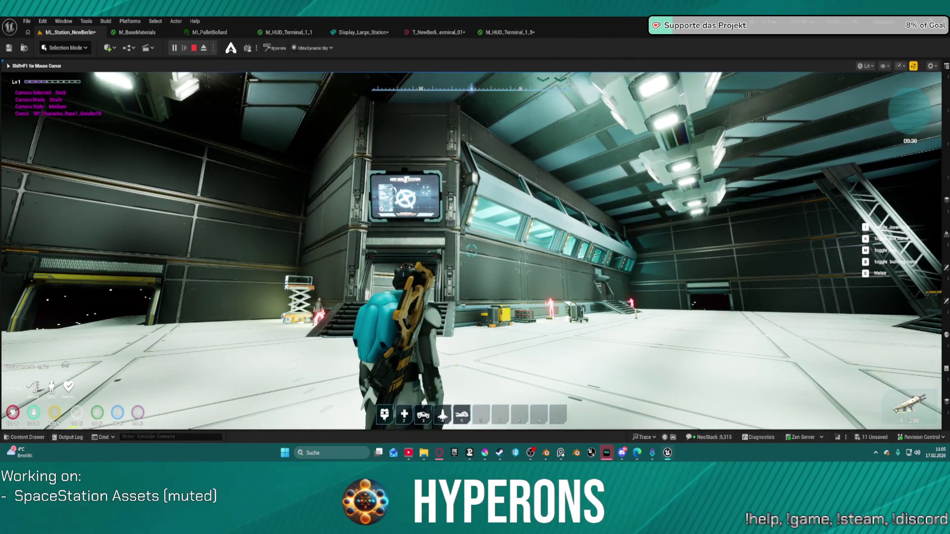
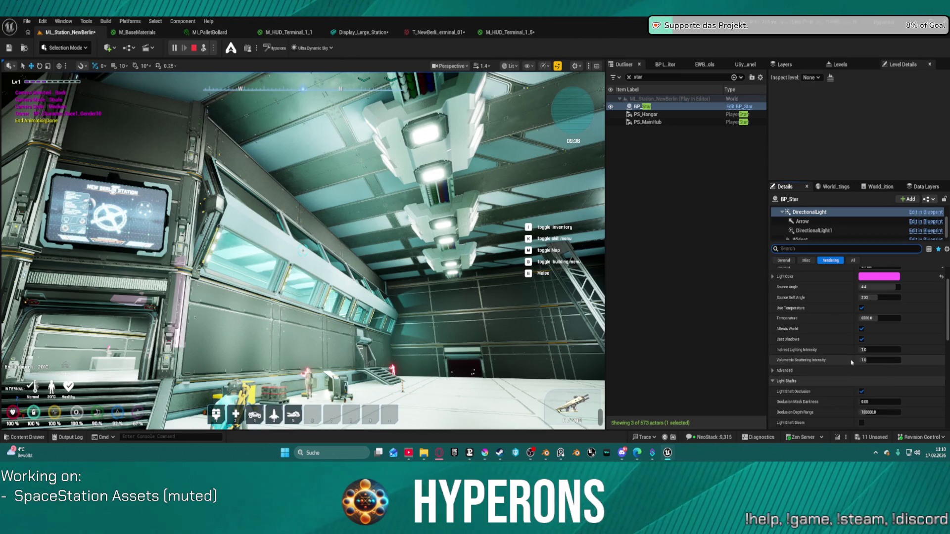
# Drag Occlusion Depth Range higher, then reset it to its default 100000
pyautogui.scroll(-3, 837, 366)
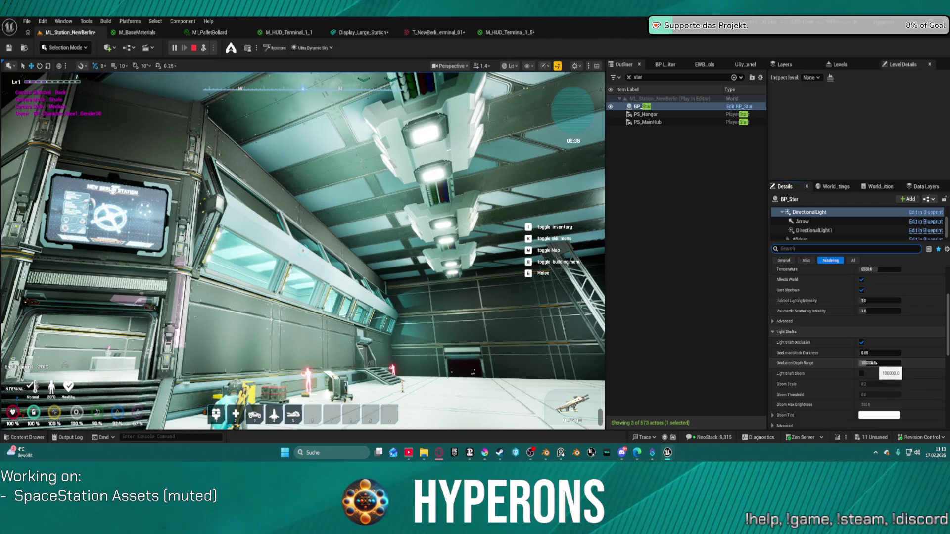
pyautogui.moveTo(879, 365); pyautogui.dragTo(901, 365)
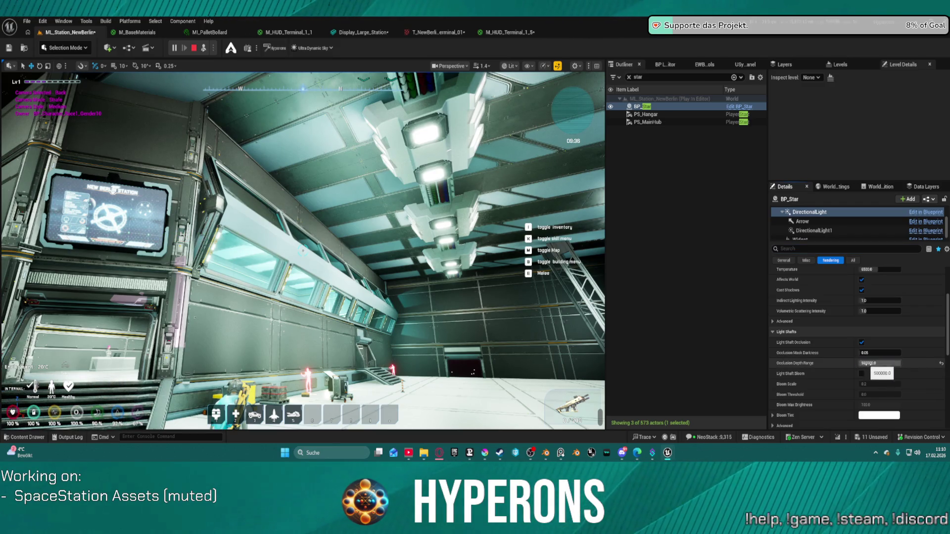
pyautogui.press('Return')
pyautogui.click(941, 362)
# Enable Light Shaft Bloom and switch the Details filter to show All properties
pyautogui.click(861, 374)
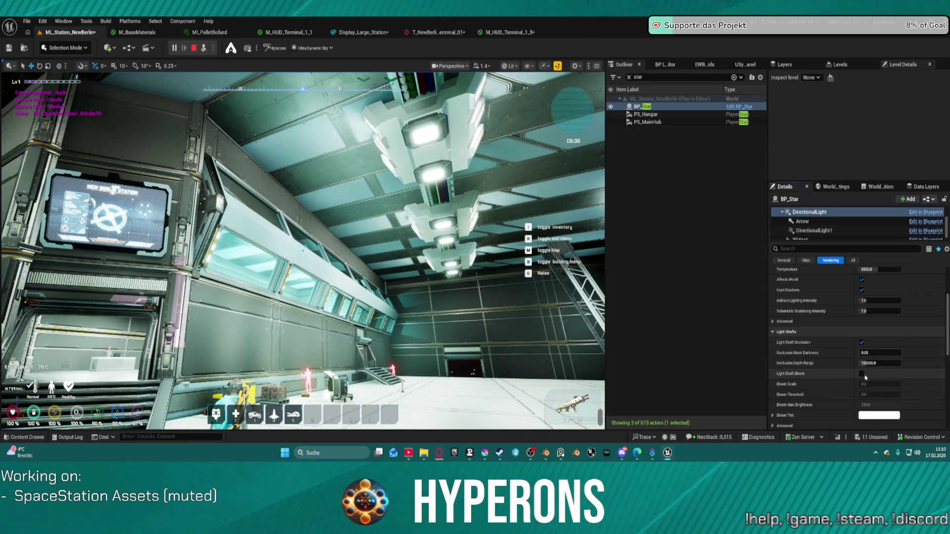
pyautogui.scroll(-2, 893, 382)
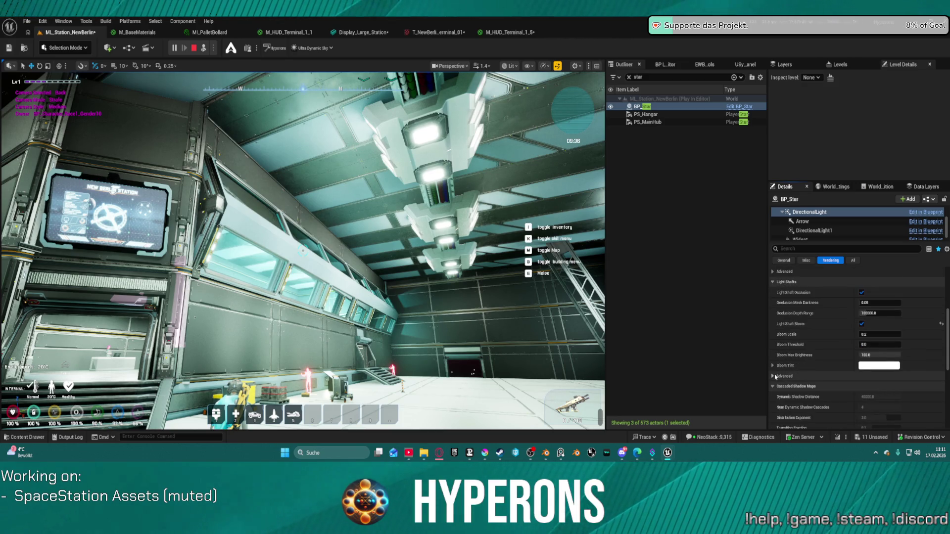
pyautogui.scroll(-3, 786, 375)
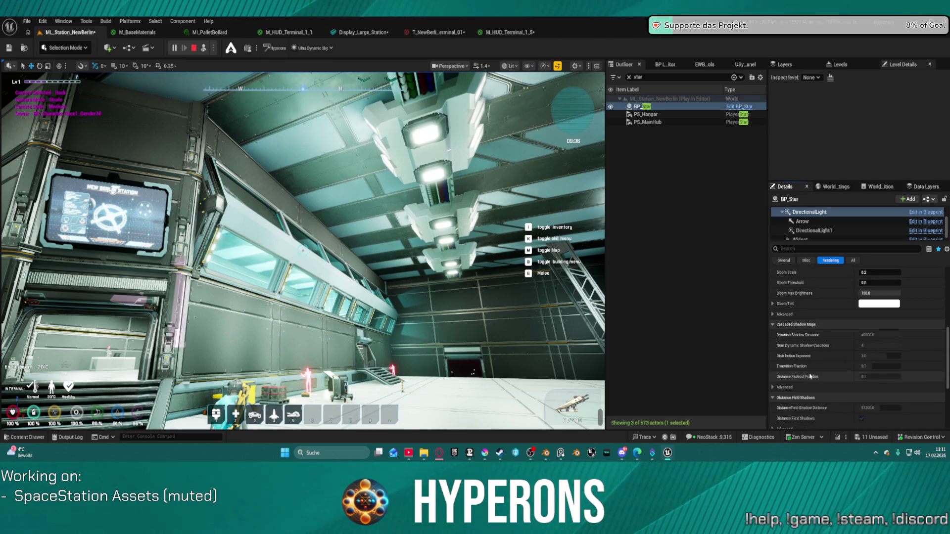
pyautogui.scroll(-3, 817, 370)
pyautogui.scroll(-1, 818, 369)
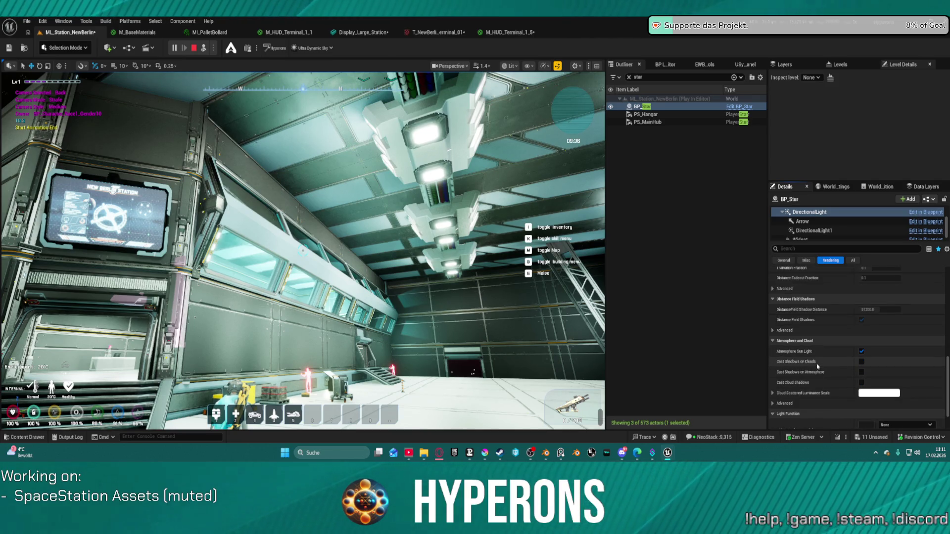
pyautogui.scroll(-2, 817, 366)
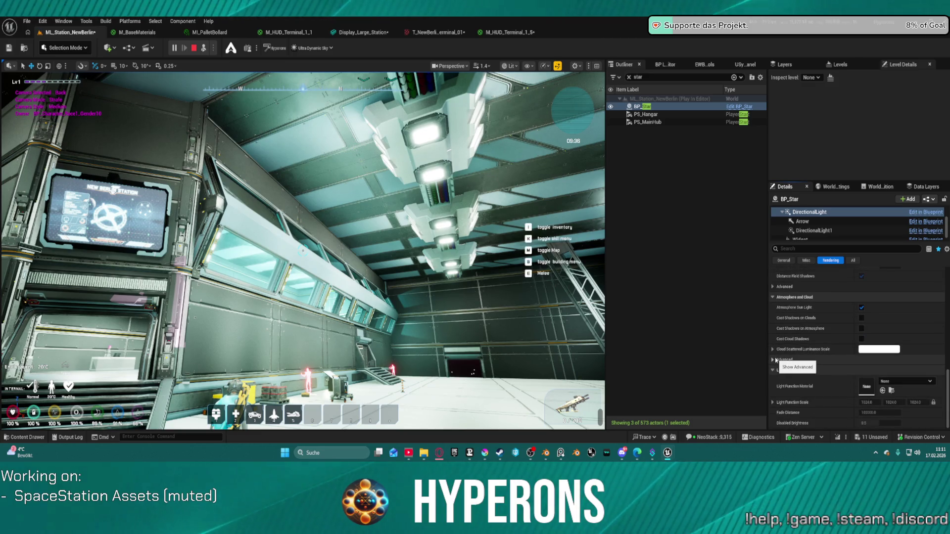
pyautogui.click(853, 260)
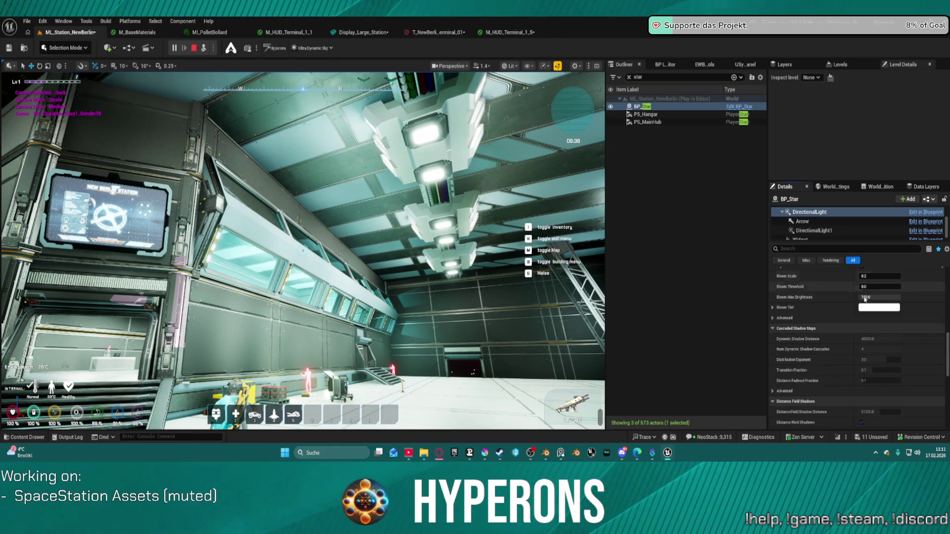
# Tick Affects World in the Light section for the star's DirectionalLight
pyautogui.scroll(-5, 848, 355)
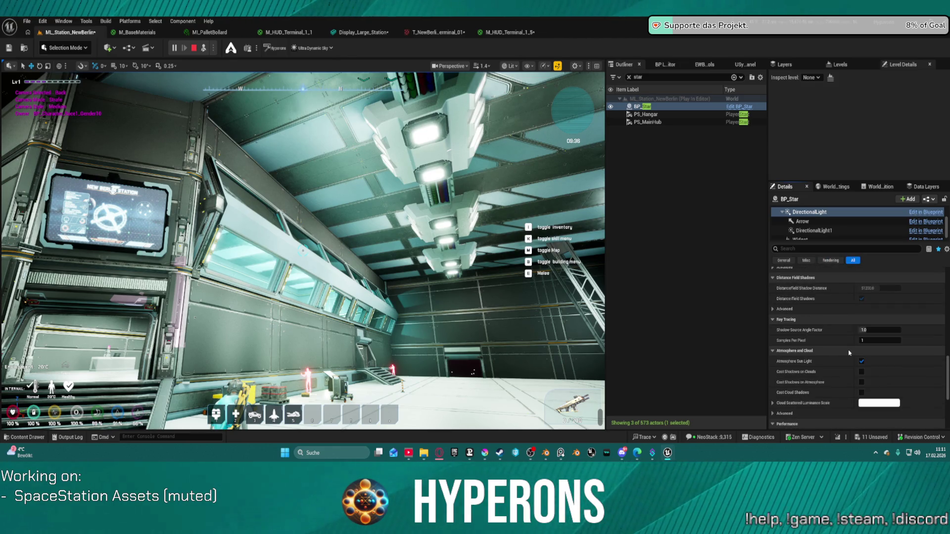
pyautogui.scroll(-1, 850, 352)
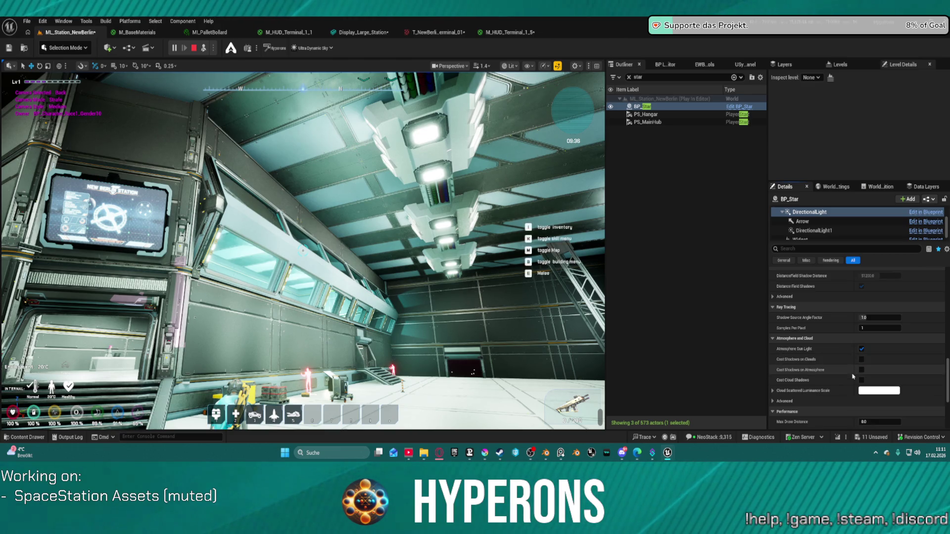
pyautogui.scroll(-3, 836, 374)
pyautogui.scroll(-10, 811, 388)
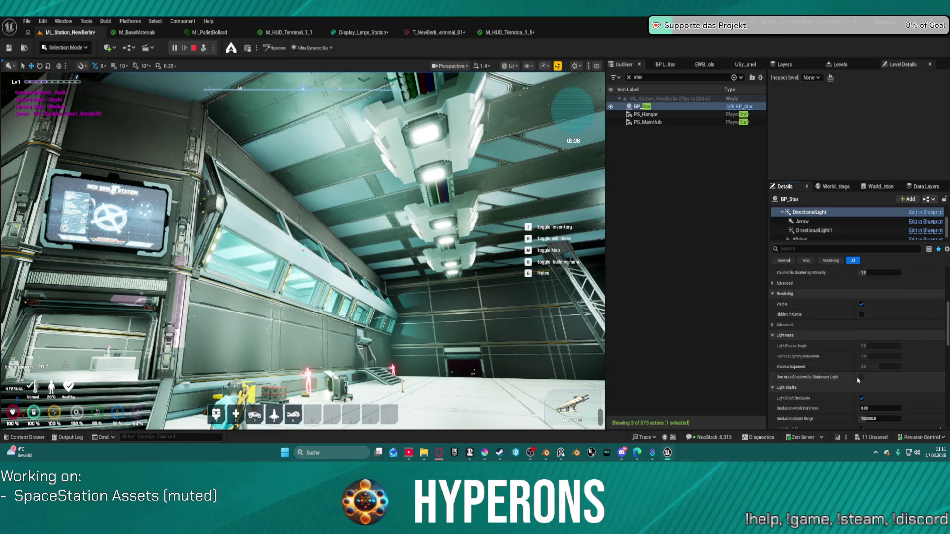
pyautogui.scroll(10, 859, 379)
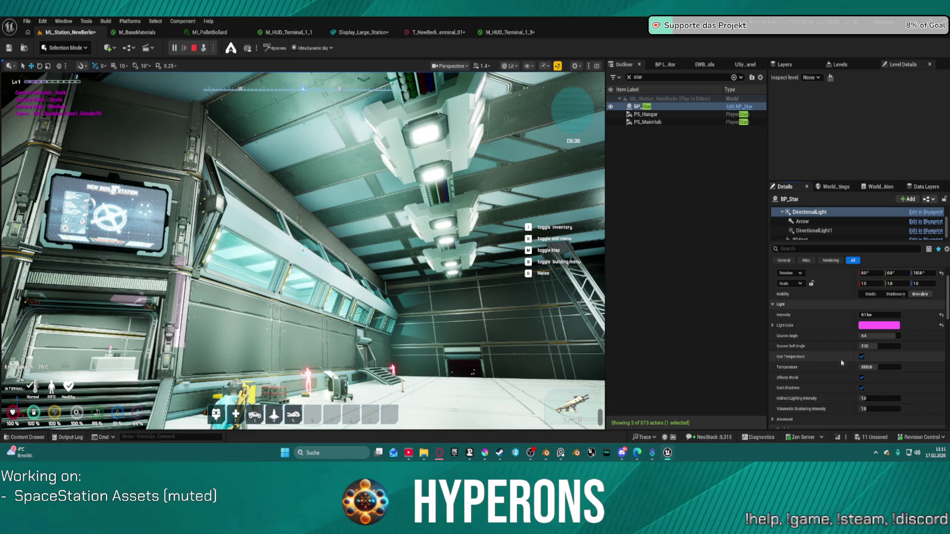
pyautogui.click(862, 378)
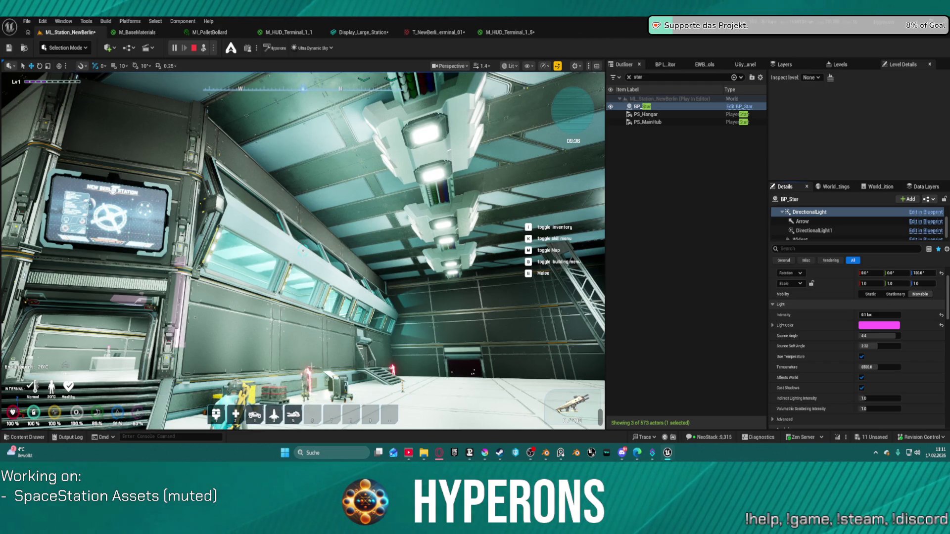
# Select the DirectionalLight1 component in the BP_Star component tree
pyautogui.scroll(-5, 857, 358)
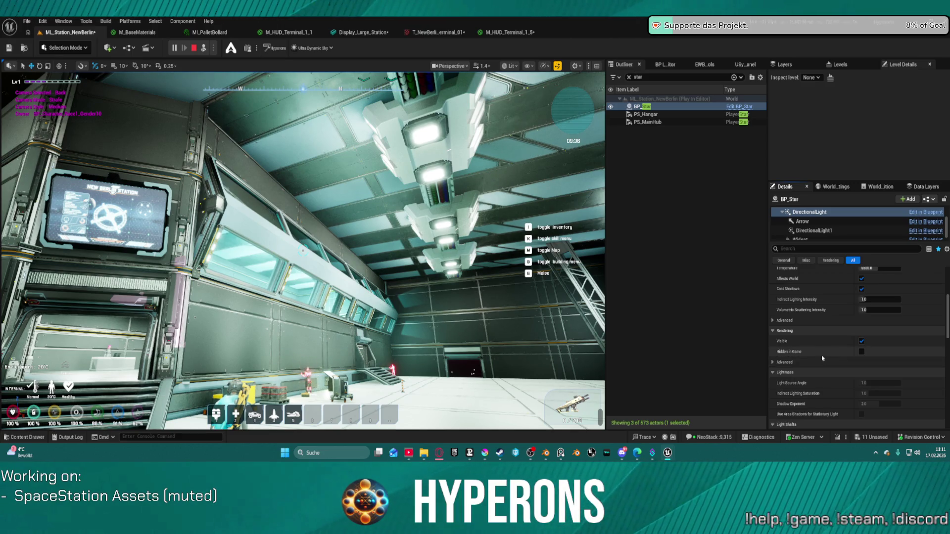
pyautogui.scroll(-4, 821, 357)
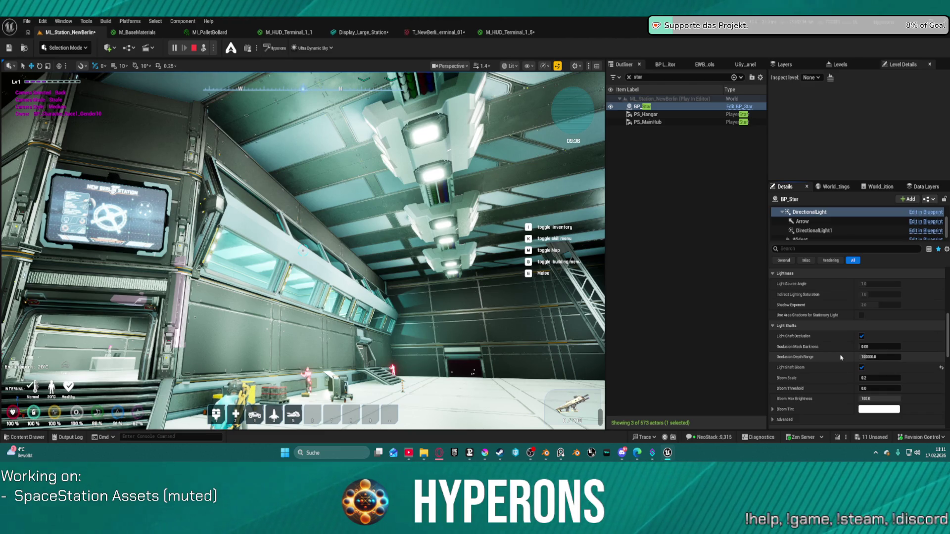
pyautogui.scroll(-8, 846, 357)
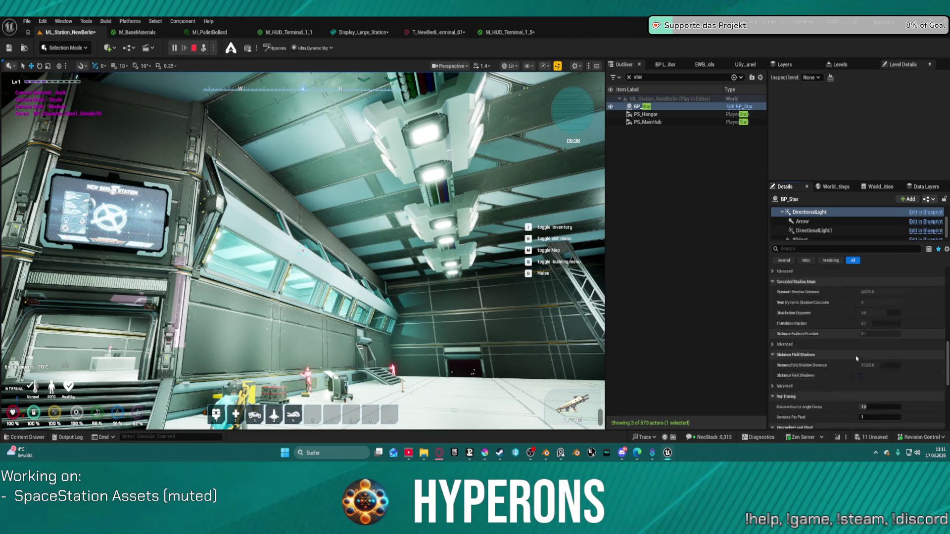
pyautogui.scroll(-6, 857, 357)
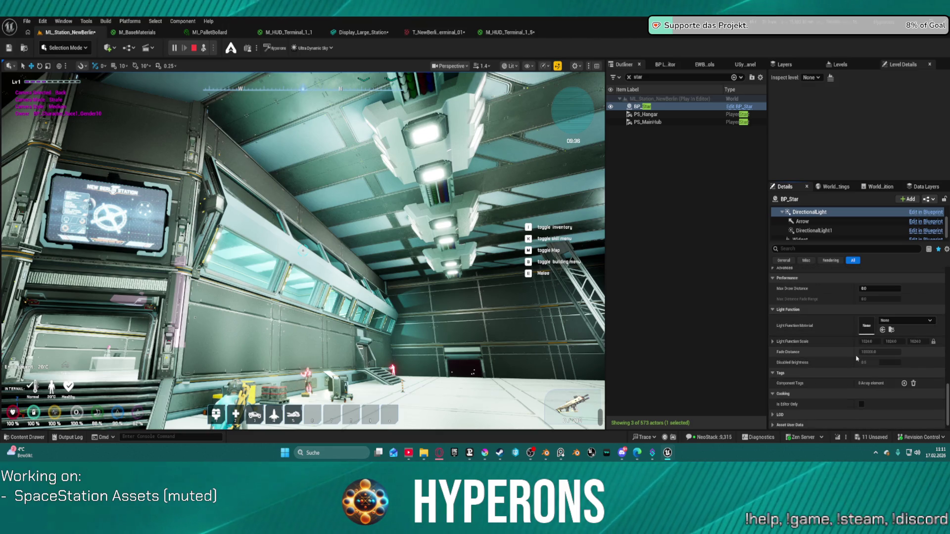
pyautogui.scroll(-1, 855, 358)
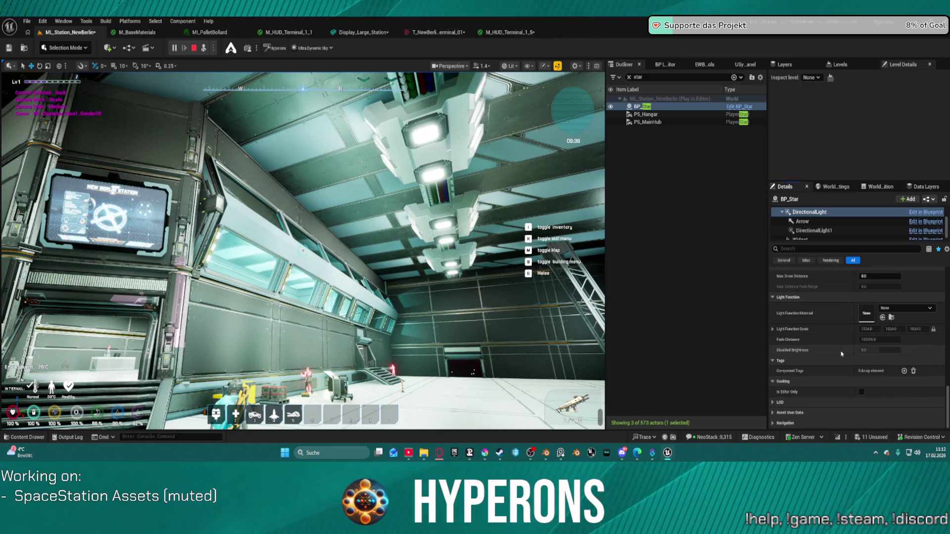
pyautogui.click(816, 212)
pyautogui.click(836, 230)
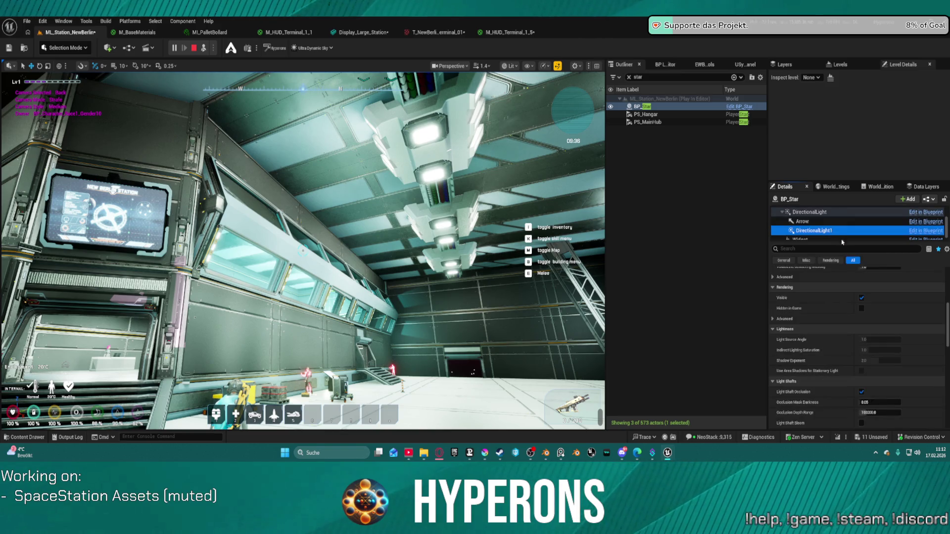
# Toggle Affects World on DirectionalLight1
pyautogui.scroll(10, 869, 332)
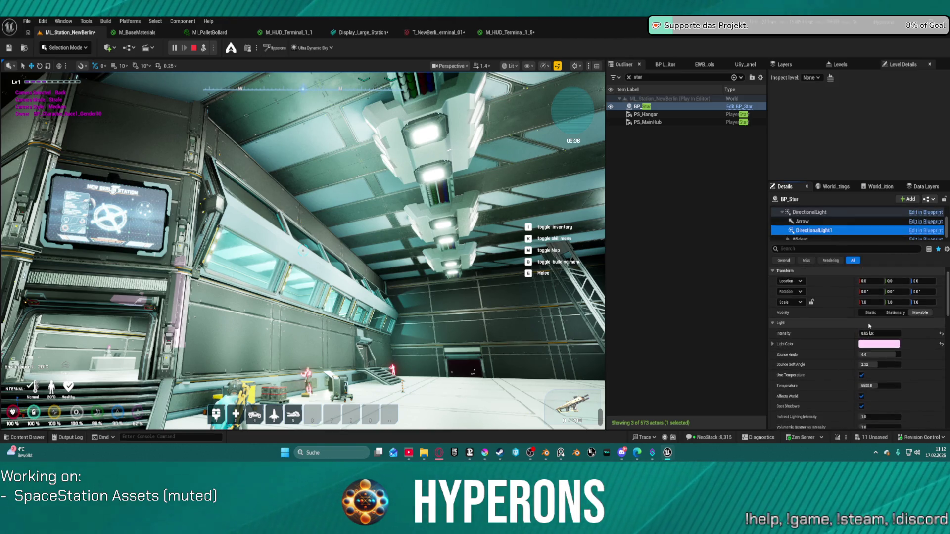
pyautogui.scroll(-5, 867, 324)
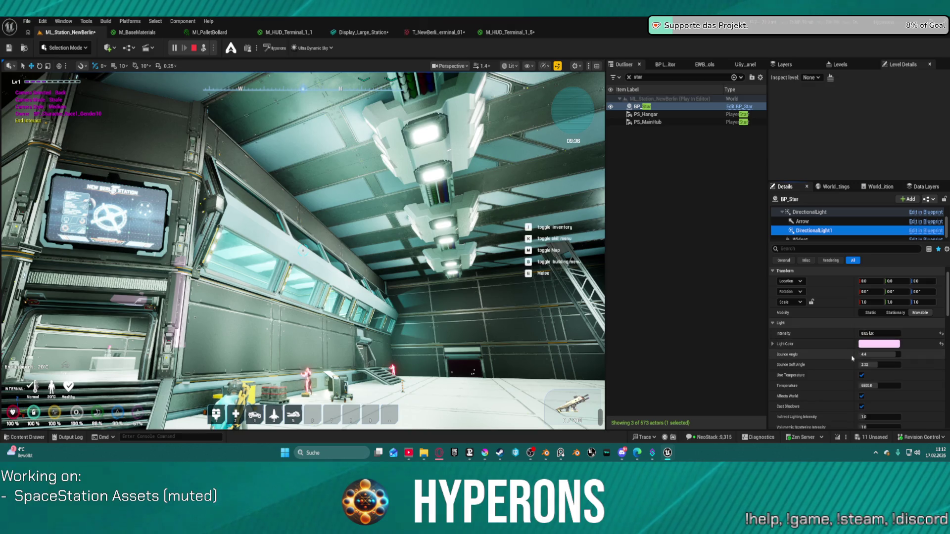
pyautogui.scroll(-5, 854, 375)
pyautogui.scroll(-5, 854, 375)
pyautogui.scroll(-2, 854, 375)
pyautogui.scroll(1, 853, 375)
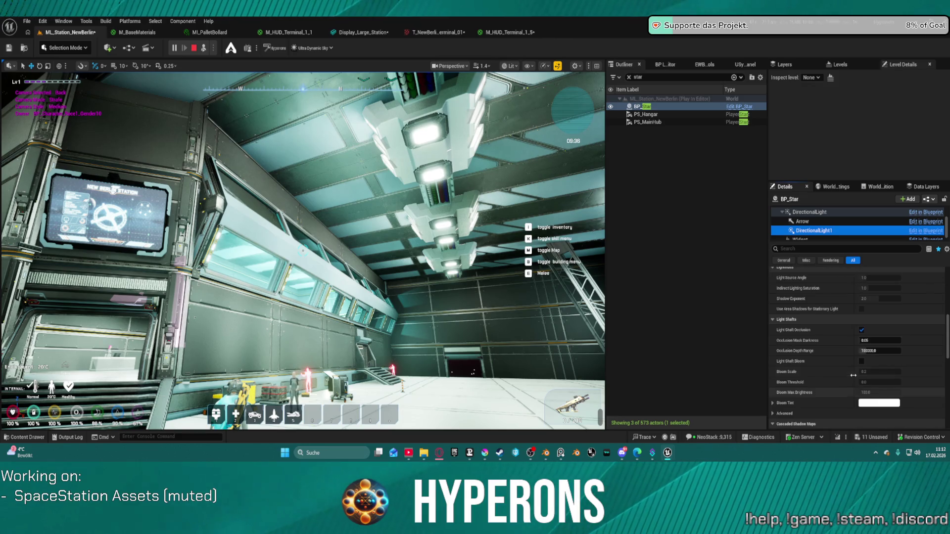
pyautogui.scroll(5, 861, 362)
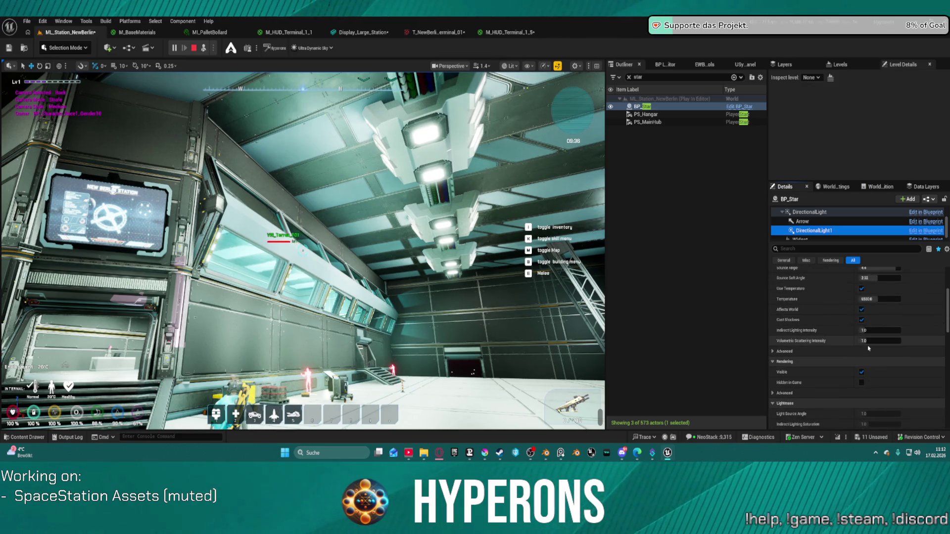
pyautogui.scroll(1, 865, 360)
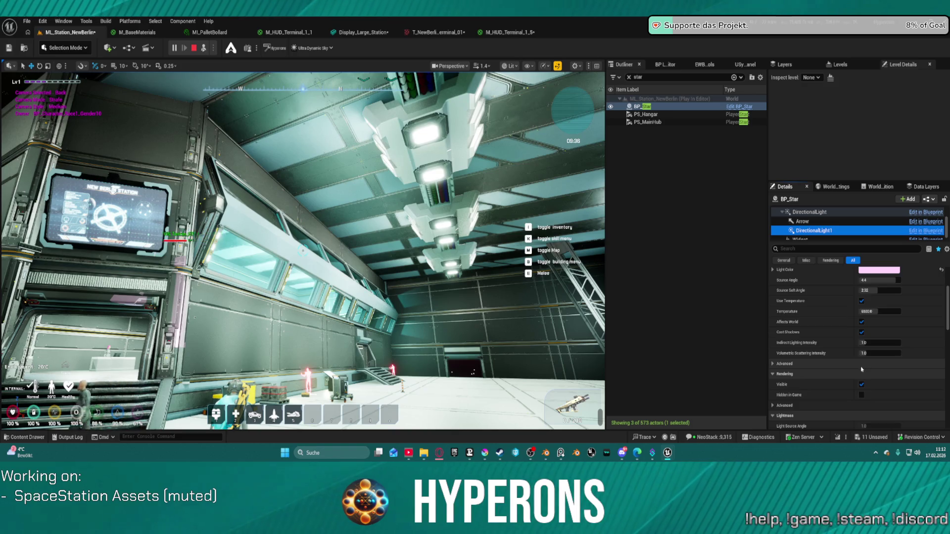
pyautogui.click(861, 322)
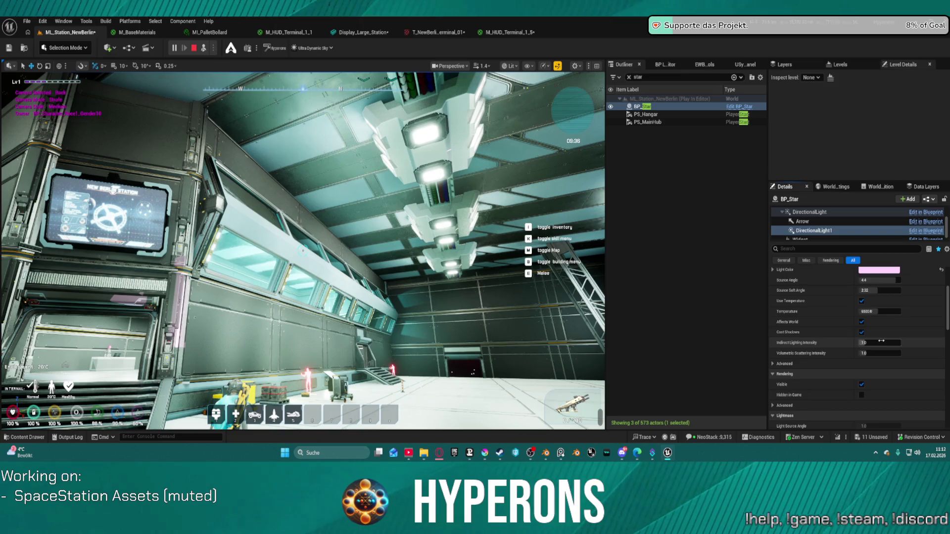
# Enable Light Shaft Bloom on DirectionalLight1
pyautogui.scroll(3, 881, 336)
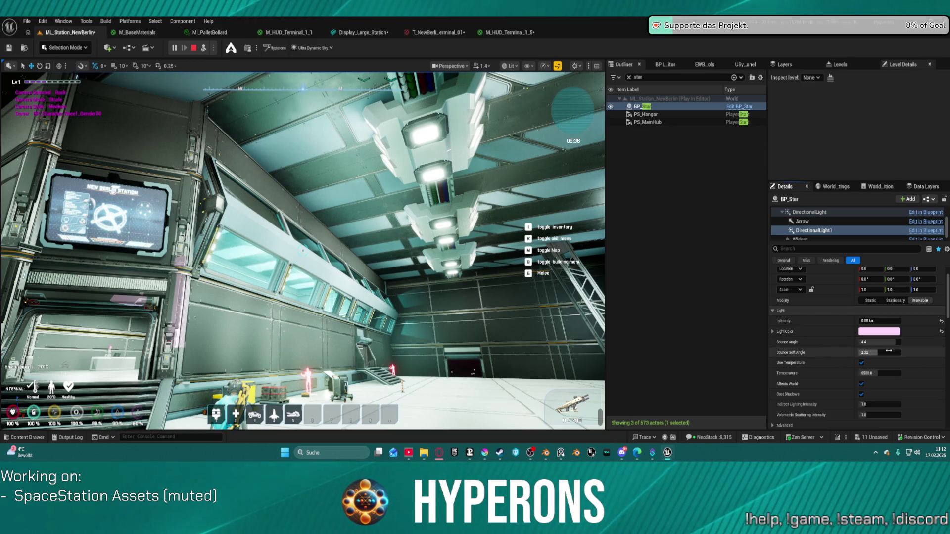
pyautogui.scroll(-10, 889, 351)
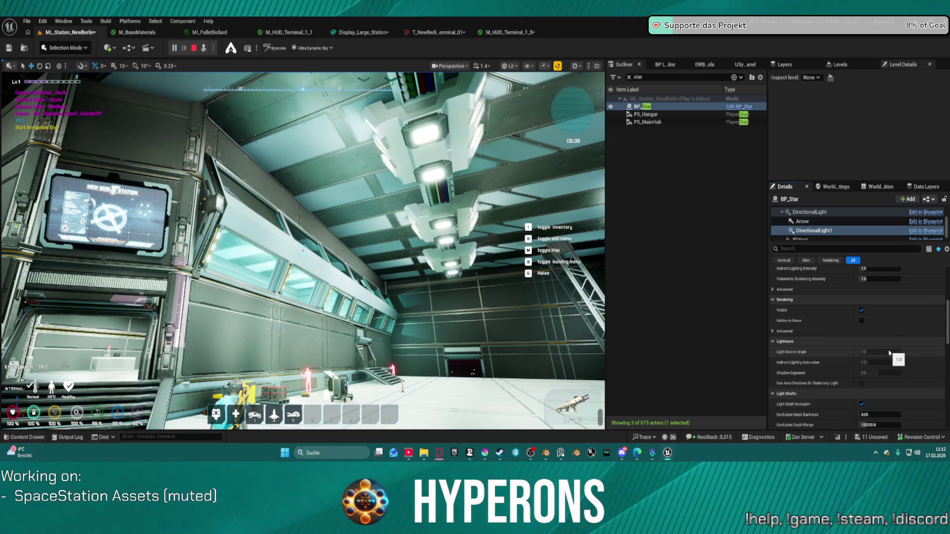
pyautogui.scroll(-1, 889, 352)
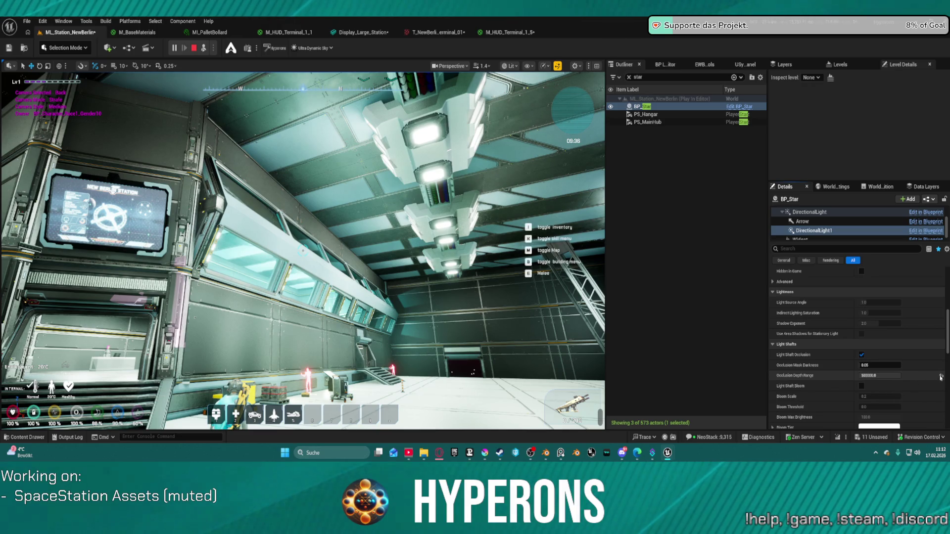
pyautogui.click(861, 387)
# Expand Advanced under Distance Field Shadows and review Ray Tracing, Atmosphere and Cloud, Light Function
pyautogui.scroll(-2, 865, 368)
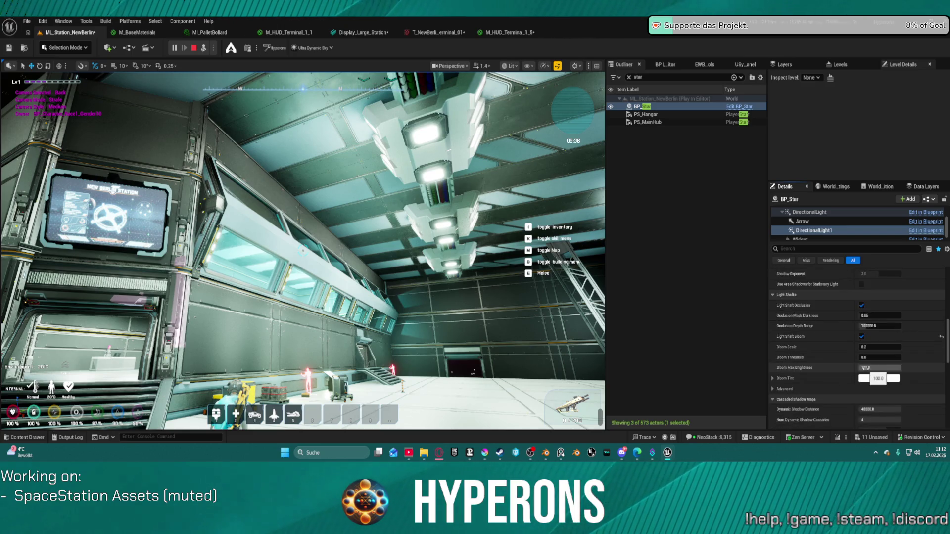
pyautogui.scroll(-2, 852, 376)
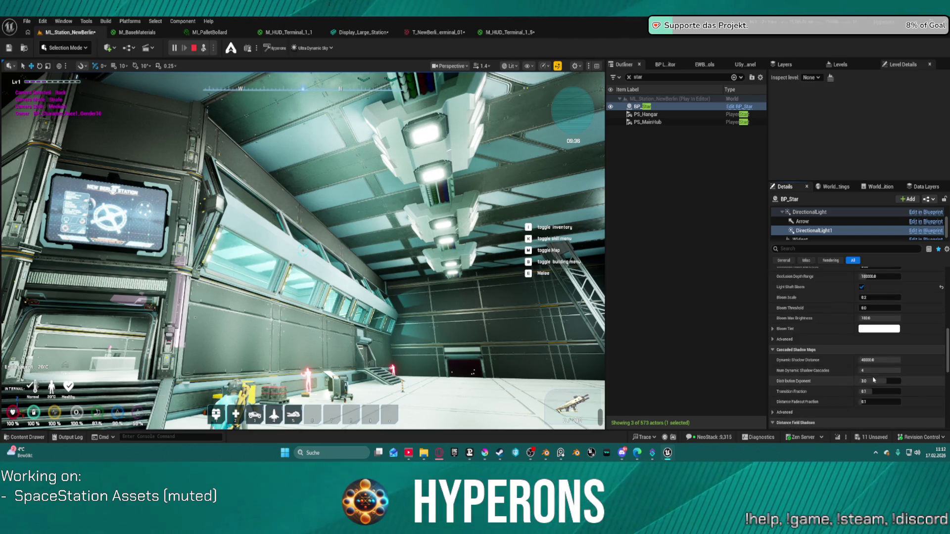
pyautogui.scroll(-2, 881, 390)
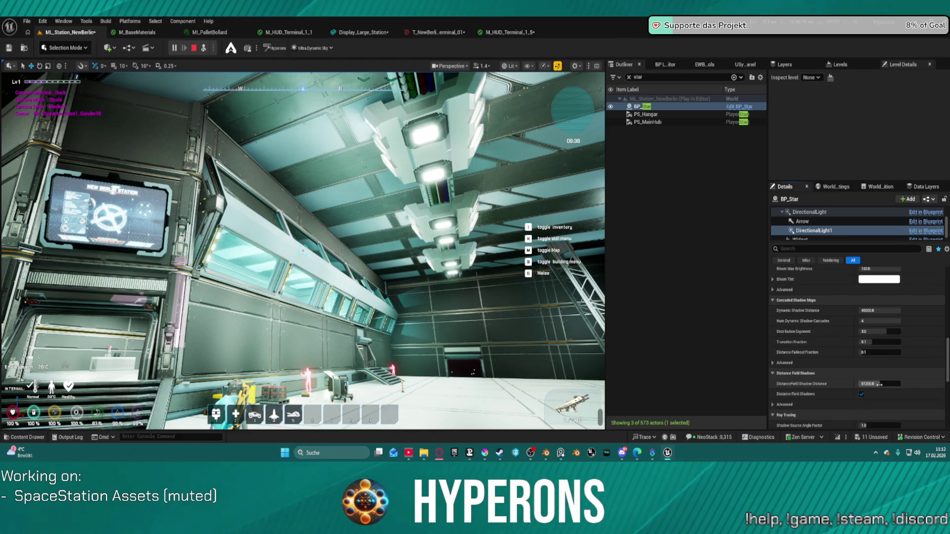
pyautogui.scroll(-1, 879, 385)
pyautogui.scroll(-1, 876, 383)
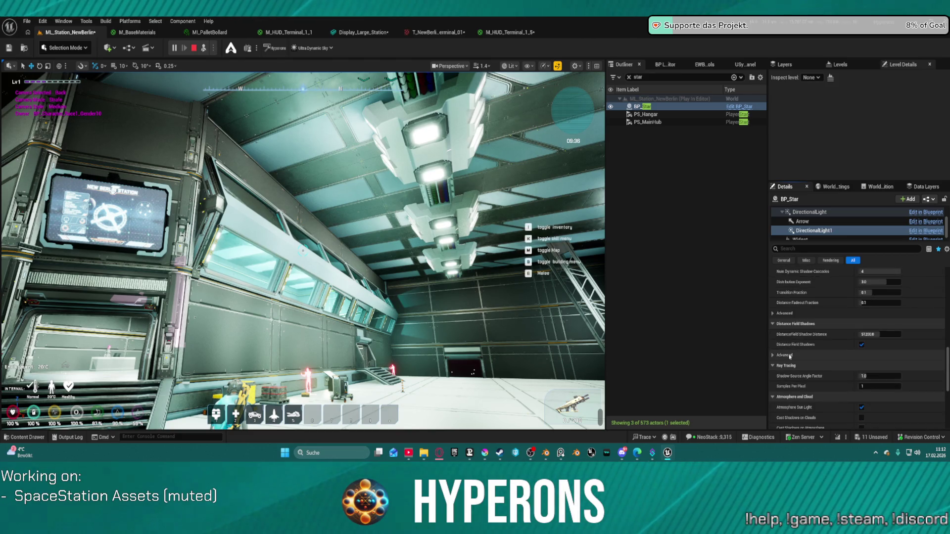
pyautogui.click(781, 355)
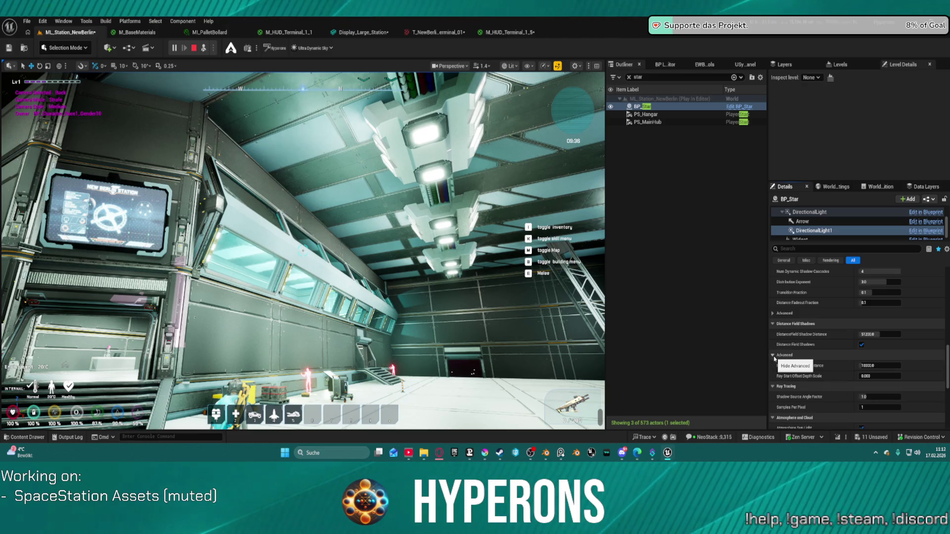
pyautogui.scroll(-2, 831, 375)
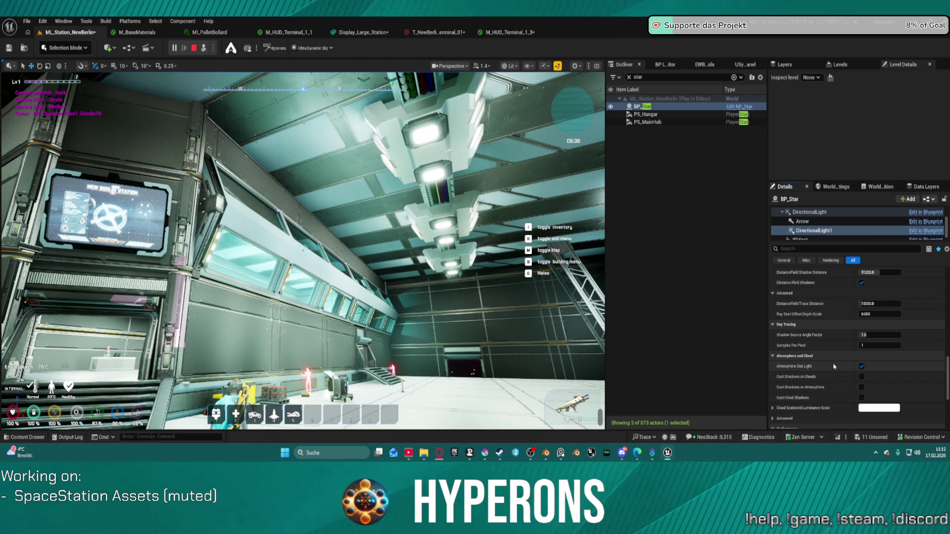
pyautogui.scroll(-4, 835, 366)
pyautogui.scroll(-3, 834, 367)
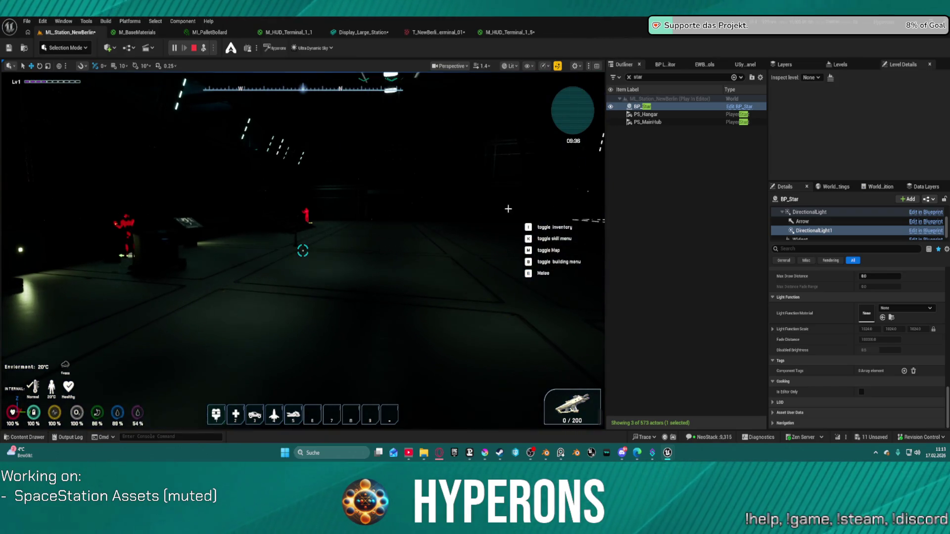
# Select the star's directional light components and uncheck Light Shaft Bloom
pyautogui.click(818, 232)
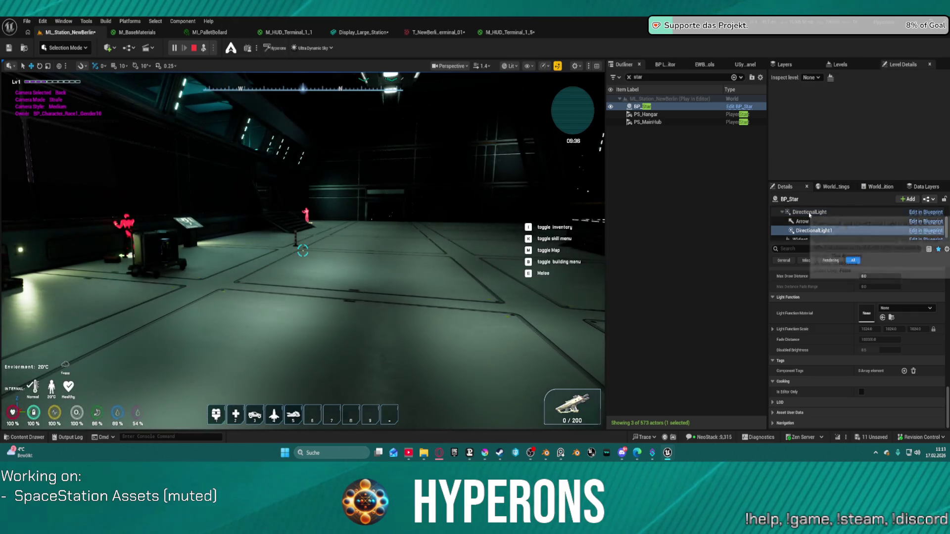
pyautogui.scroll(10, 906, 327)
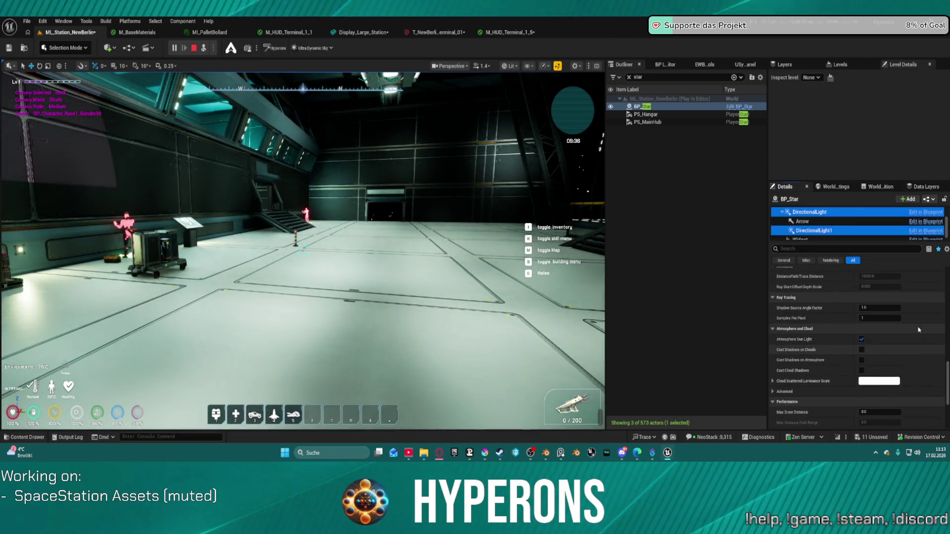
pyautogui.scroll(5, 929, 330)
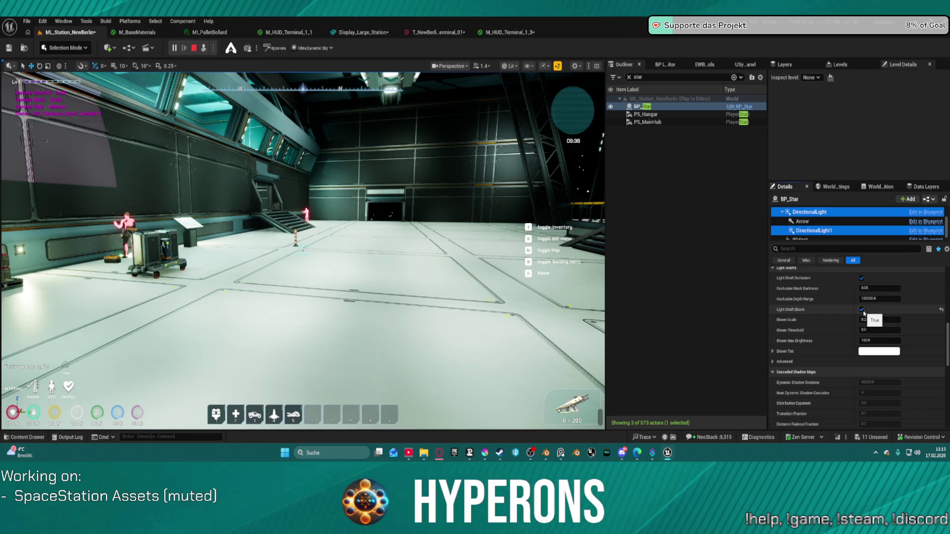
pyautogui.click(862, 310)
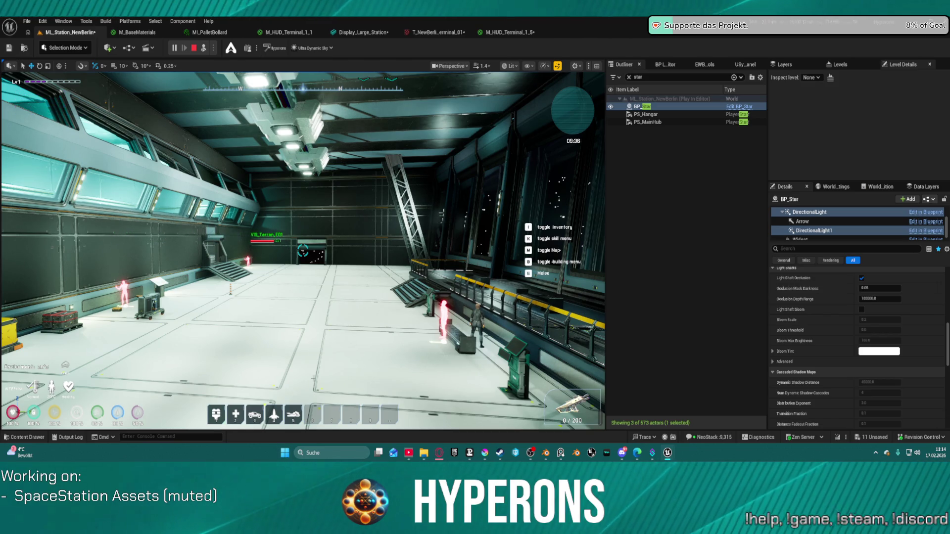
pyautogui.click(564, 198)
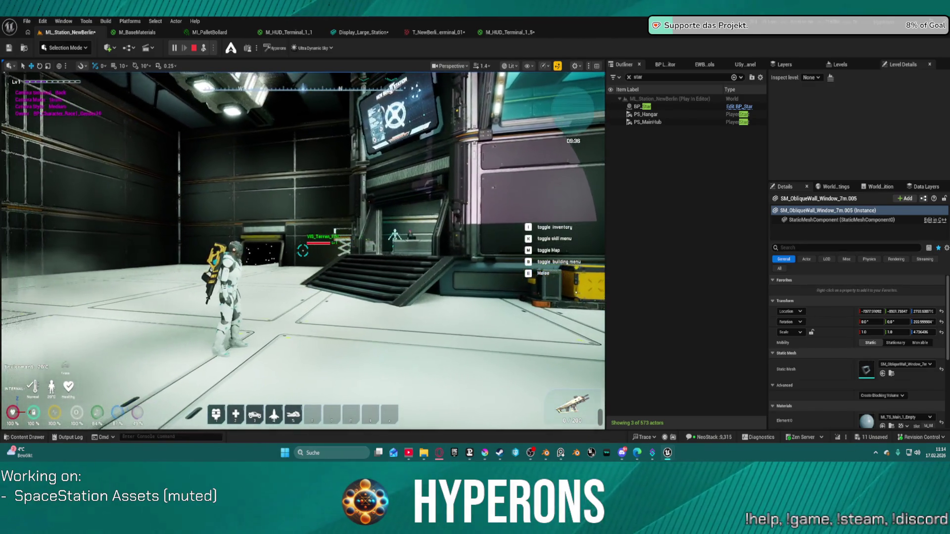
# Retake control of the astronaut and walk past the window railing to the wall monitor
pyautogui.press('F8')
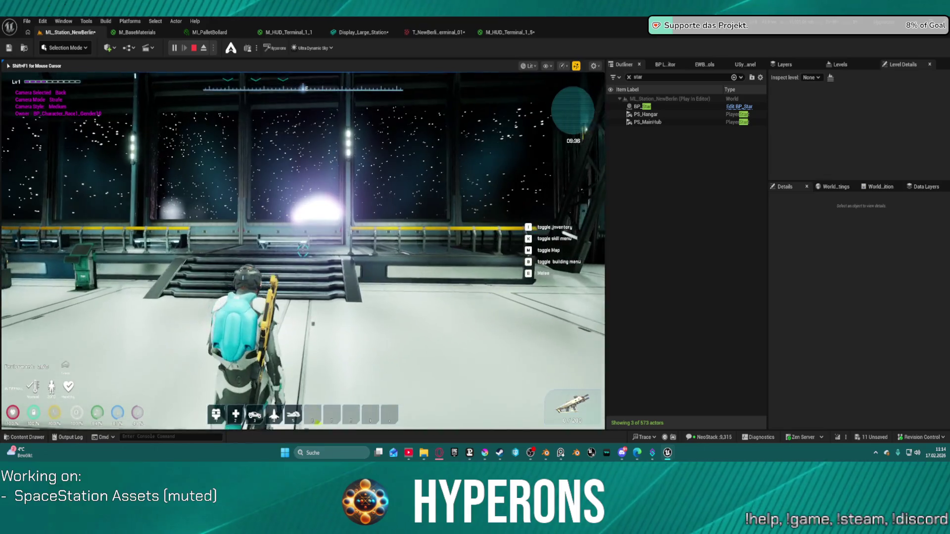
pyautogui.press('w')
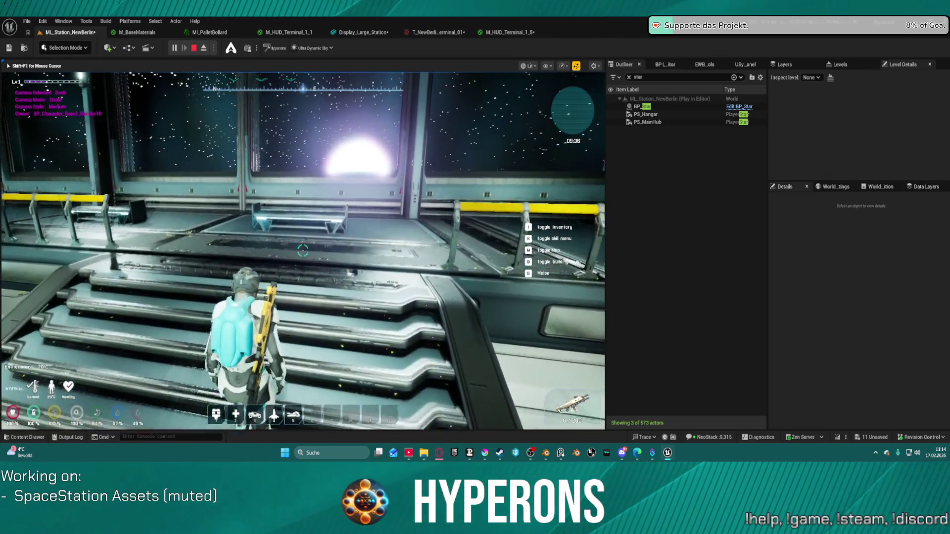
pyautogui.press('w')
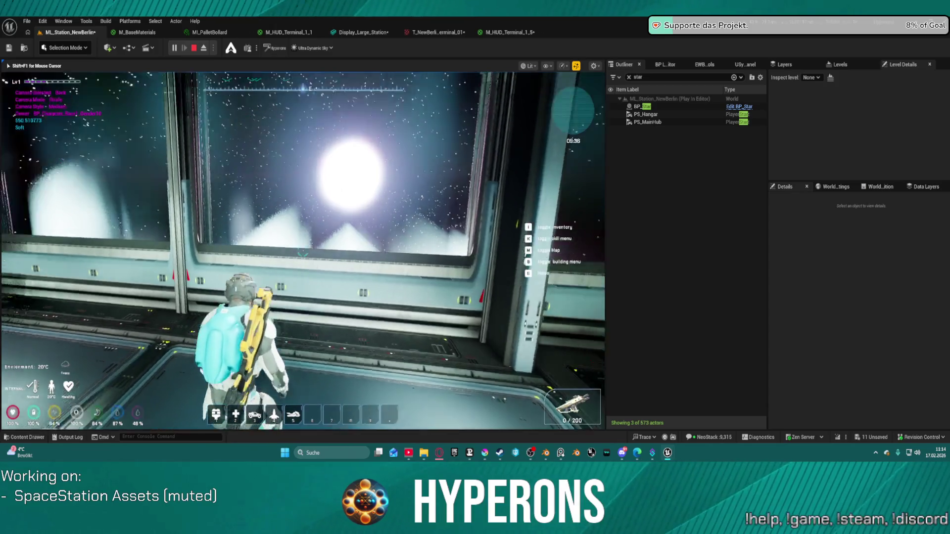
pyautogui.moveTo(302, 251)
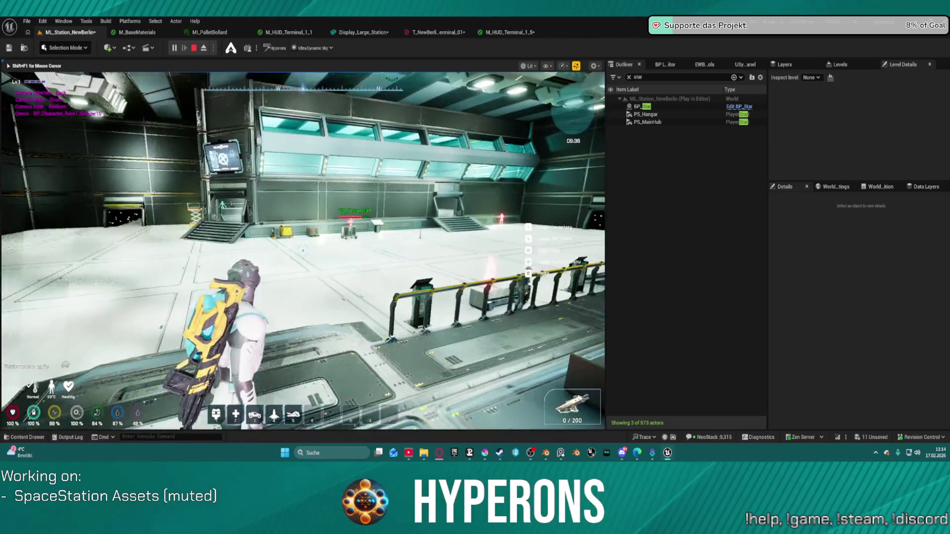
pyautogui.press('w')
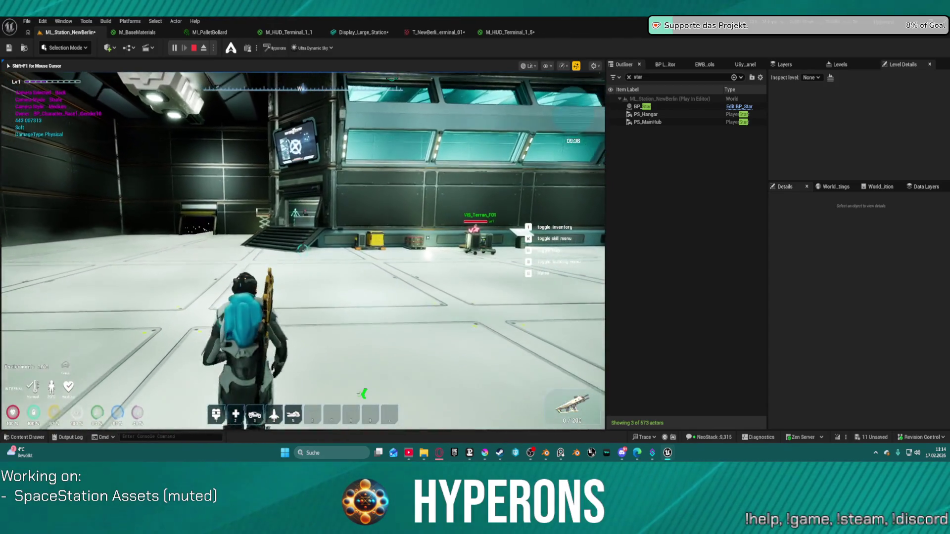
pyautogui.press('w')
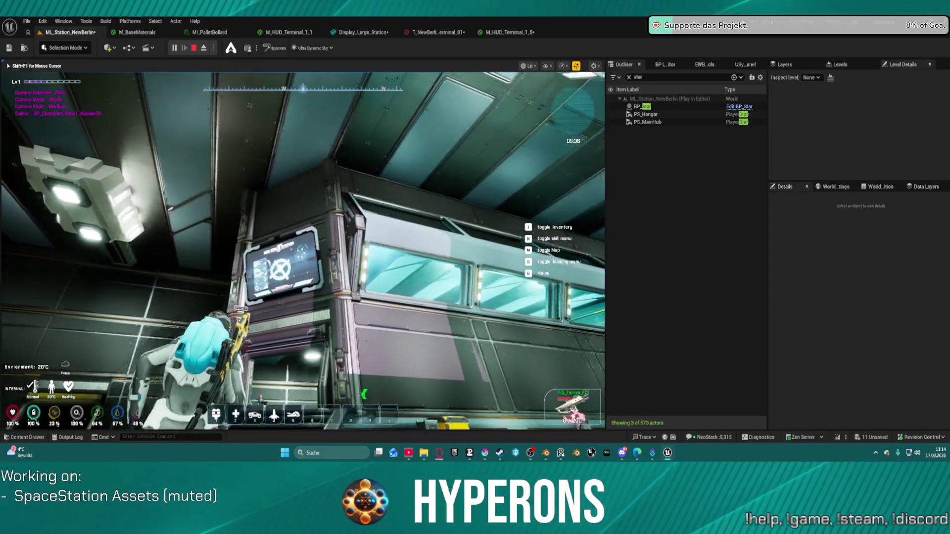
pyautogui.press('w')
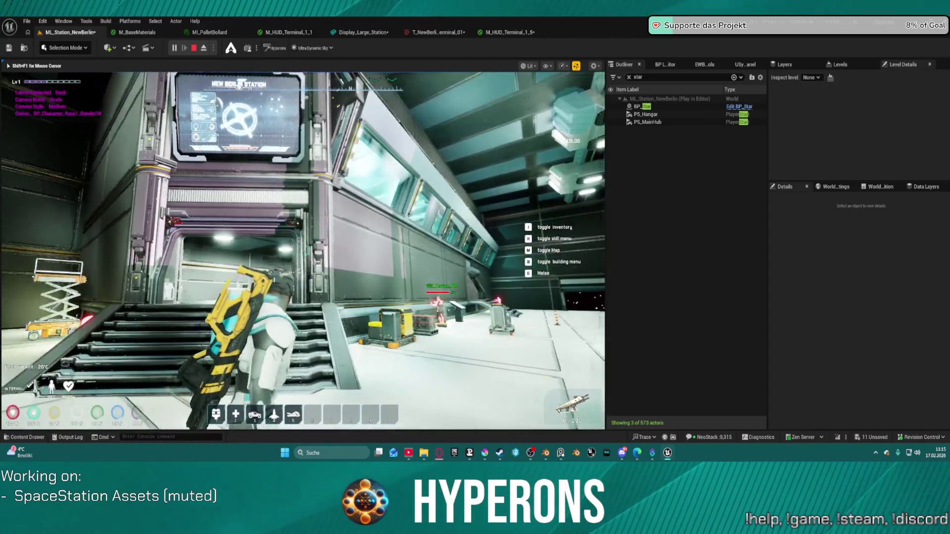
pyautogui.press('w')
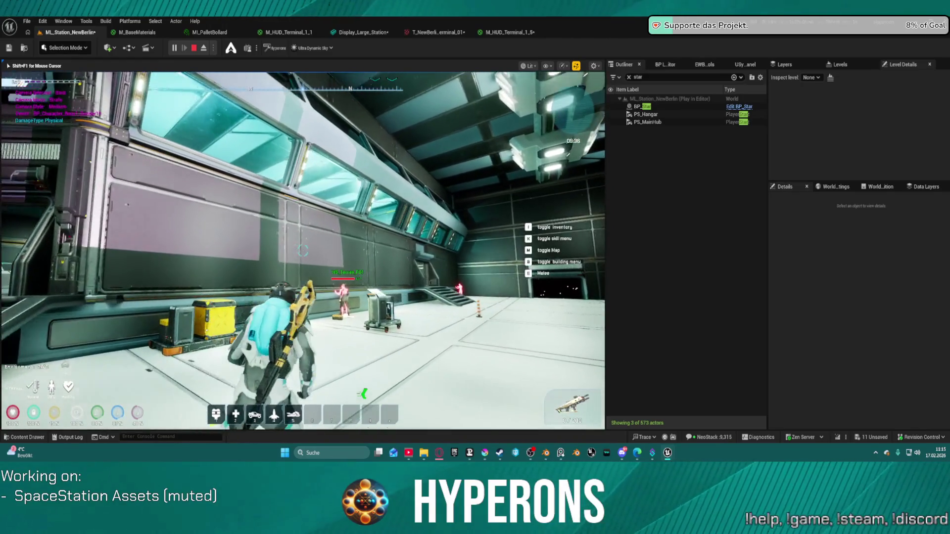
pyautogui.press('w')
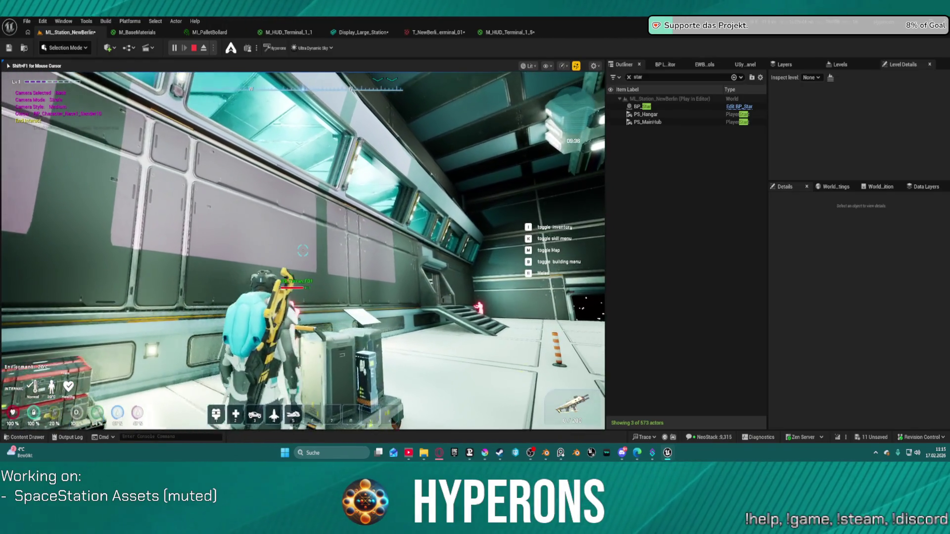
pyautogui.press('w')
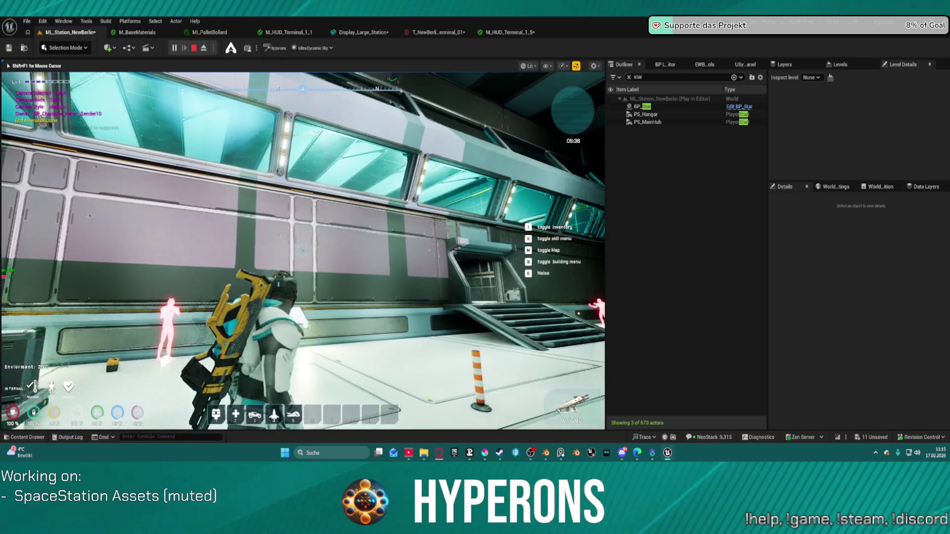
pyautogui.press('w')
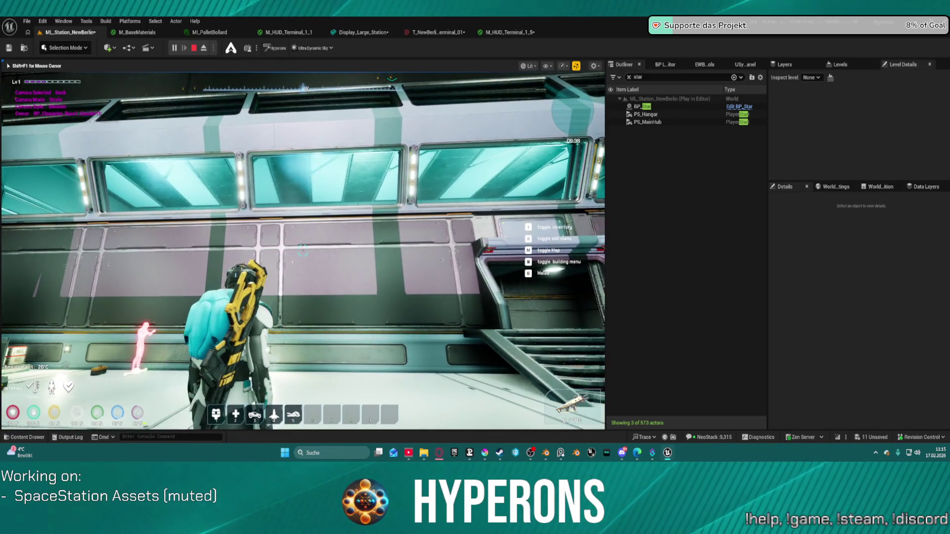
pyautogui.press('w')
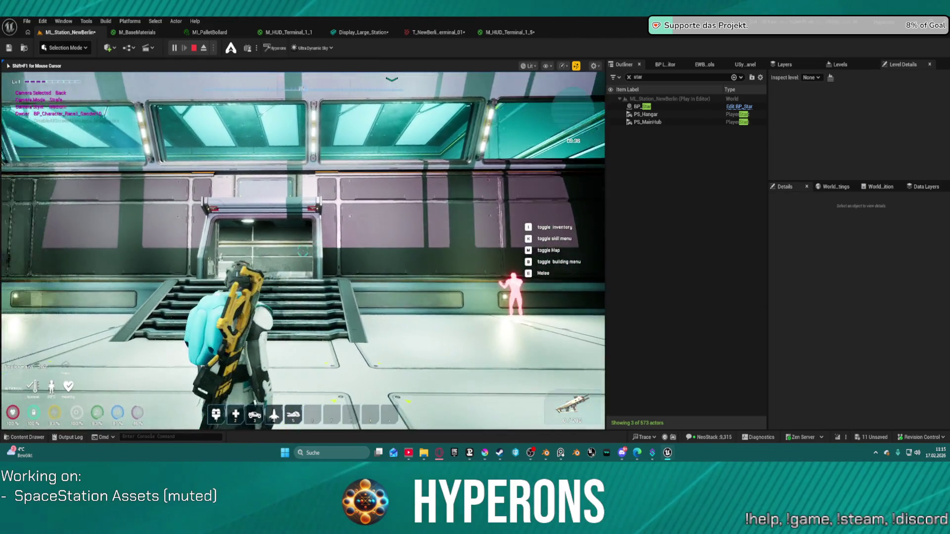
# Dash across the hangar toward the windowed wall, then stop the play session
pyautogui.moveTo(303, 251)
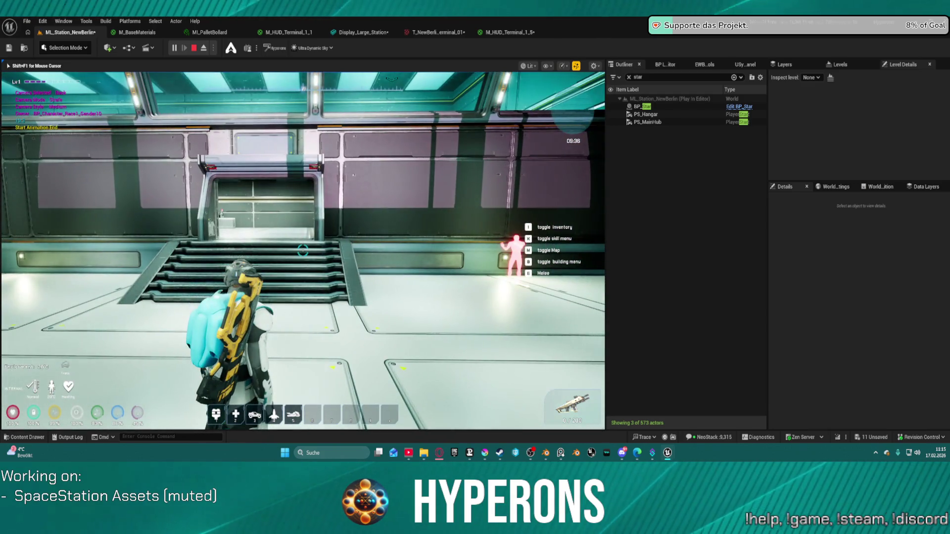
pyautogui.press('w')
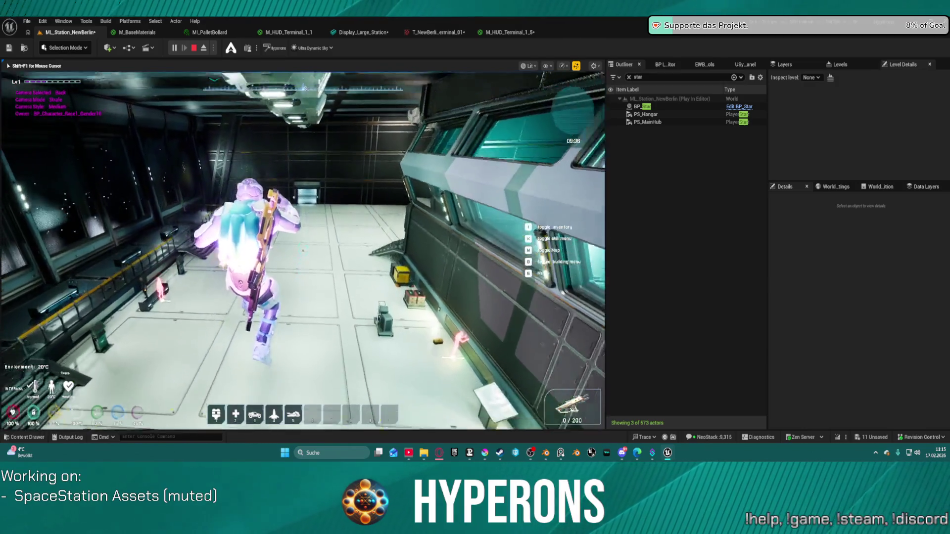
pyautogui.press('w')
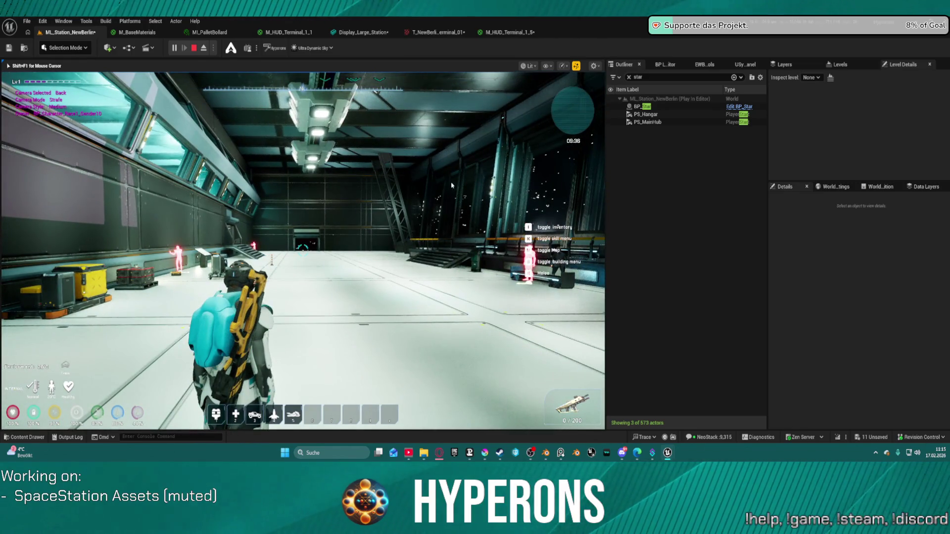
pyautogui.press('Escape')
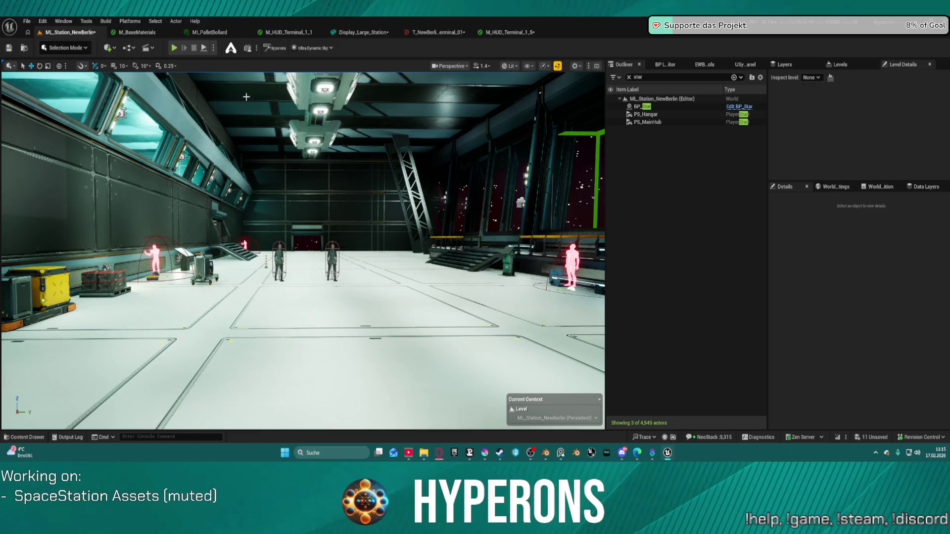
# Dismiss the Platforms menu and select BP_Star in the Outliner to show its Details
pyautogui.click(128, 21)
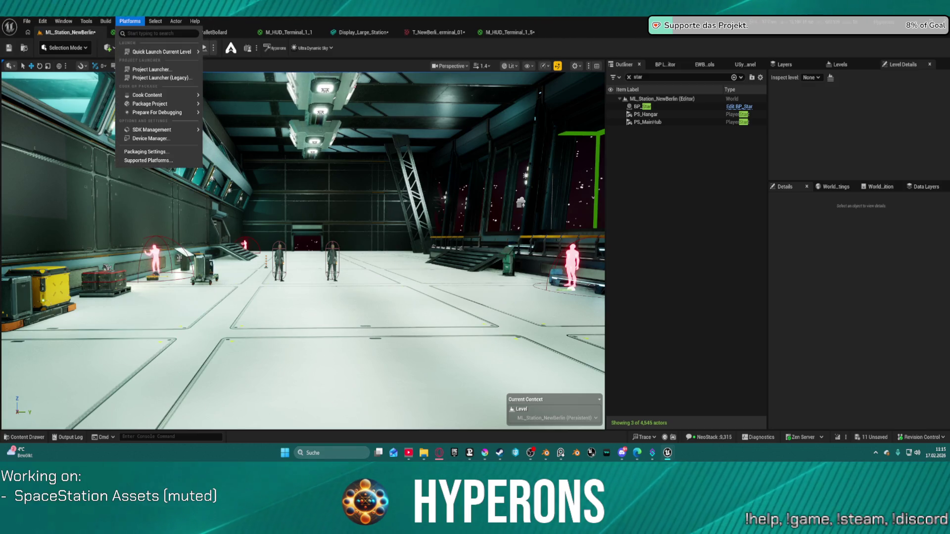
pyautogui.press('Escape')
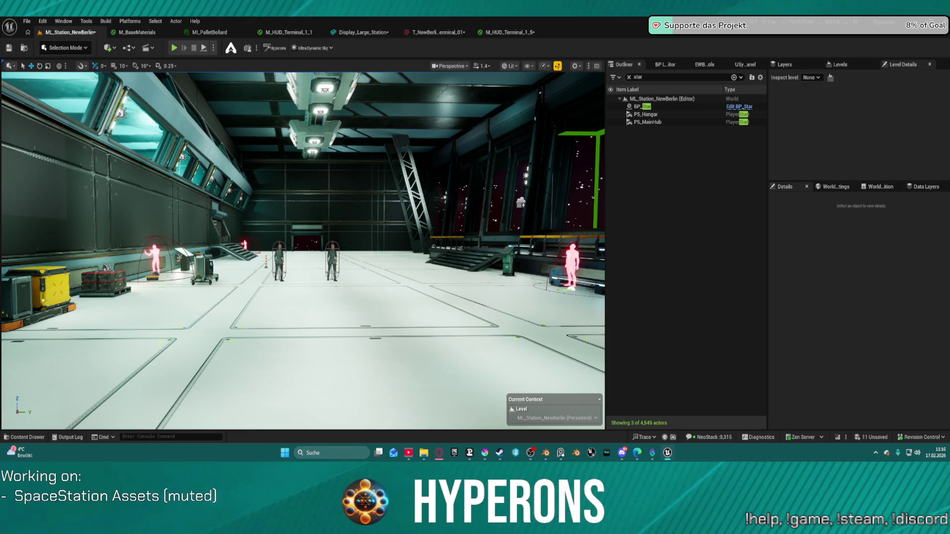
pyautogui.click(646, 106)
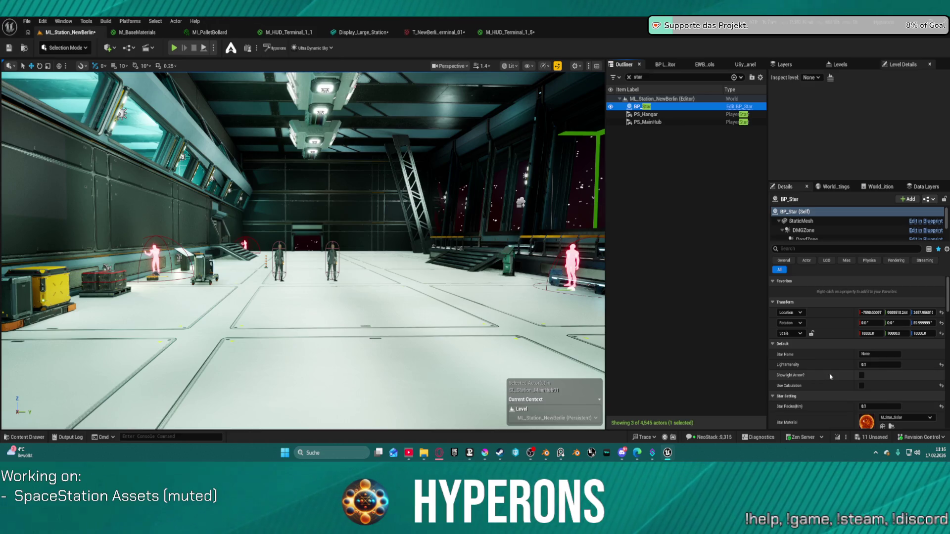
# Select both of the star's directional lights and filter Details by 'sch'
pyautogui.scroll(-3, 832, 228)
pyautogui.click(833, 228)
pyautogui.scroll(1, 831, 227)
pyautogui.keyDown('ctrl'); pyautogui.click(827, 223); pyautogui.keyUp('ctrl')
pyautogui.click(815, 248)
pyautogui.write('sch')
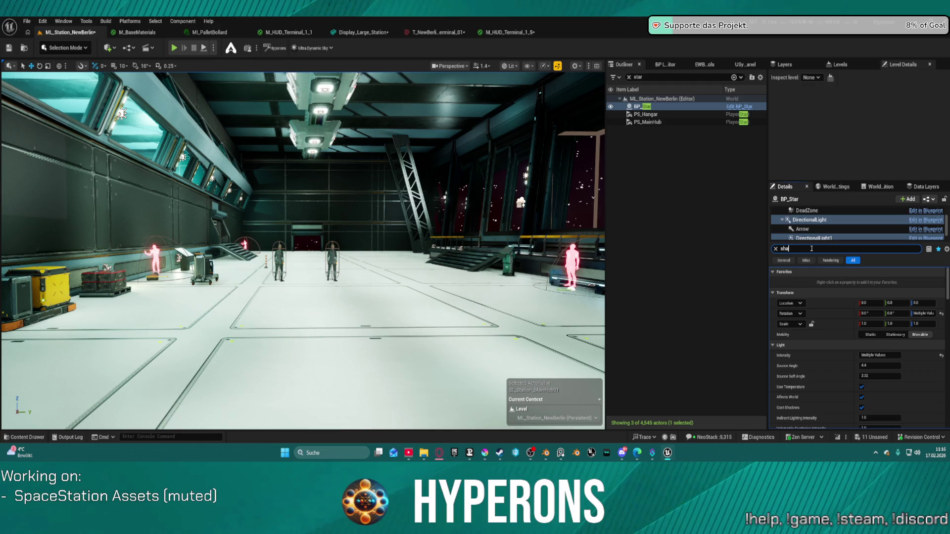
pyautogui.scroll(-2, 894, 347)
pyautogui.scroll(-3, 894, 346)
pyautogui.scroll(-1, 900, 356)
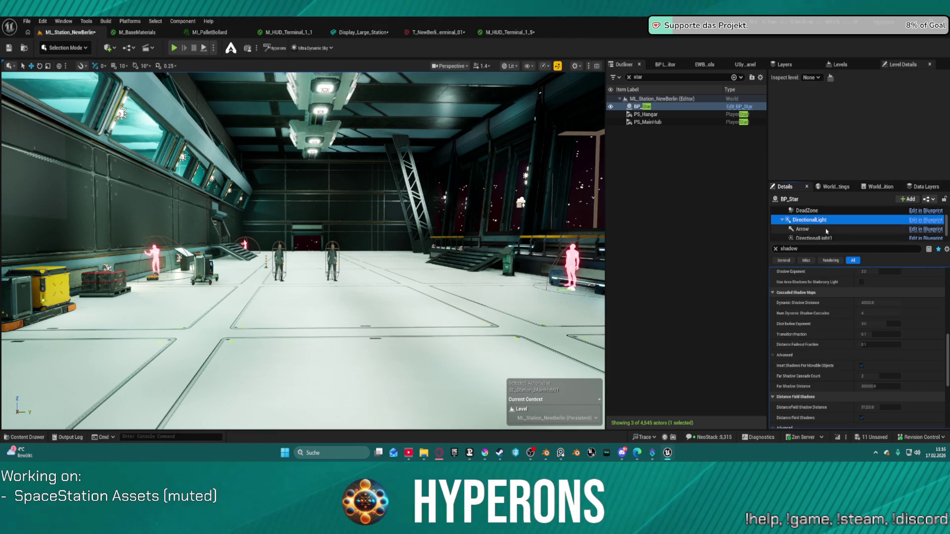
# Set DirectionalLight1's Dynamic Shadow Distance to 20000
pyautogui.click(826, 238)
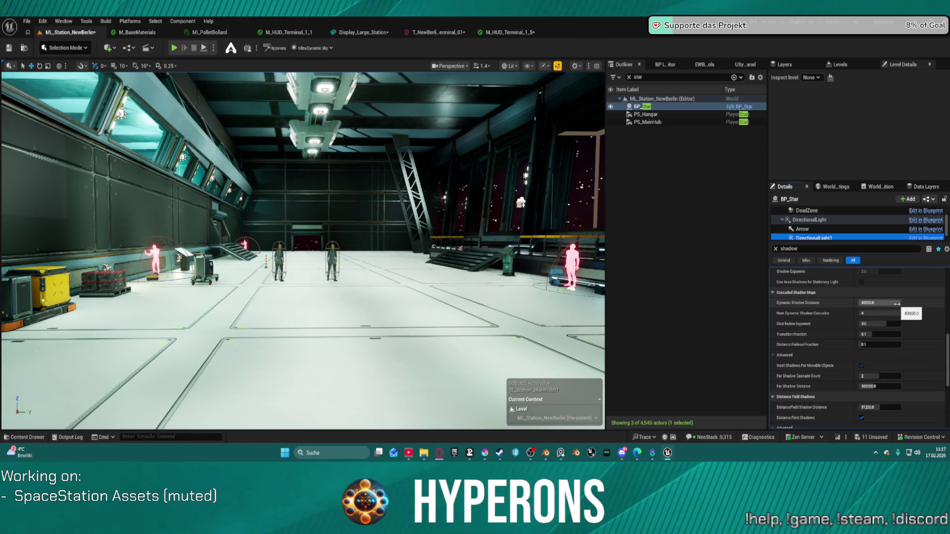
pyautogui.click(898, 305)
pyautogui.write('0')
pyautogui.press('Return')
pyautogui.write('20000')
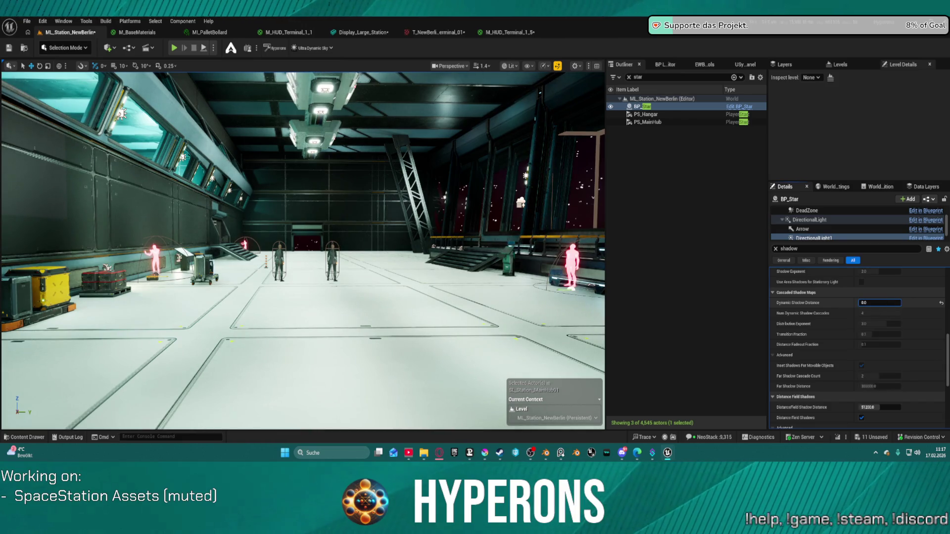
pyautogui.press('Return')
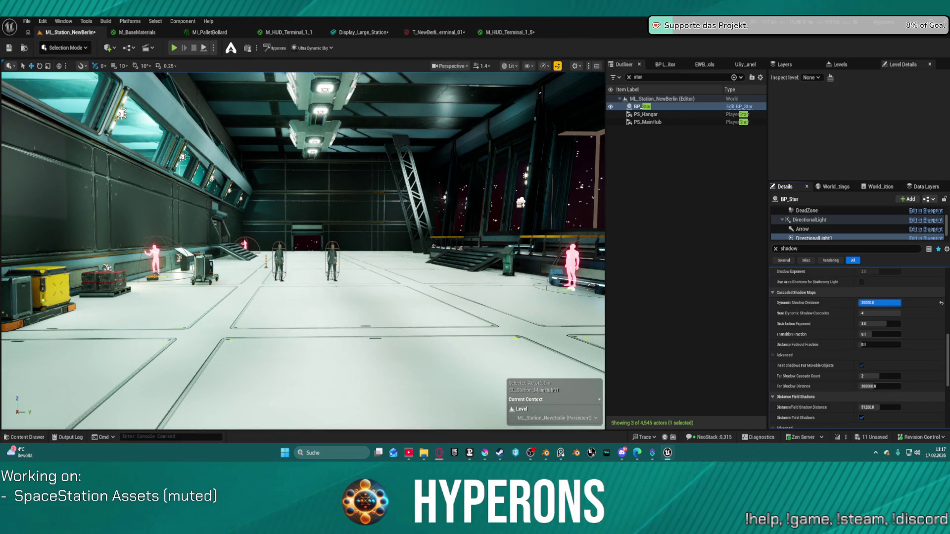
# Try new Far Shadow and DistanceField Shadow Distances, undo both, and open the Build menu
pyautogui.scroll(-2, 905, 376)
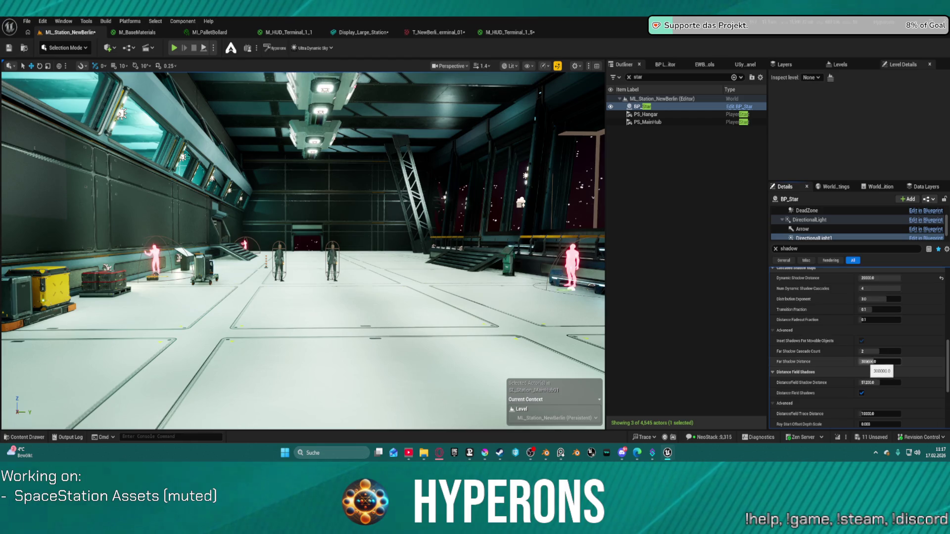
pyautogui.click(880, 362)
pyautogui.write('60')
pyautogui.click(872, 362)
pyautogui.write('0')
pyautogui.press('Return')
pyautogui.moveTo(880, 362); pyautogui.dragTo(908, 365)
pyautogui.hotkey('ctrl', 'z')
pyautogui.hotkey('ctrl', 'z')
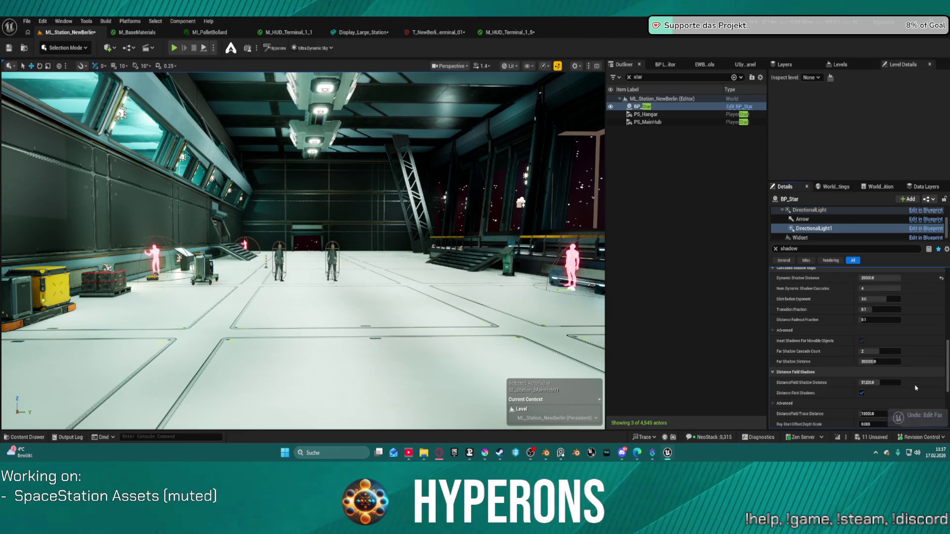
pyautogui.moveTo(877, 383)
pyautogui.mouseDown()
pyautogui.moveTo(869, 383)
pyautogui.moveTo(891, 405)
pyautogui.mouseUp()
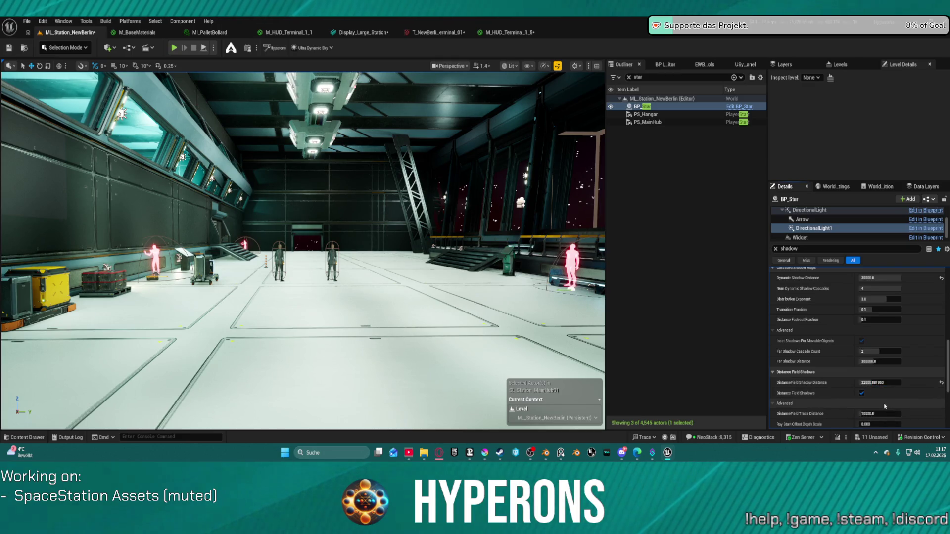
pyautogui.hotkey('ctrl', 'z')
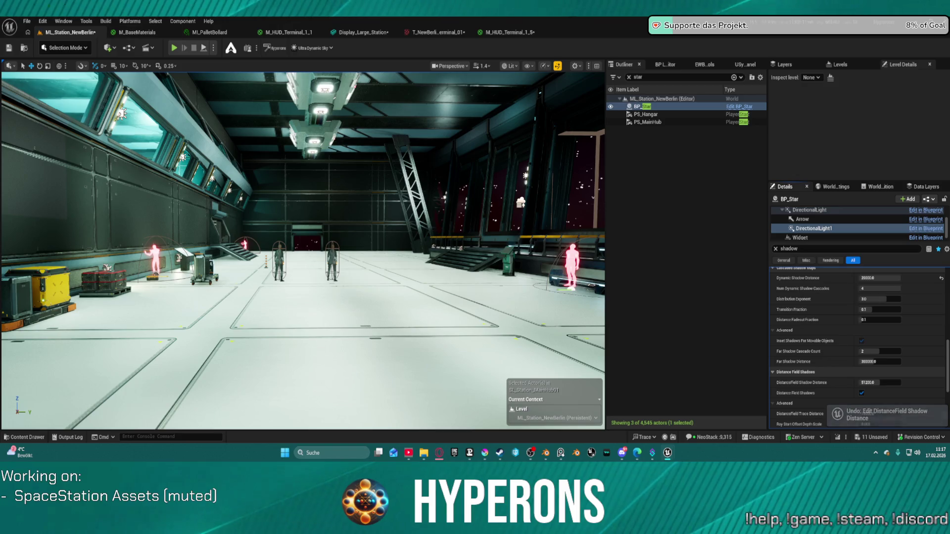
pyautogui.click(105, 21)
# Look over the Lighting Quality levels, then dismiss the Build menu without changes
pyautogui.moveTo(189, 81)
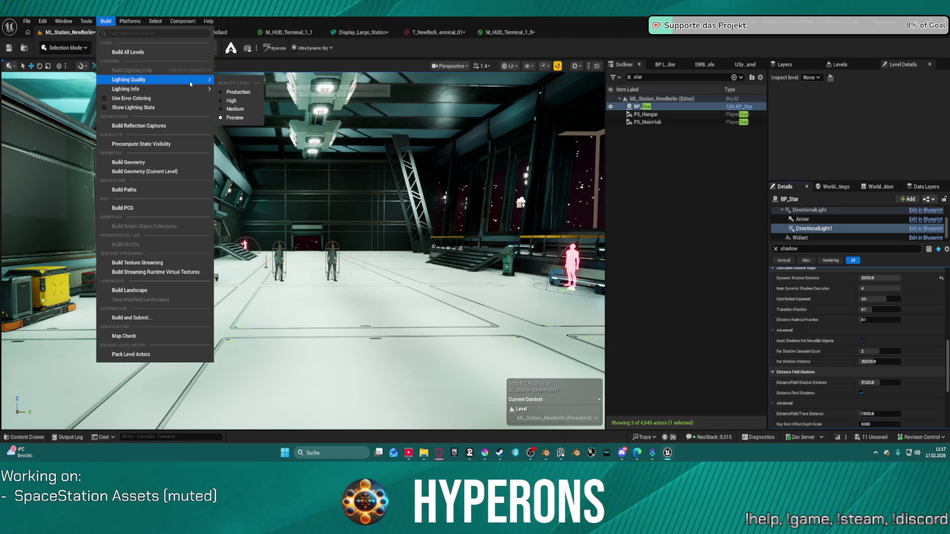
pyautogui.moveTo(154, 89)
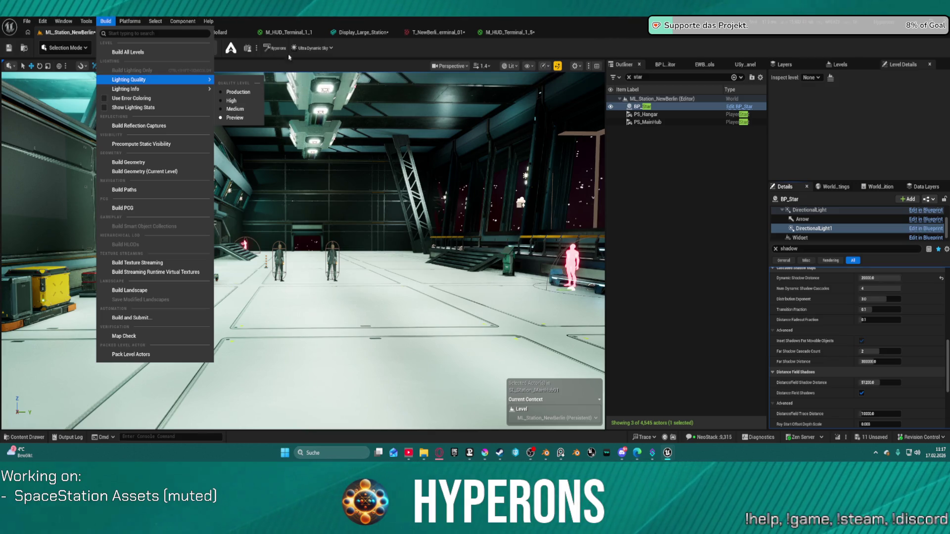
pyautogui.click(459, 45)
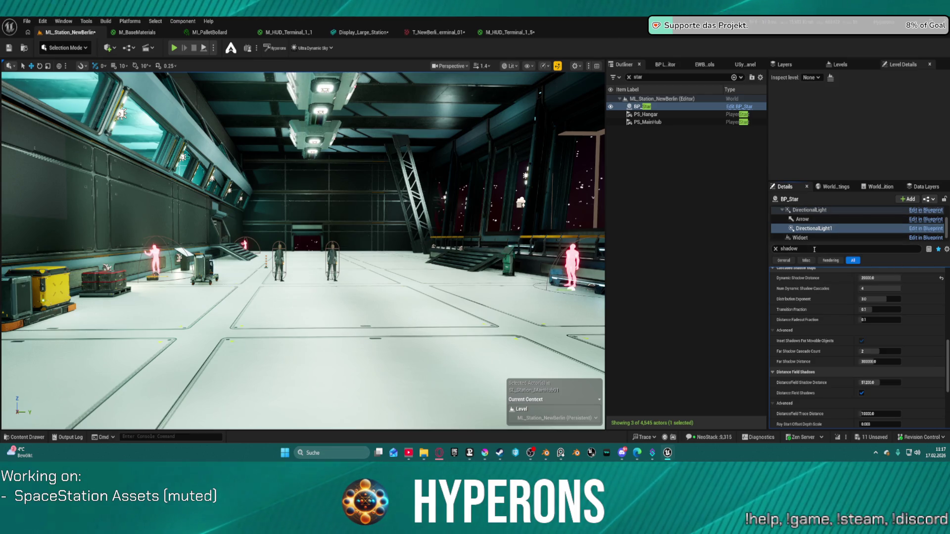
# Clear the shadow filter, revert a Static mobility change to Stationary, and start Play-In-Editor
pyautogui.click(776, 249)
pyautogui.click(783, 260)
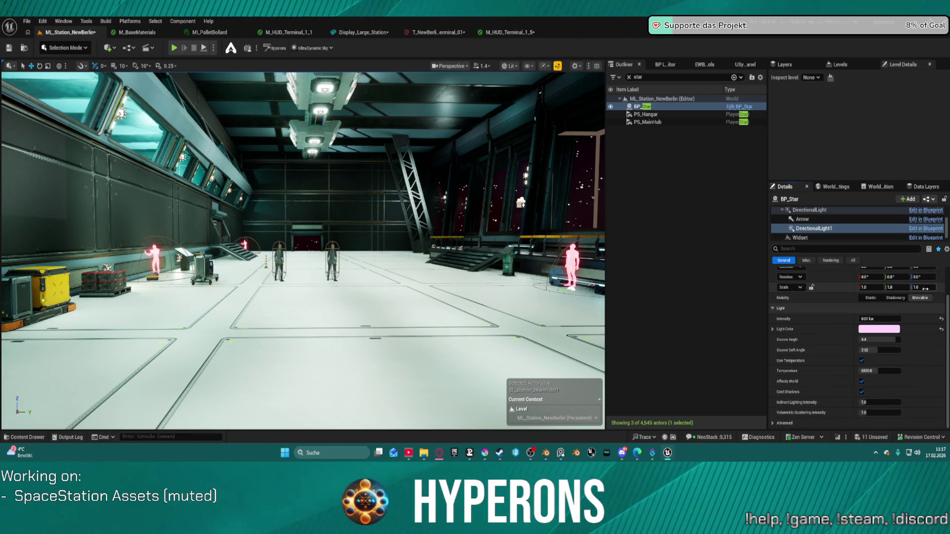
pyautogui.click(860, 296)
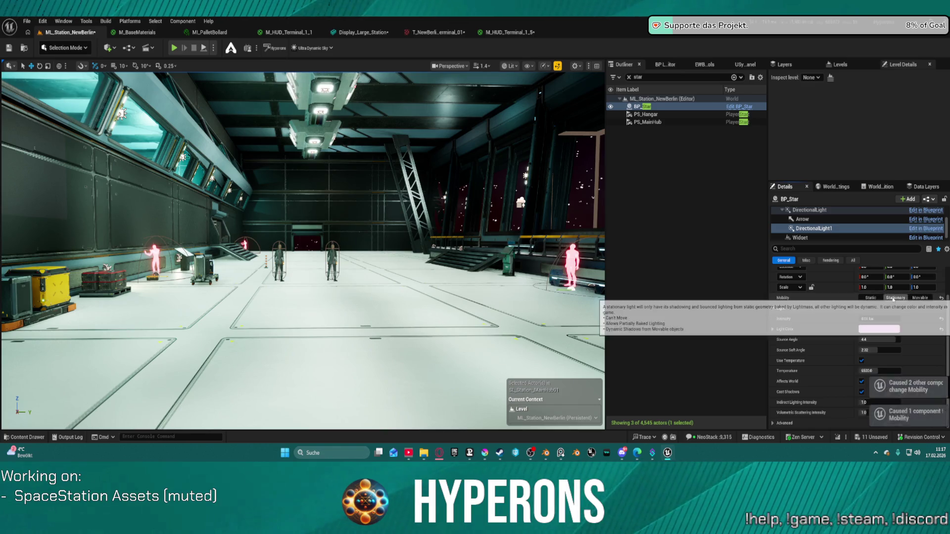
pyautogui.hotkey('ctrl', 'z')
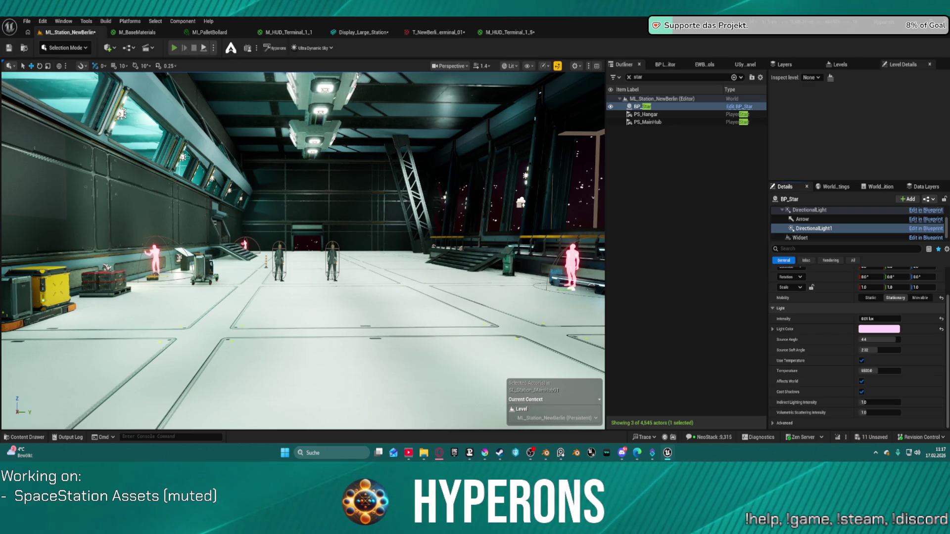
pyautogui.hotkey('alt', 'p')
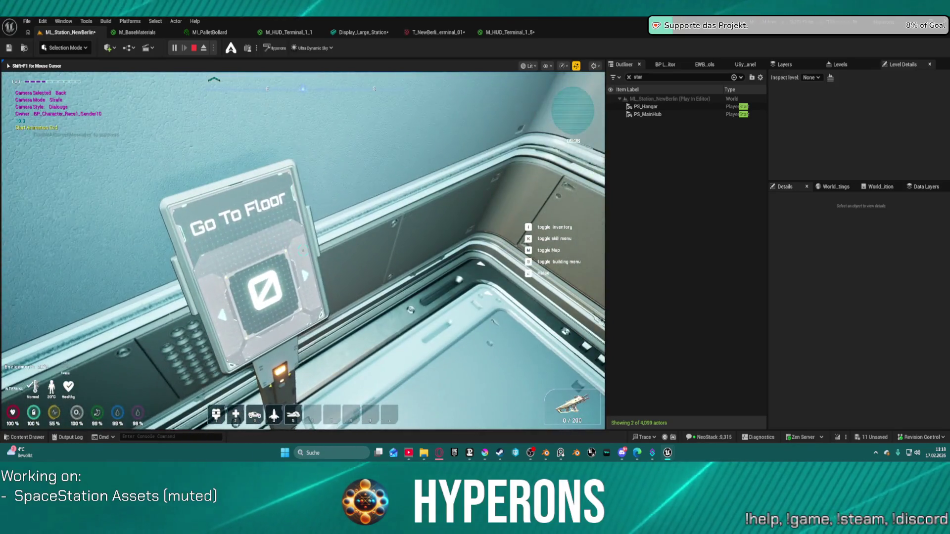
# Use the elevator panel, walk forward through the hangar, then end Play-In-Editor
pyautogui.click(303, 250)
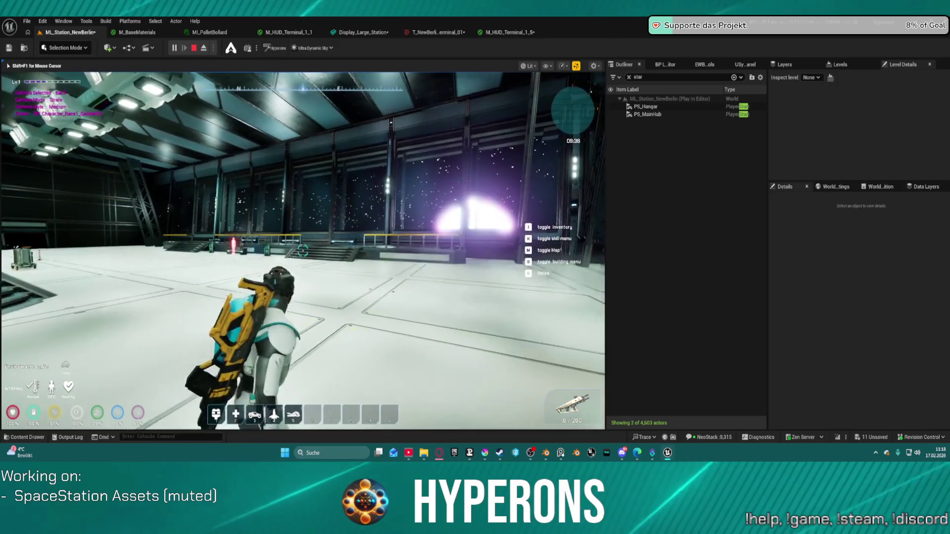
pyautogui.moveTo(303, 251)
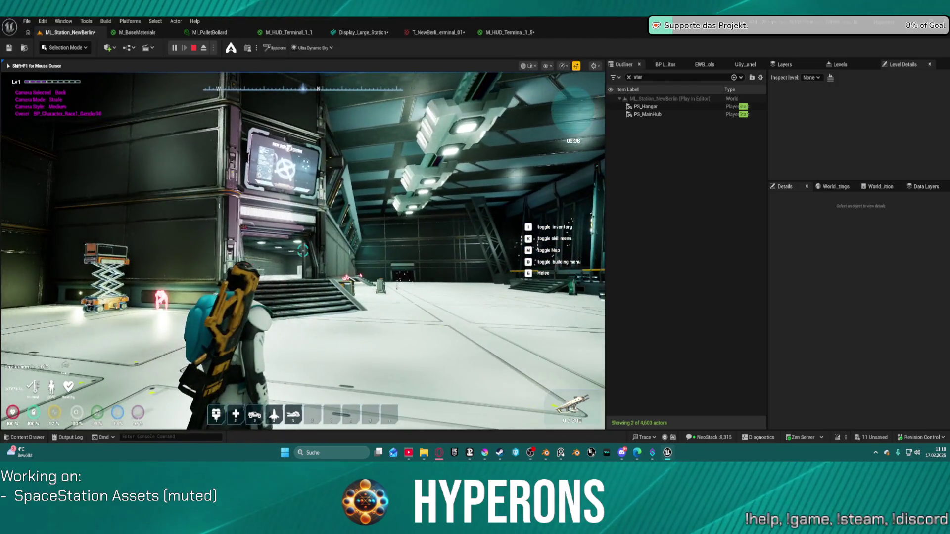
pyautogui.press('w')
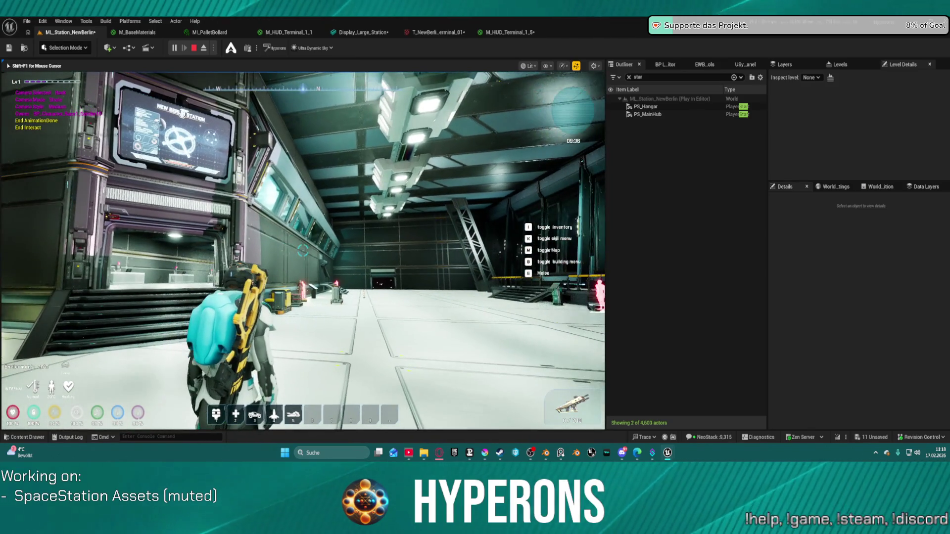
pyautogui.press('Escape')
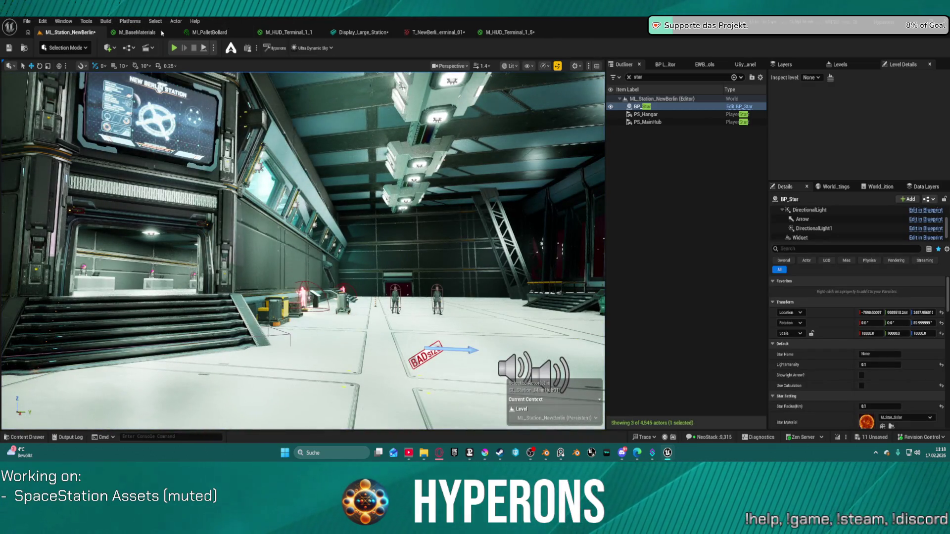
# Set Build lighting quality to High, then frame BP_Star and orbit back to the hangar
pyautogui.click(107, 22)
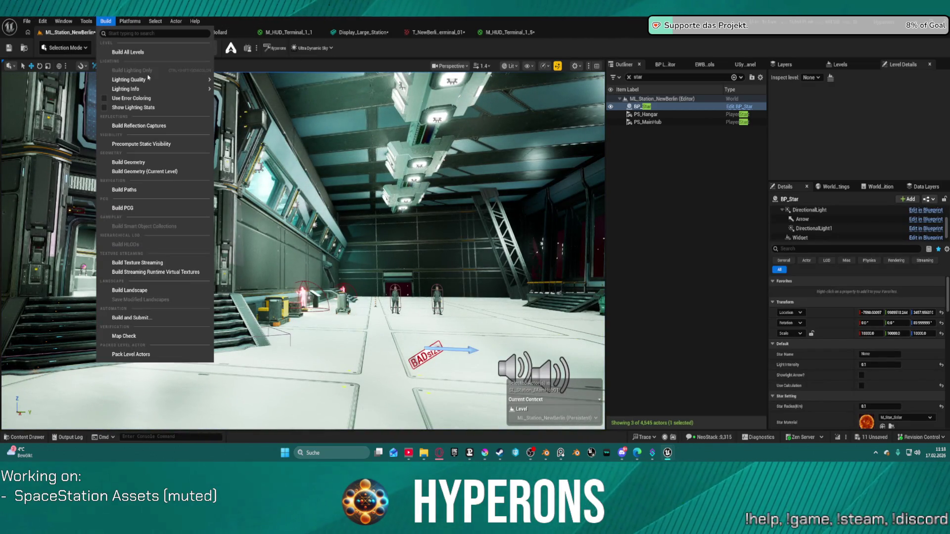
pyautogui.moveTo(156, 82)
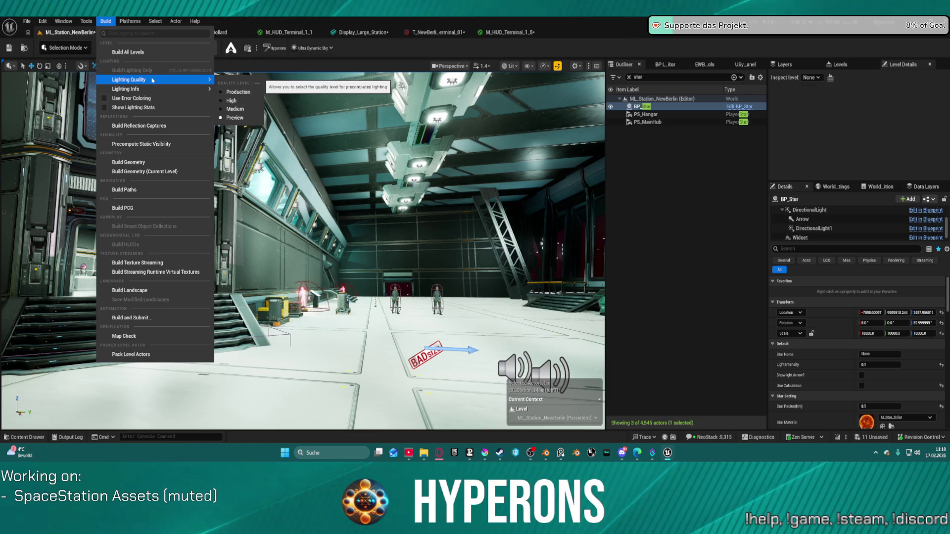
pyautogui.click(235, 103)
pyautogui.press('f')
pyautogui.moveTo(302, 247); pyautogui.dragTo(215, 241)
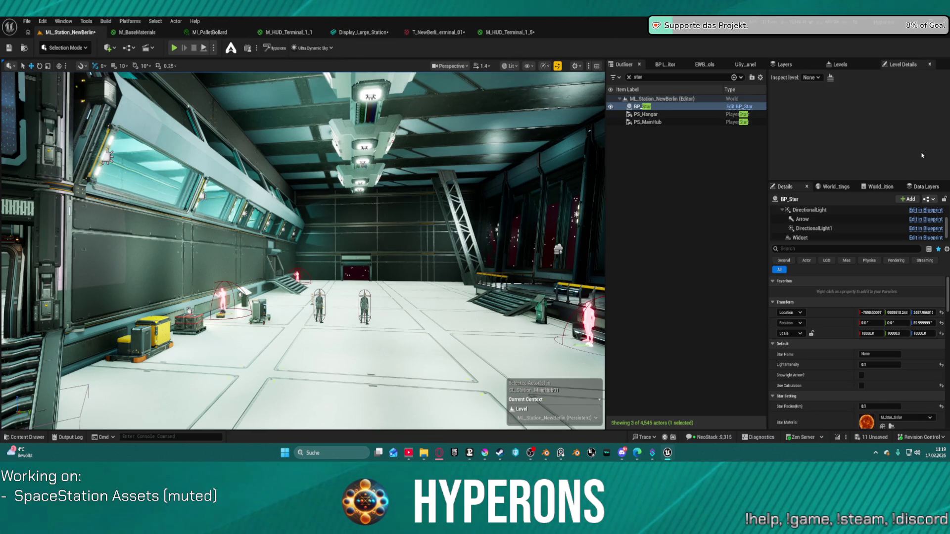
# Set both BP_Star directional lights, DirectionalLight and DirectionalLight1, to Movable mobility
pyautogui.click(814, 210)
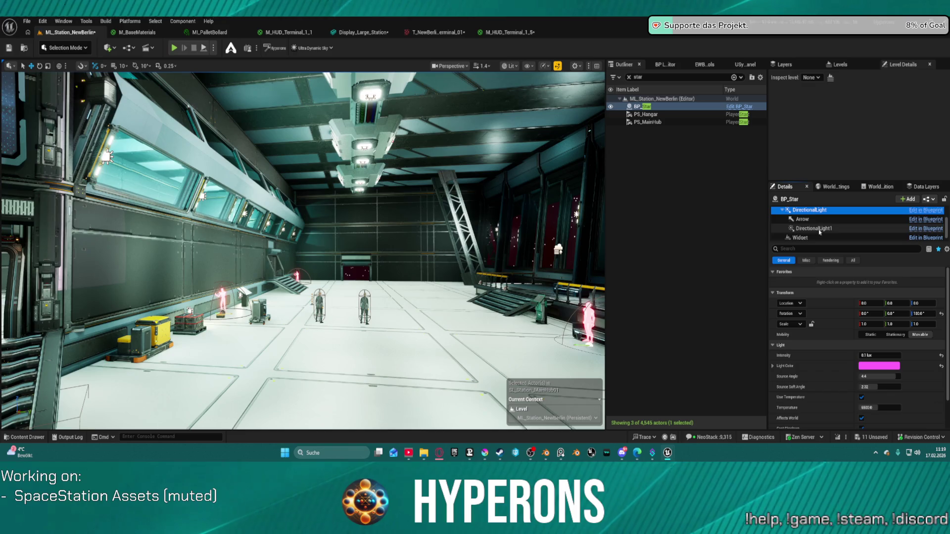
pyautogui.keyDown('shift'); pyautogui.click(819, 229); pyautogui.keyUp('shift')
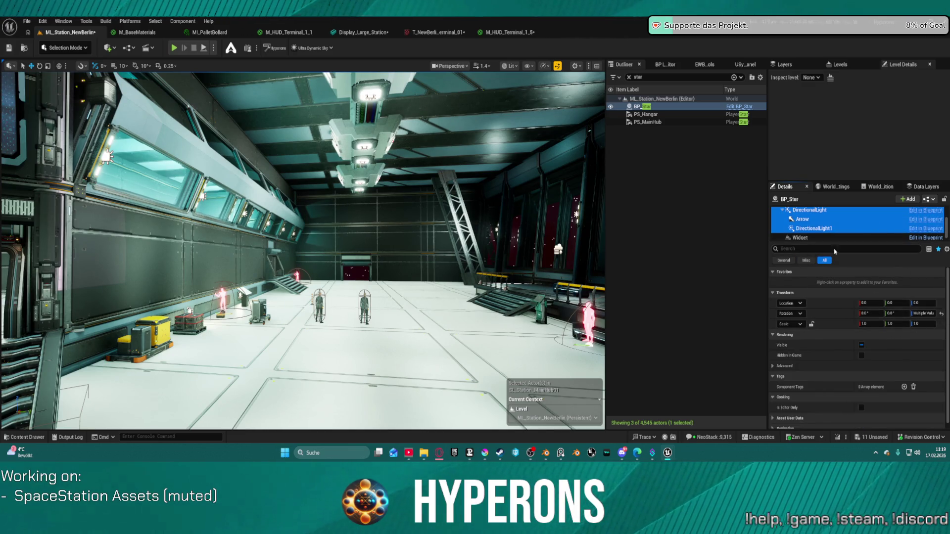
pyautogui.keyDown('ctrl'); pyautogui.click(806, 221); pyautogui.keyUp('ctrl')
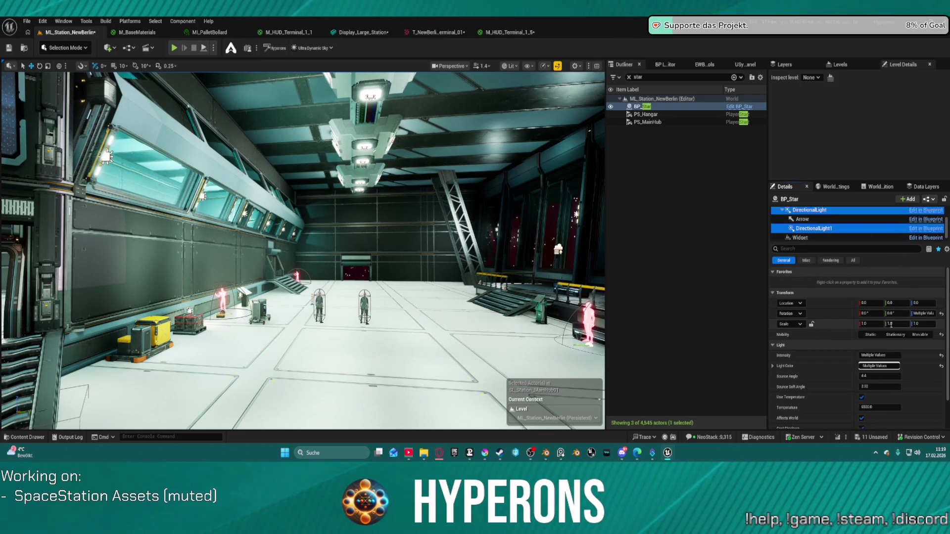
pyautogui.click(848, 356)
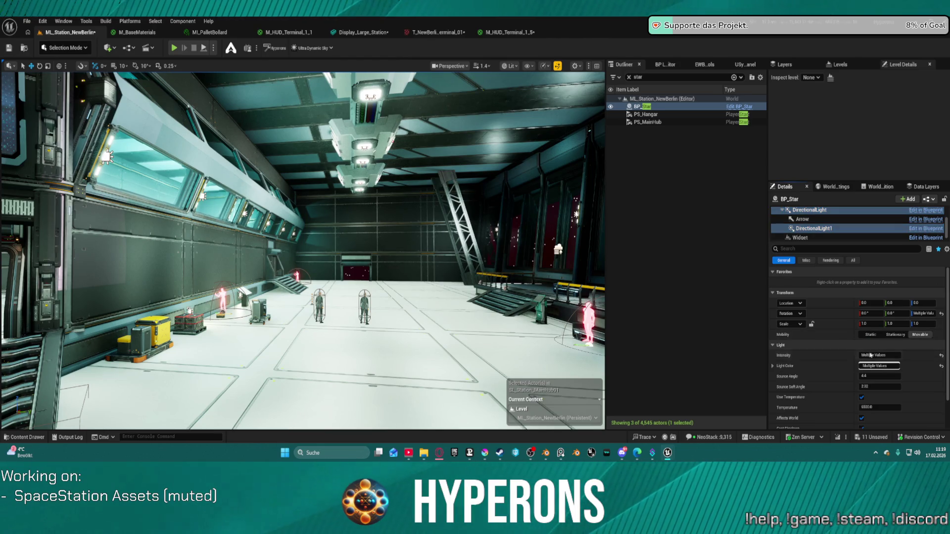
# Select the hangar window wall and then the stair truss SM_Träger_01
pyautogui.scroll(-2, 836, 361)
pyautogui.scroll(-1, 828, 363)
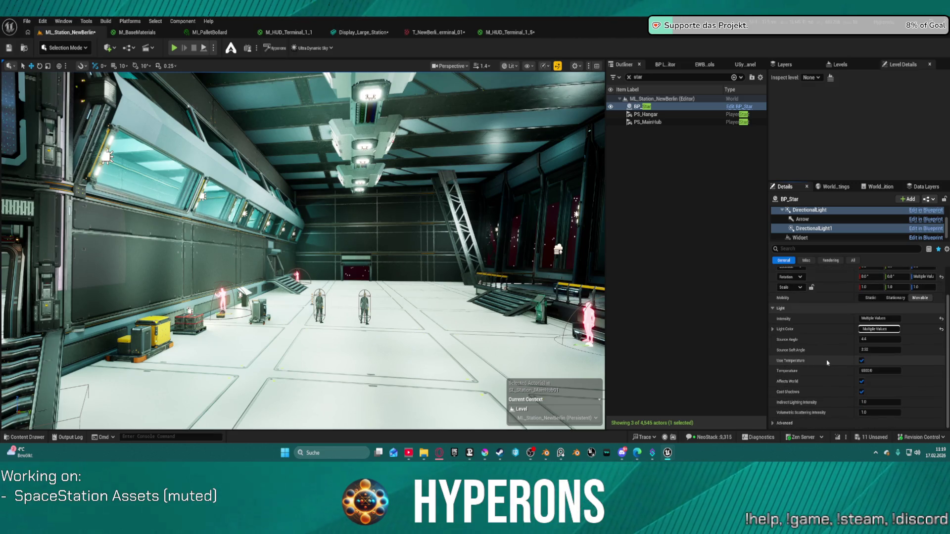
pyautogui.click(512, 268)
pyautogui.click(458, 227)
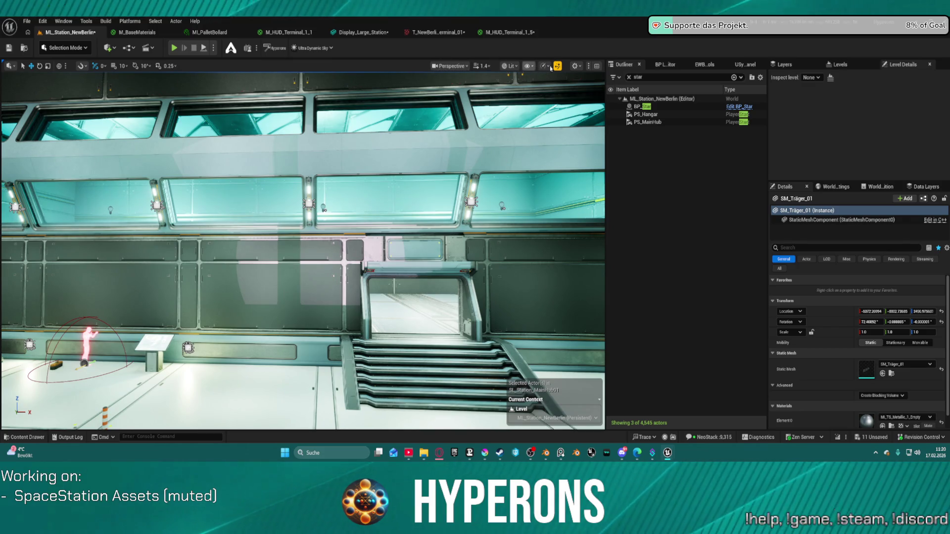
pyautogui.click(581, 66)
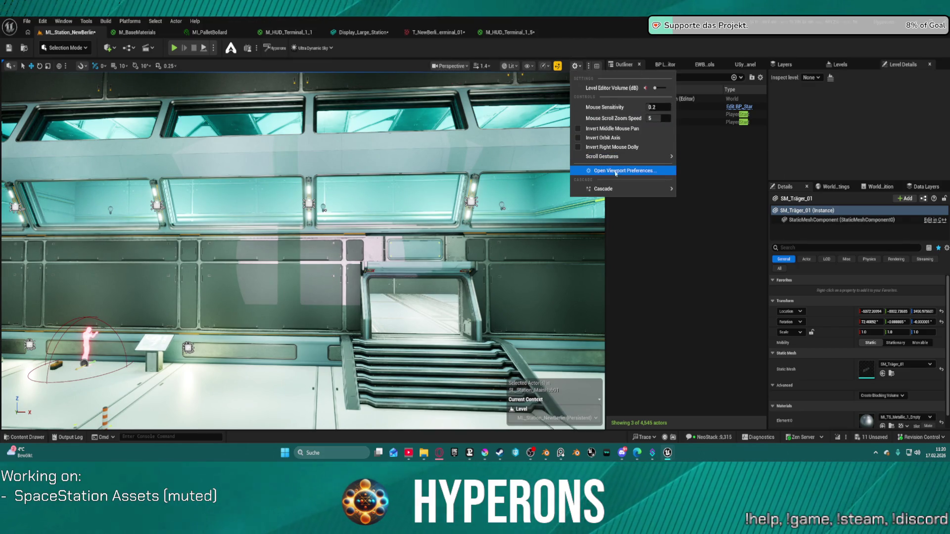
pyautogui.moveTo(634, 189)
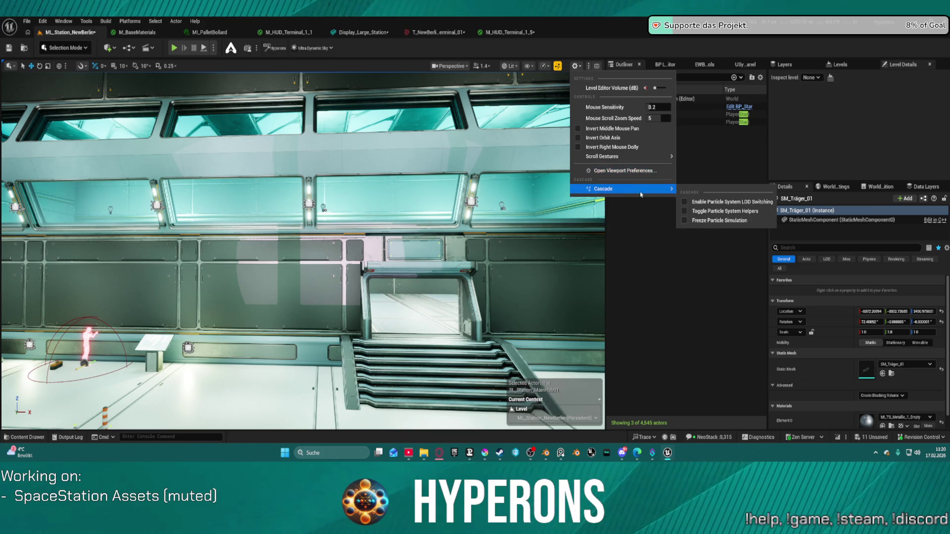
pyautogui.click(583, 66)
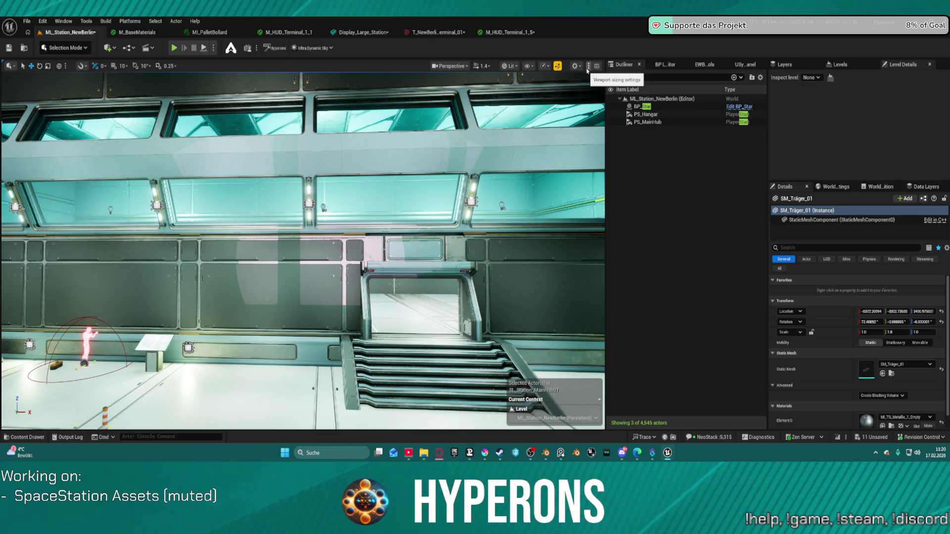
pyautogui.click(587, 70)
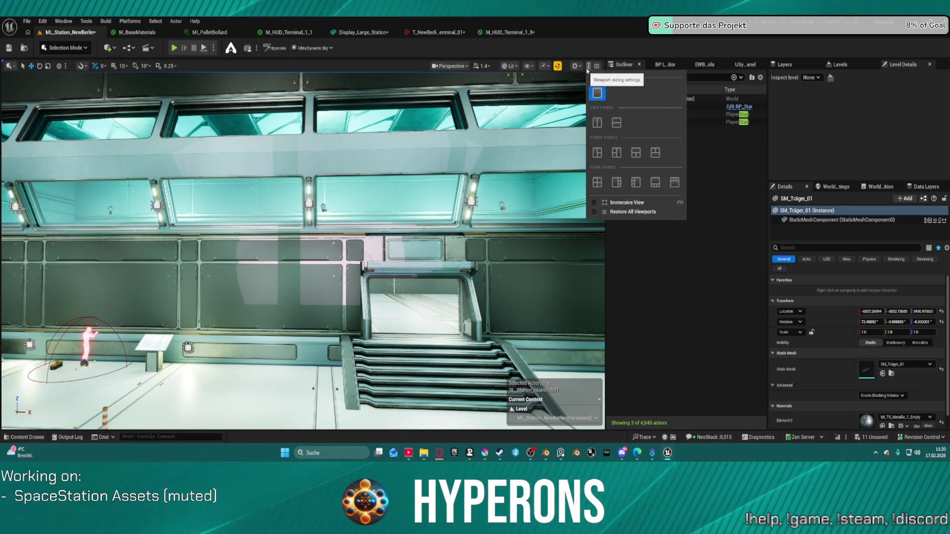
pyautogui.click(589, 66)
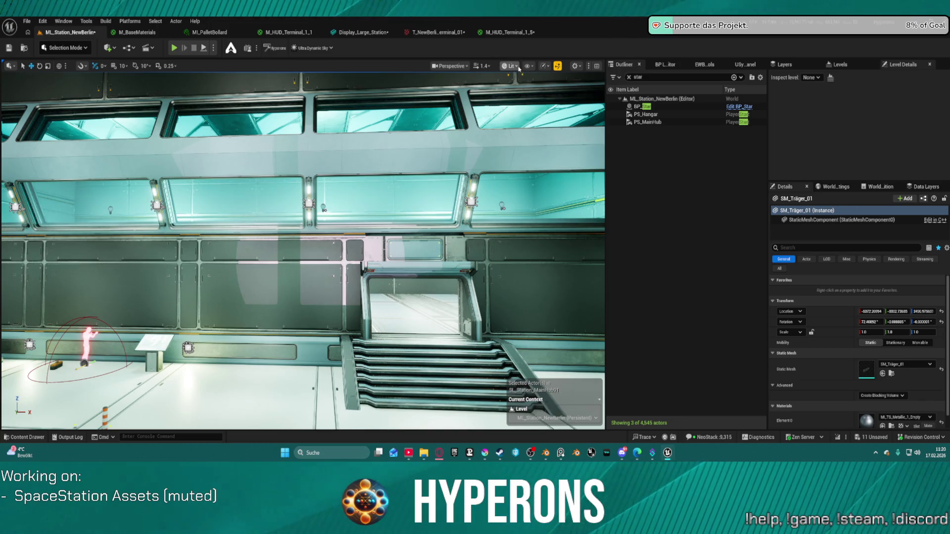
pyautogui.click(512, 66)
pyautogui.click(528, 67)
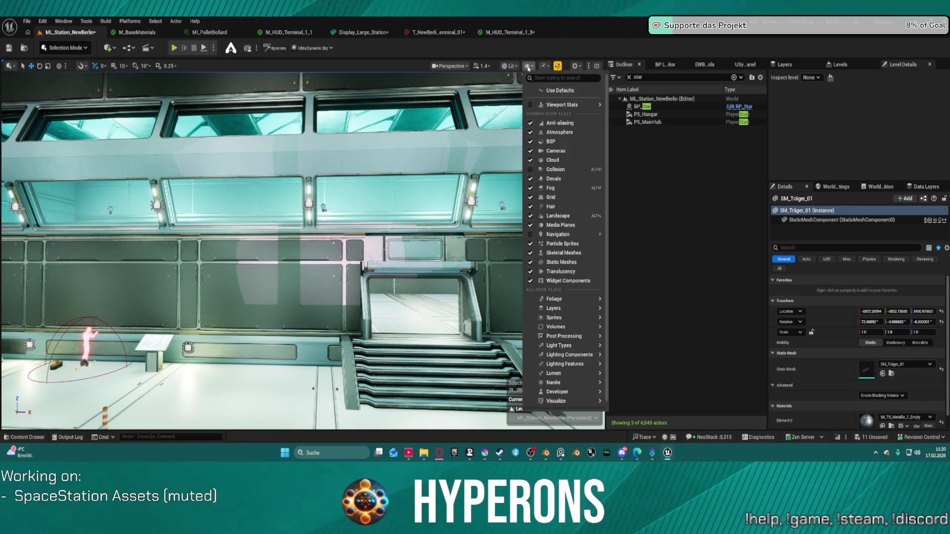
pyautogui.click(526, 70)
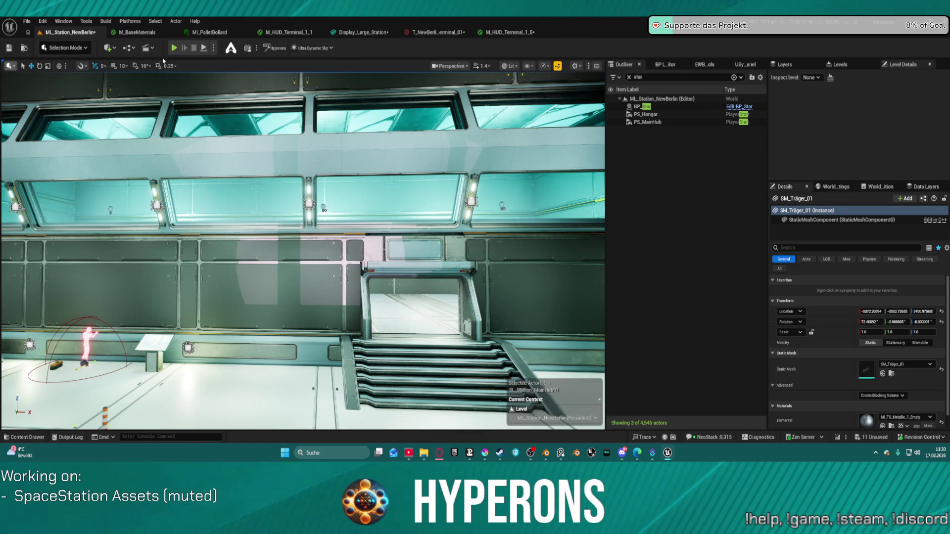
pyautogui.click(576, 66)
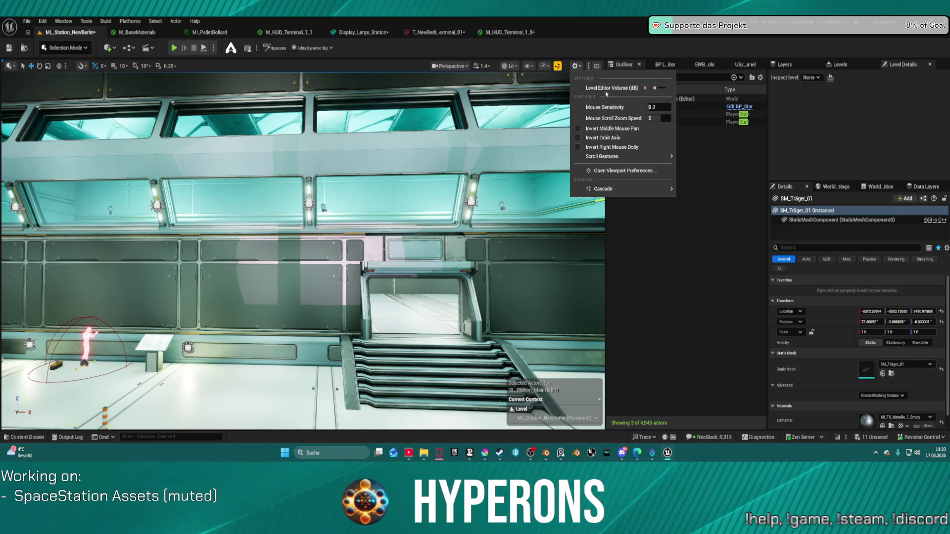
pyautogui.moveTo(619, 190)
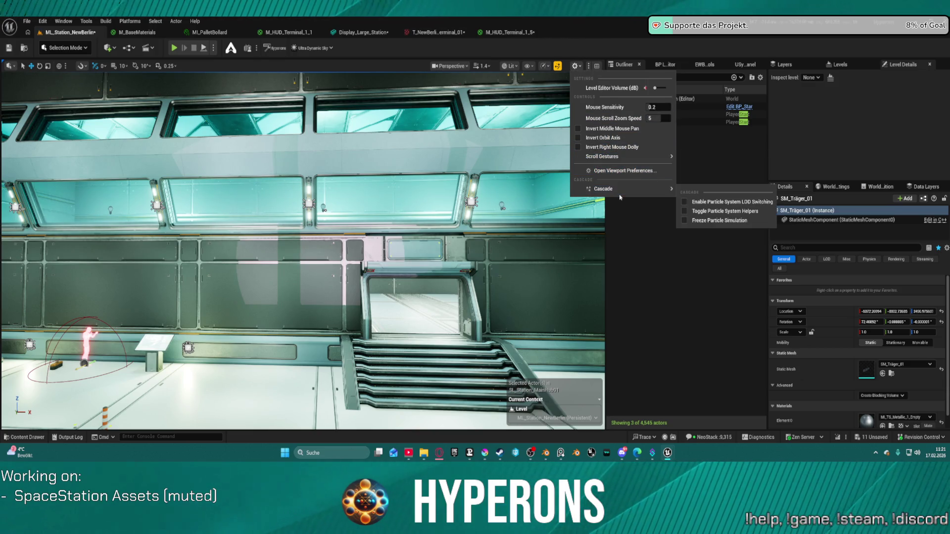
pyautogui.press('Escape')
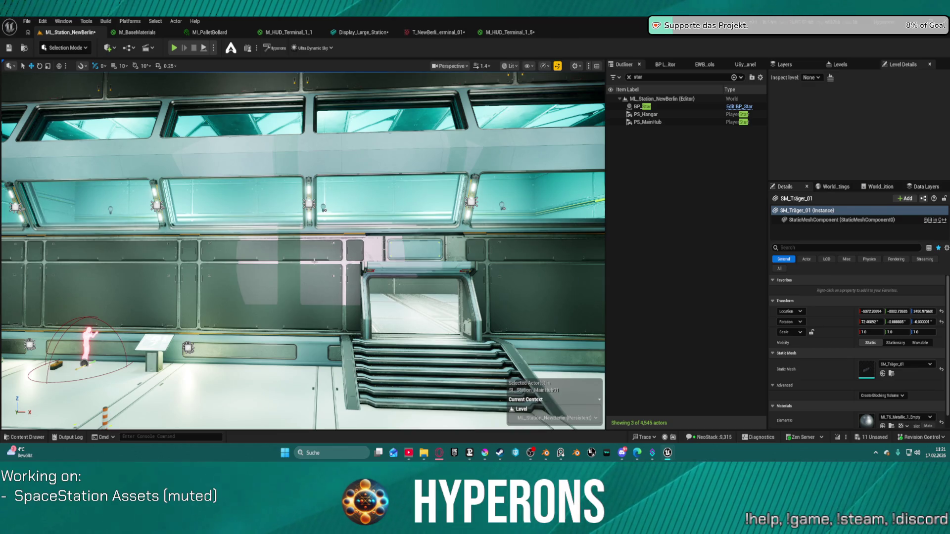
# Run r.LightMaxDrawDistanceScale 100 in the console
pyautogui.click(177, 443)
pyautogui.press('Up')
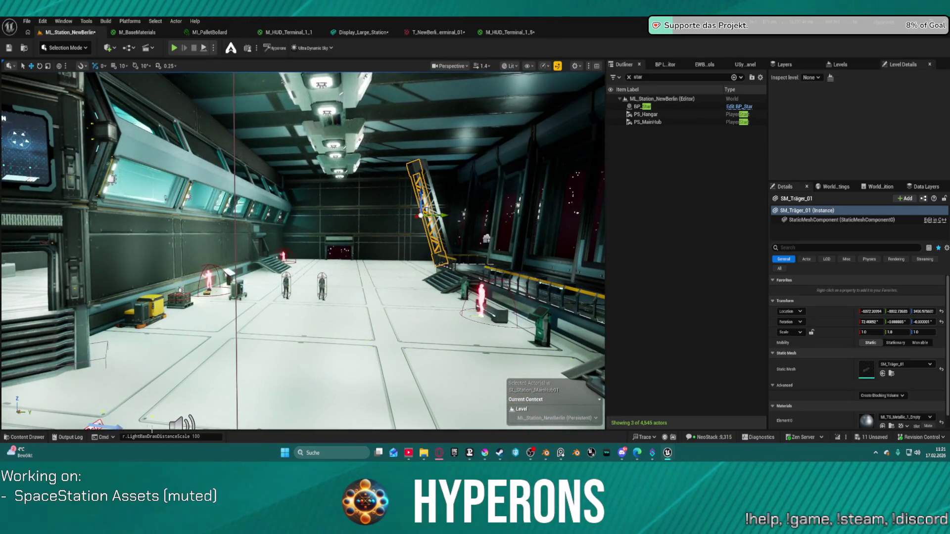
pyautogui.click(212, 436)
pyautogui.press('Return')
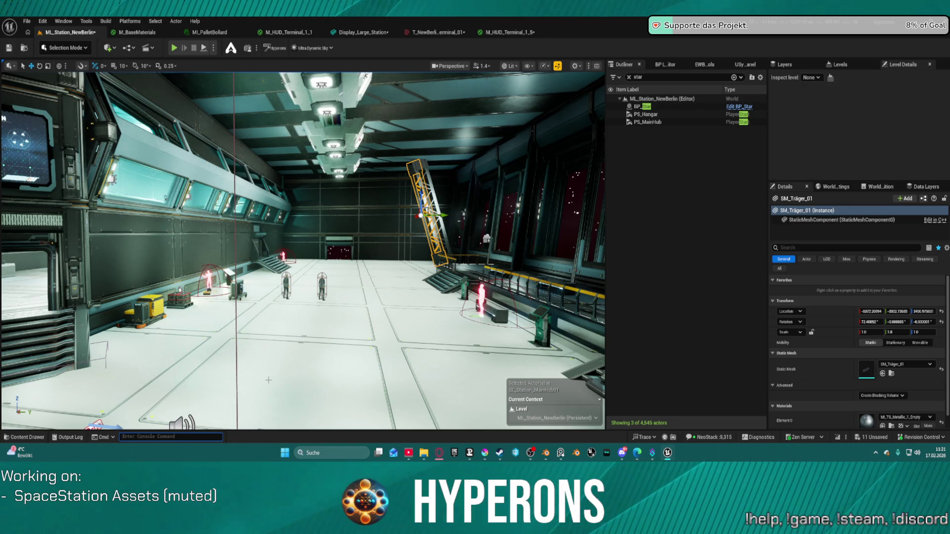
pyautogui.press('Up')
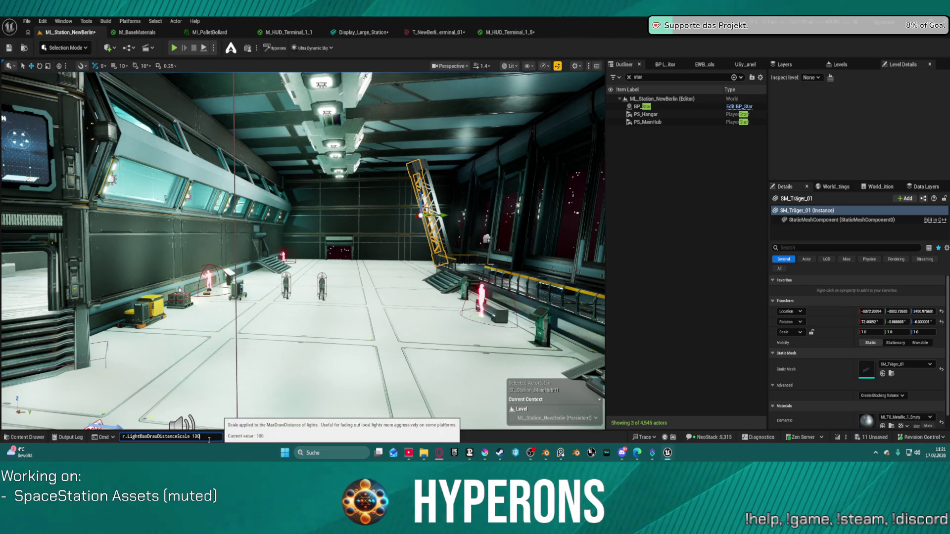
pyautogui.press('Return')
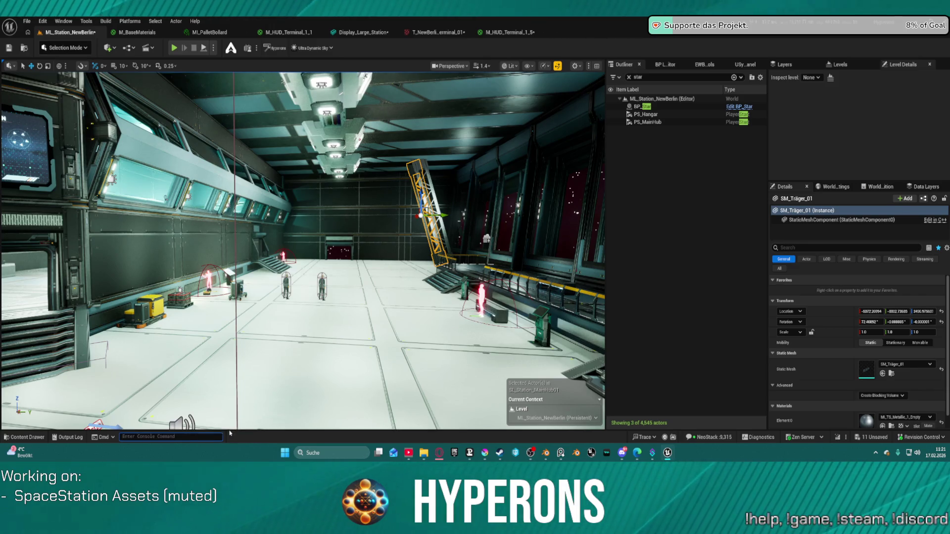
# Start Play From Here on the hangar floor panel
pyautogui.press('Up')
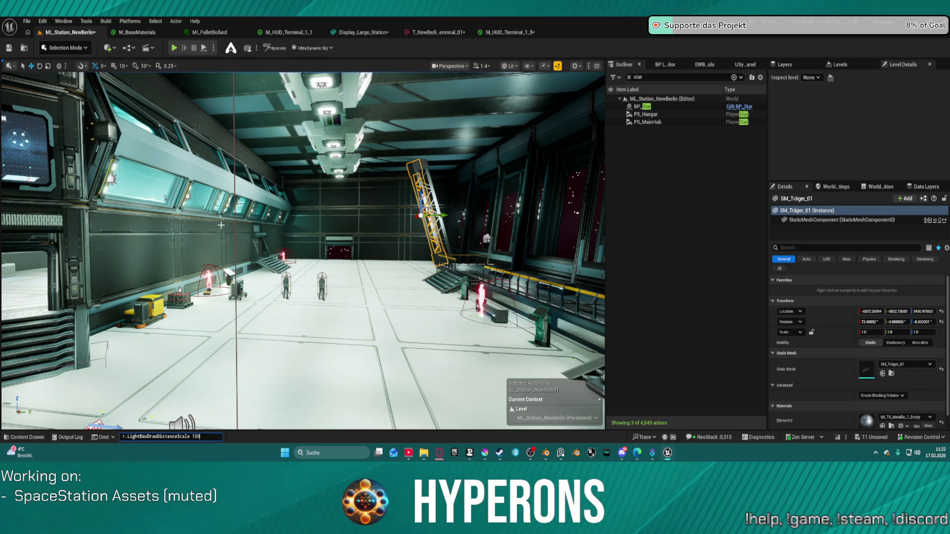
pyautogui.rightClick(310, 373)
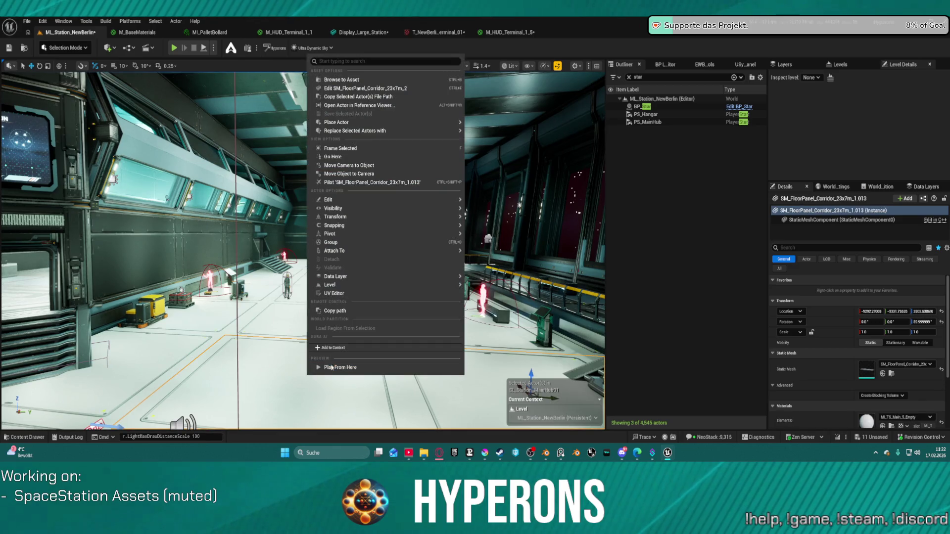
pyautogui.click(326, 377)
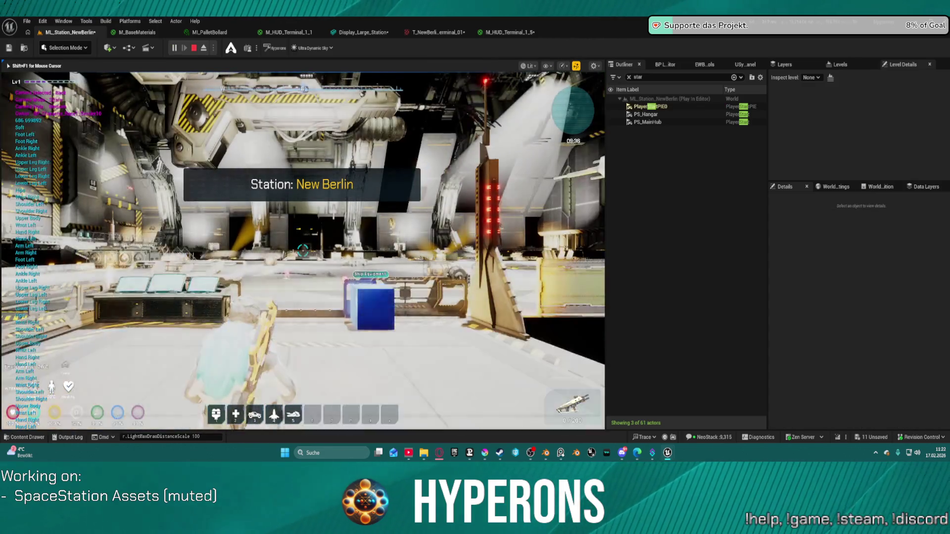
# Walk and jump through the hangar, use the Go To Floor elevator panel, then stop the playtest
pyautogui.press('w')
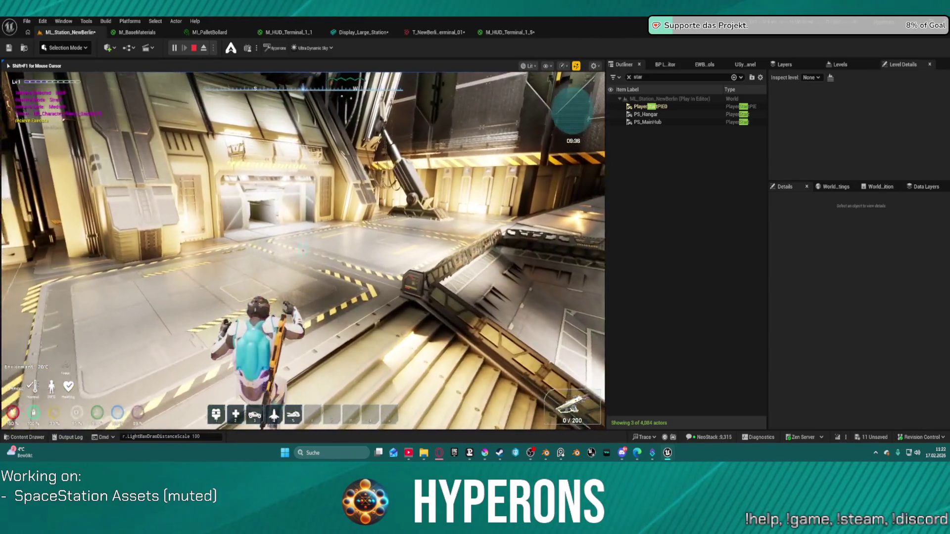
pyautogui.press('w')
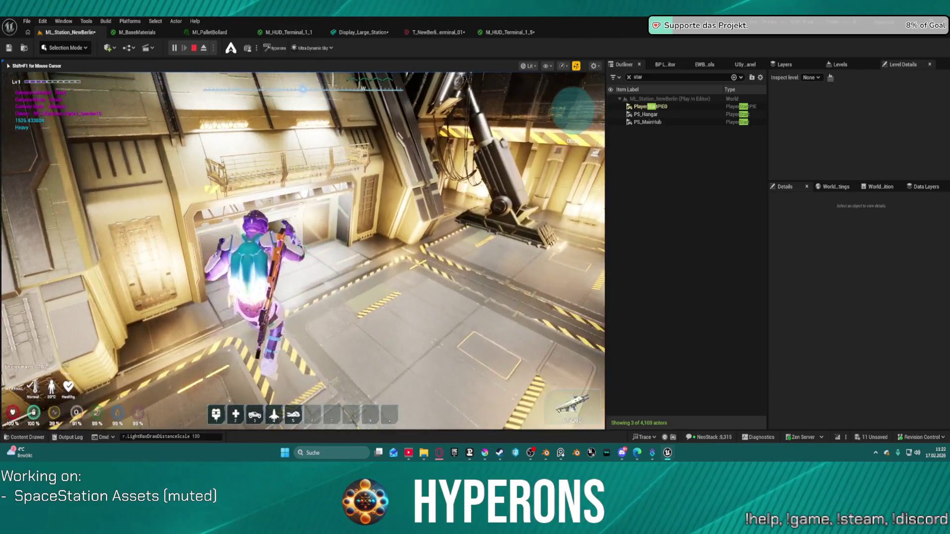
pyautogui.press('w')
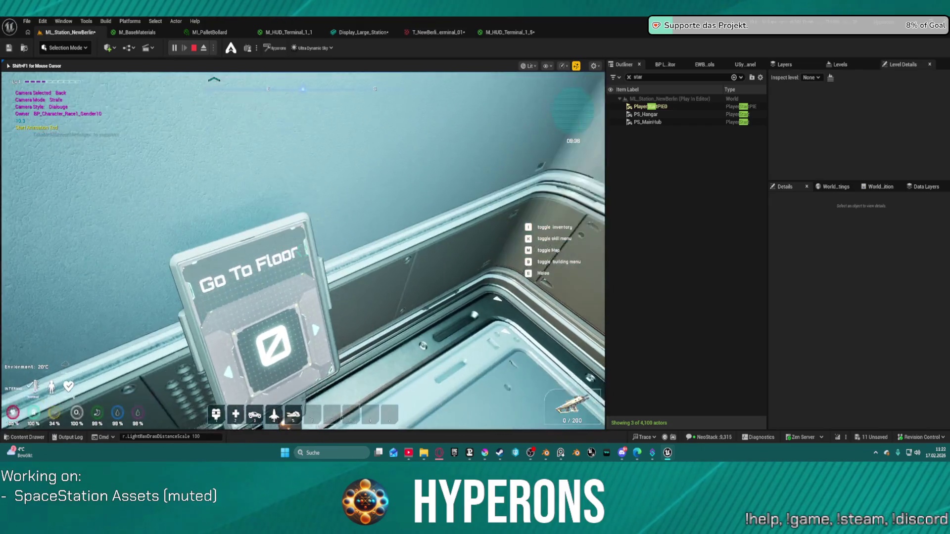
pyautogui.press('w')
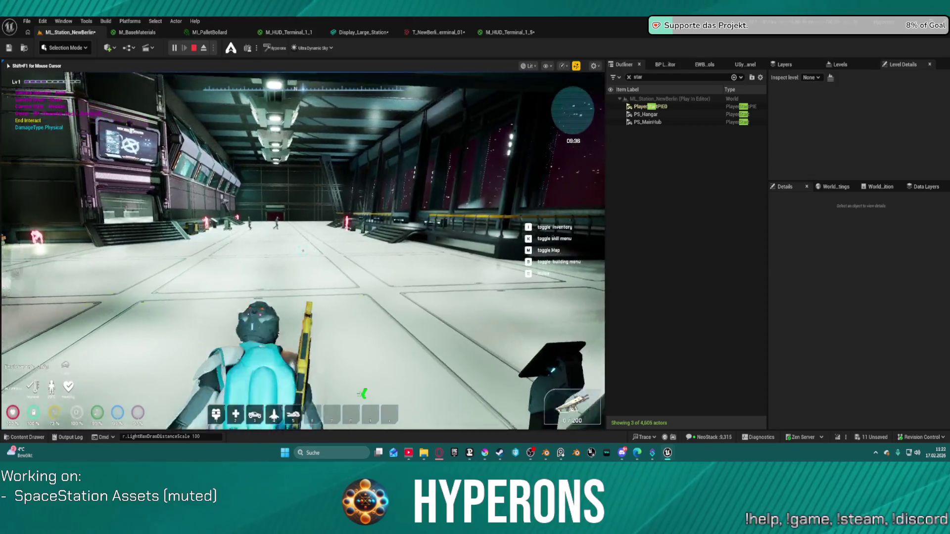
pyautogui.press('w')
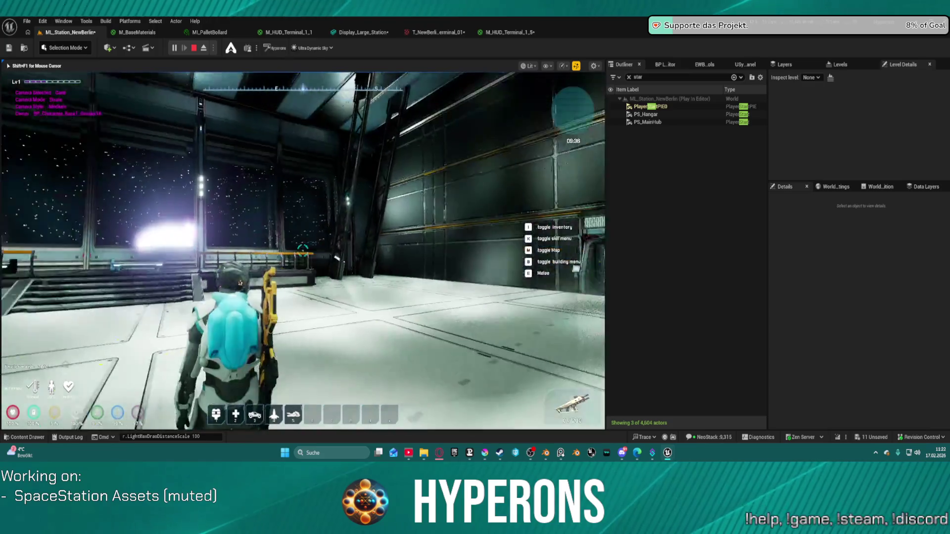
pyautogui.press('Escape')
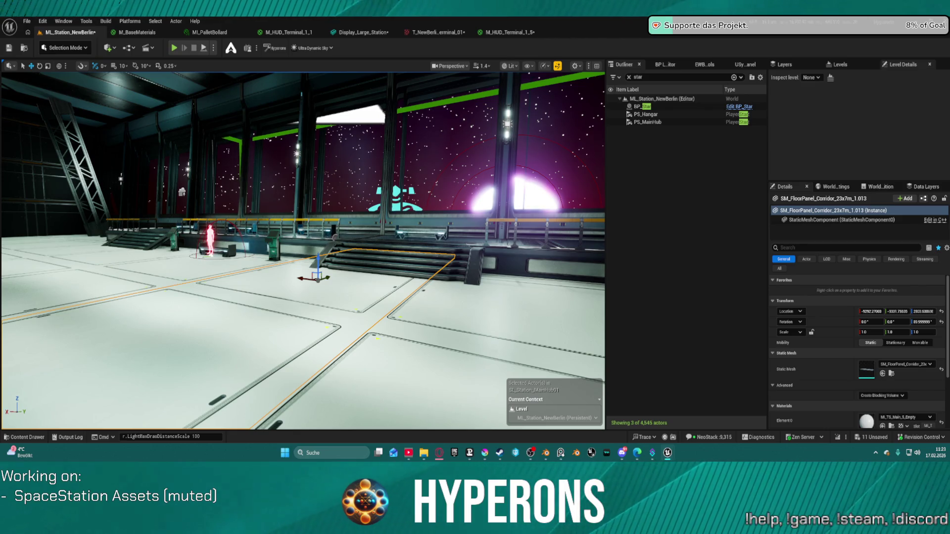
# Run r.Shadow.MaxCSMDistance 200000 in the console
pyautogui.click(198, 436)
pyautogui.write('r.Shadow.MaxCSMDistance 200000')
pyautogui.press('Return')
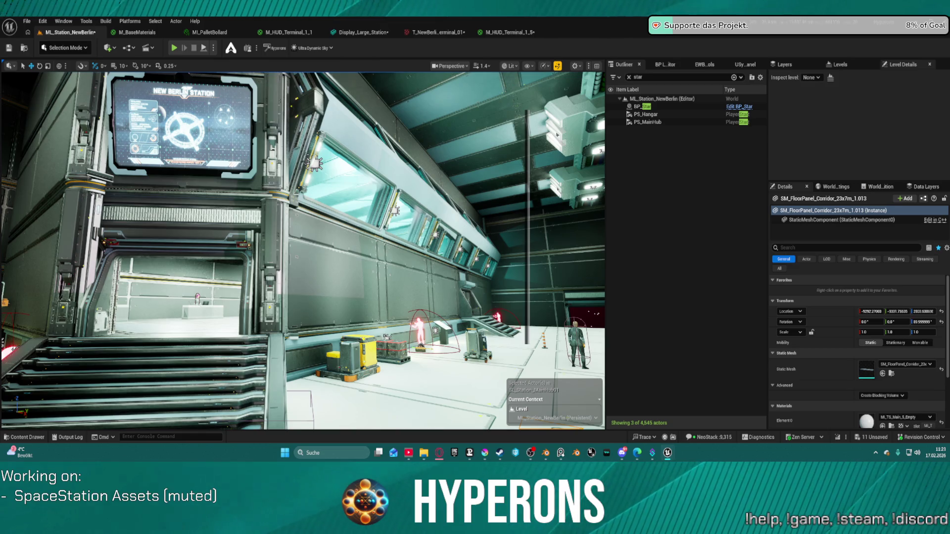
# Apply r.Shadow.DistanceScale 5.0, then enter r.Shadow.DistanceScale 10 in the console
pyautogui.click(189, 437)
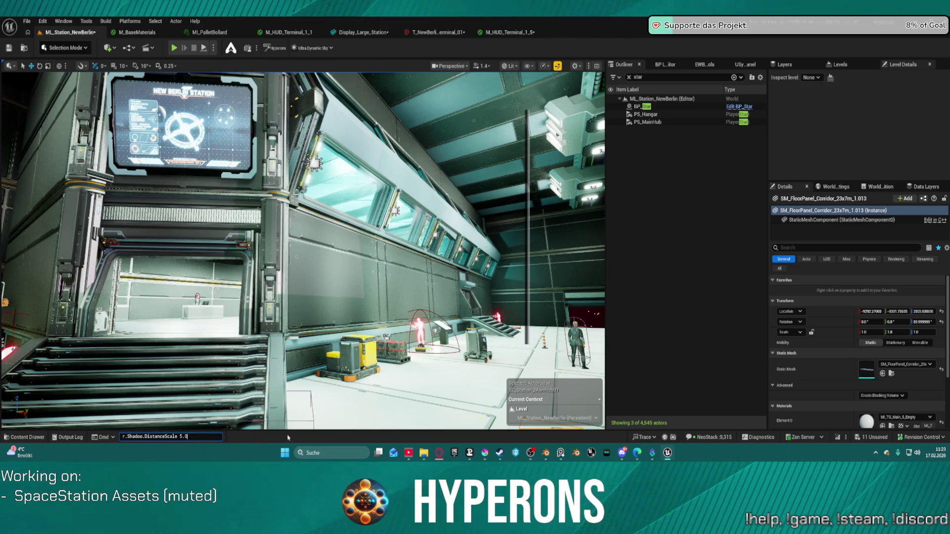
pyautogui.write('r.Shadow.DistanceScale 5.0')
pyautogui.press('Return')
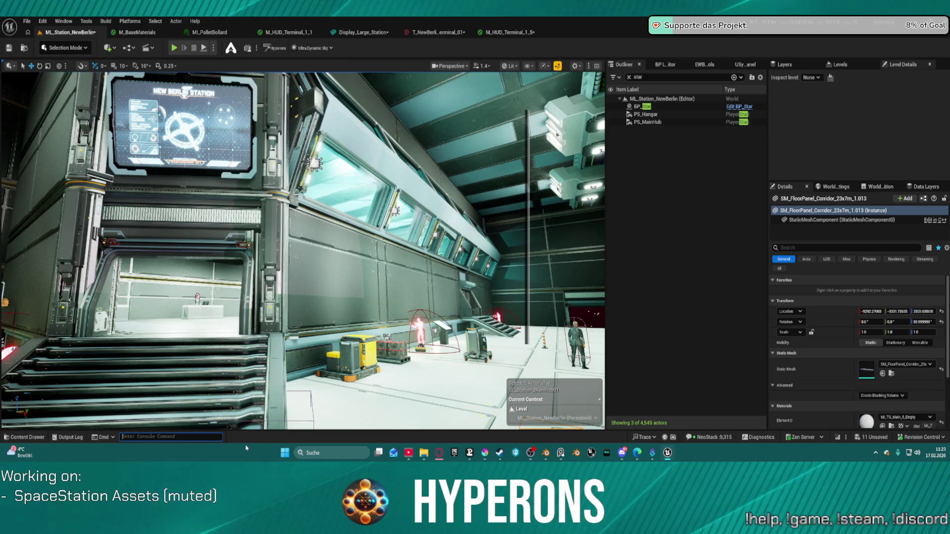
pyautogui.write('r.Shadow.DistanceScale 10')
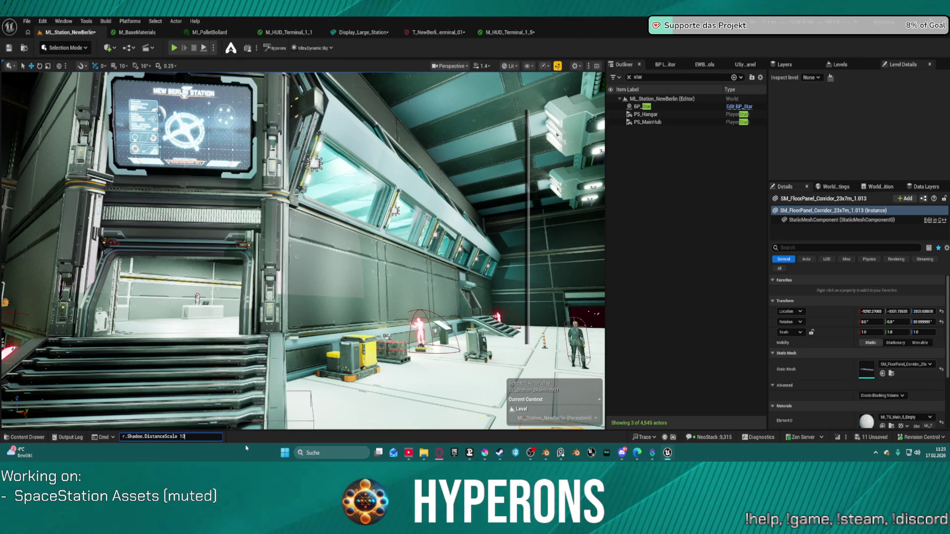
pyautogui.moveTo(342, 168); pyautogui.dragTo(352, 168)
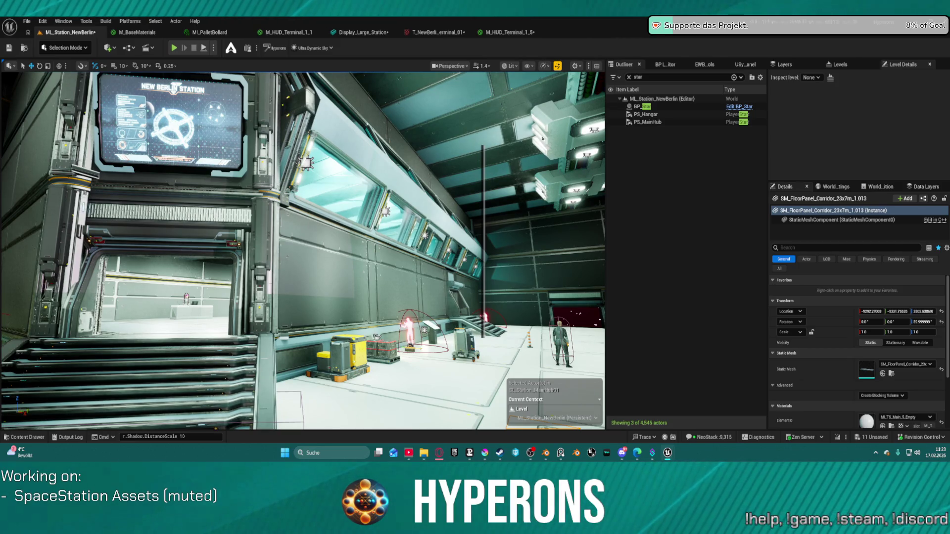
pyautogui.click(43, 21)
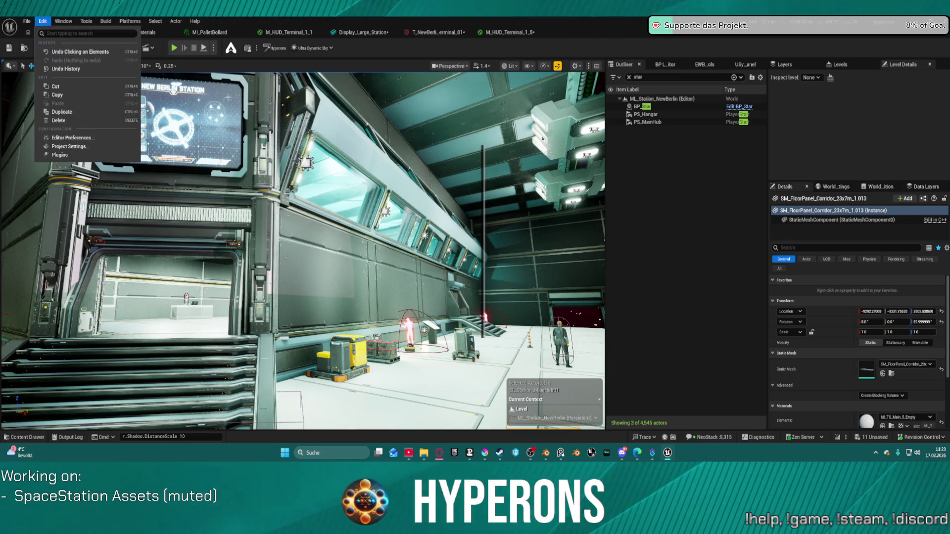
# Undo the last selection and fly the view to inspect the window wall, starfield and sun
pyautogui.click(438, 260)
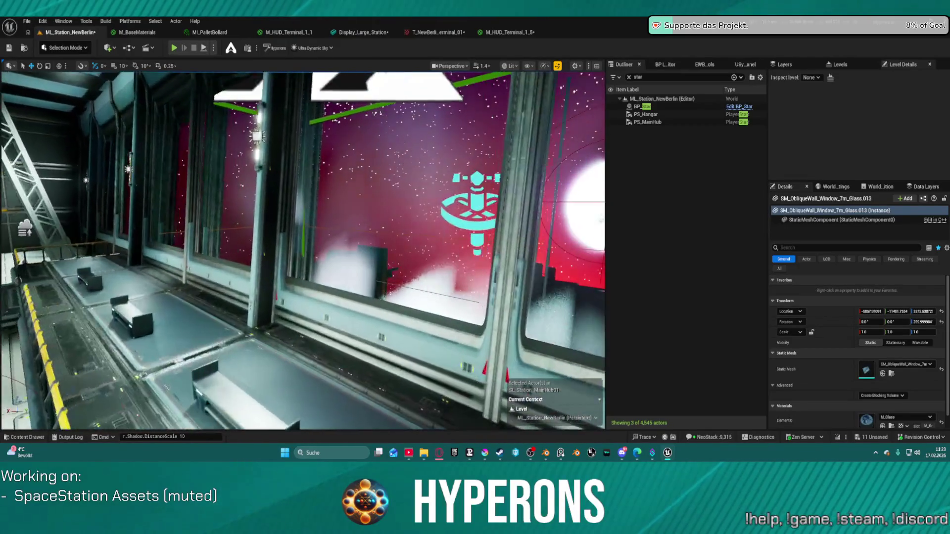
pyautogui.press('w')
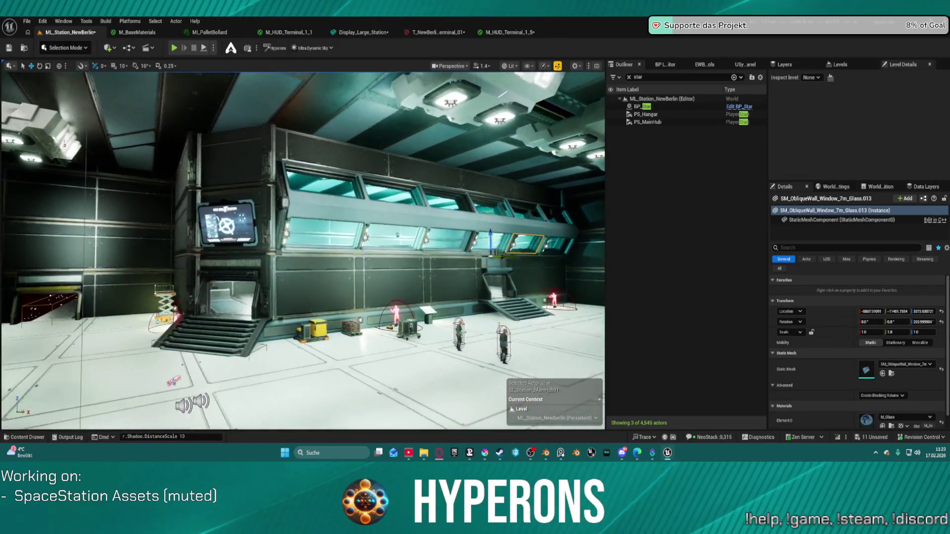
pyautogui.press('w')
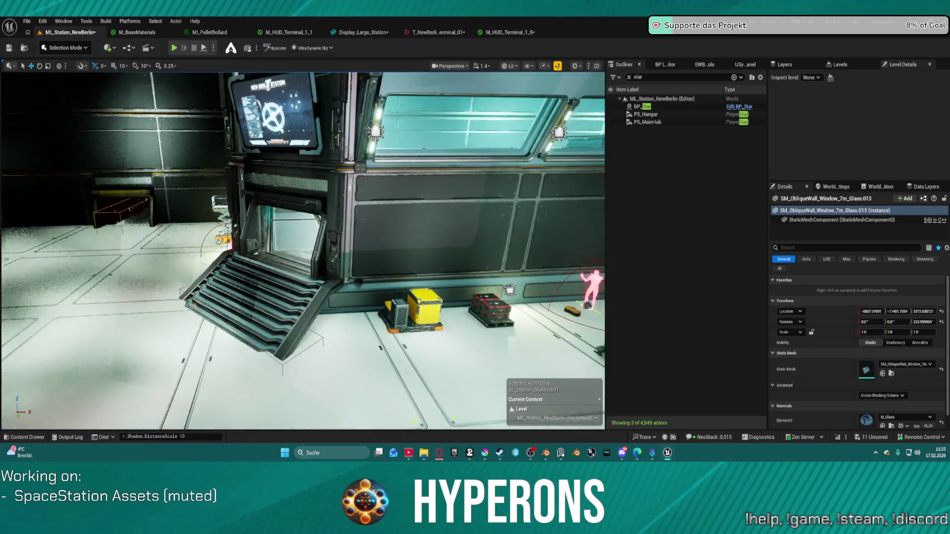
pyautogui.press('w')
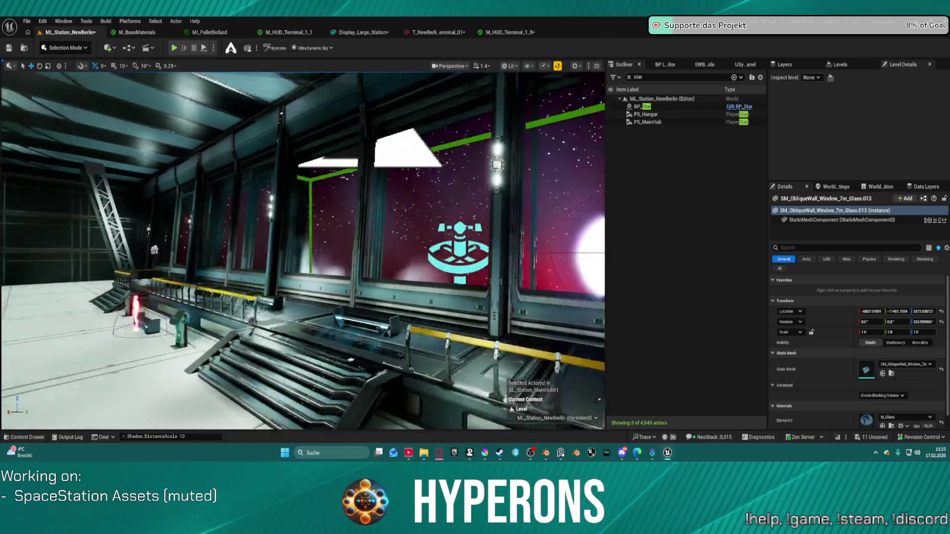
pyautogui.press('a')
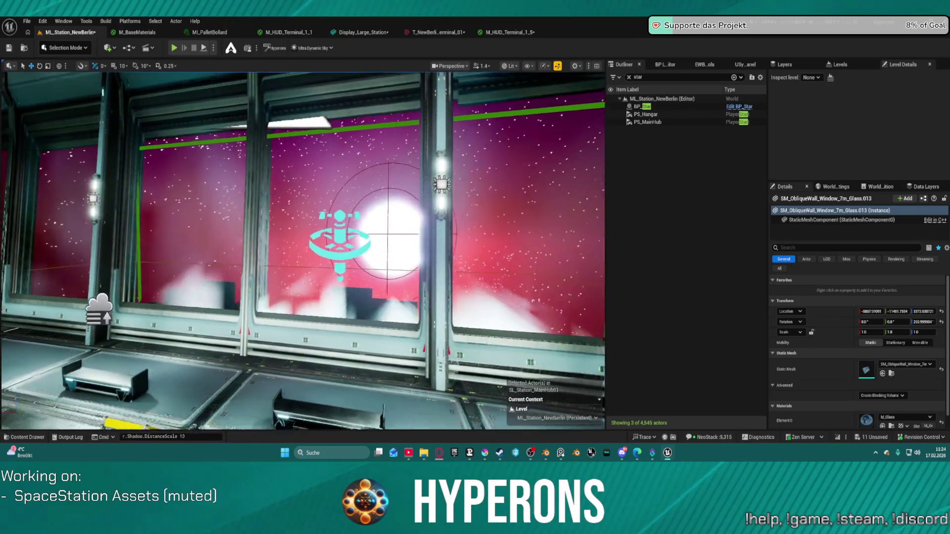
pyautogui.press('w')
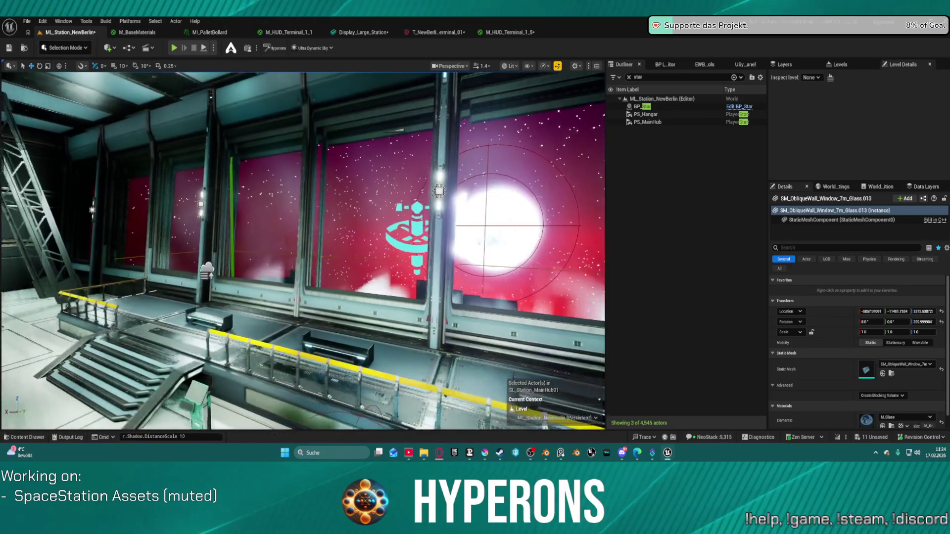
pyautogui.press('w')
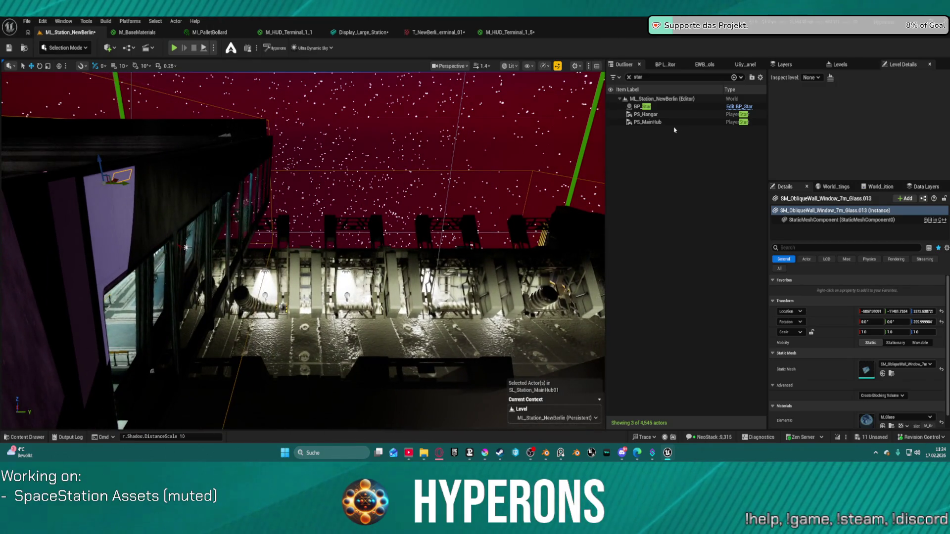
# Frame the stair doorway and select the wall display screen and scissor lift
pyautogui.press('w')
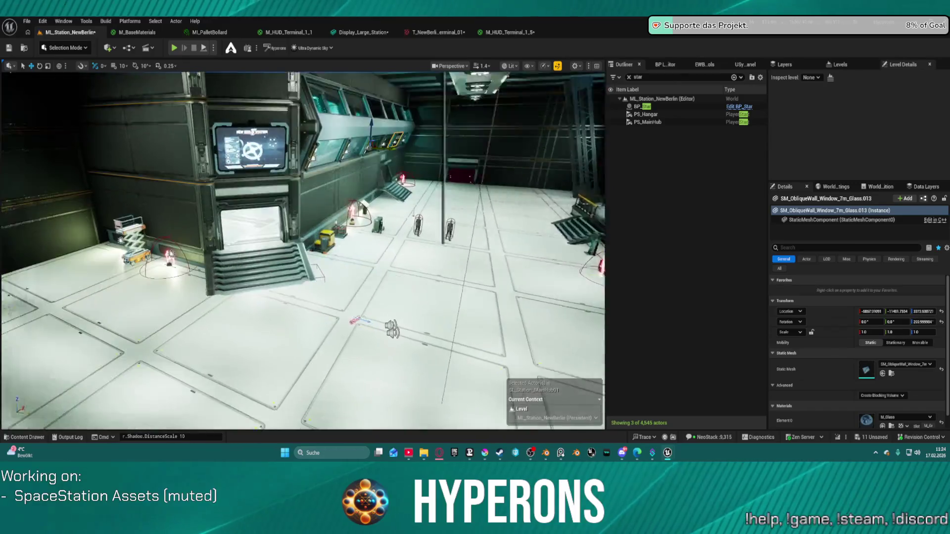
pyautogui.press('s')
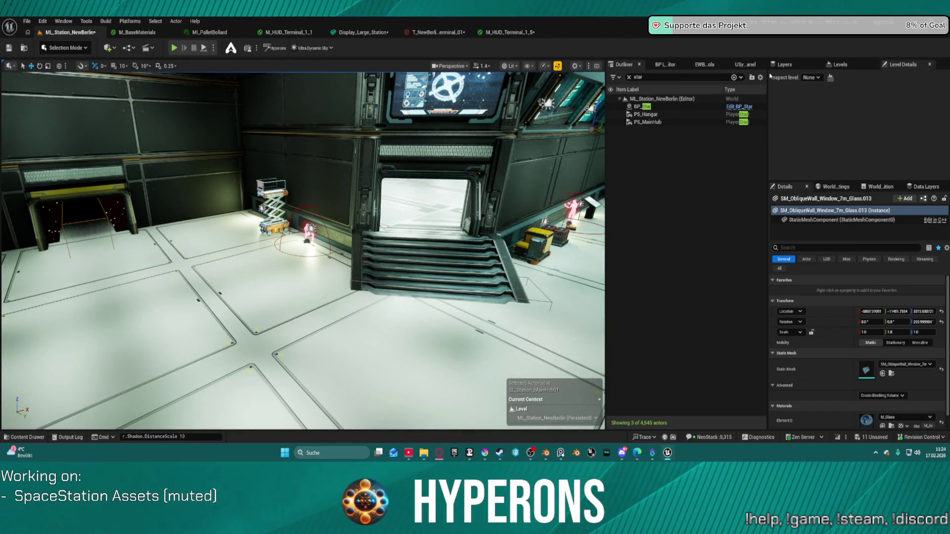
pyautogui.click(664, 65)
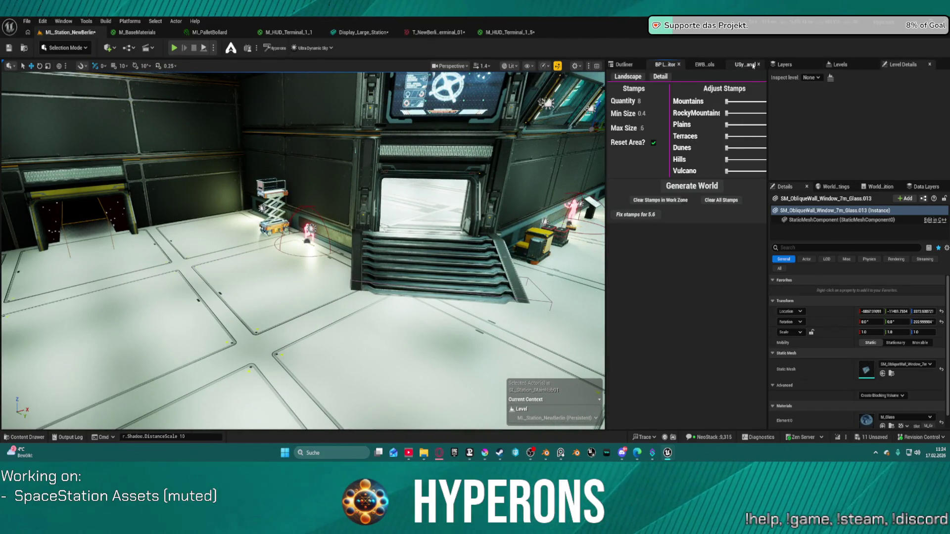
pyautogui.click(782, 65)
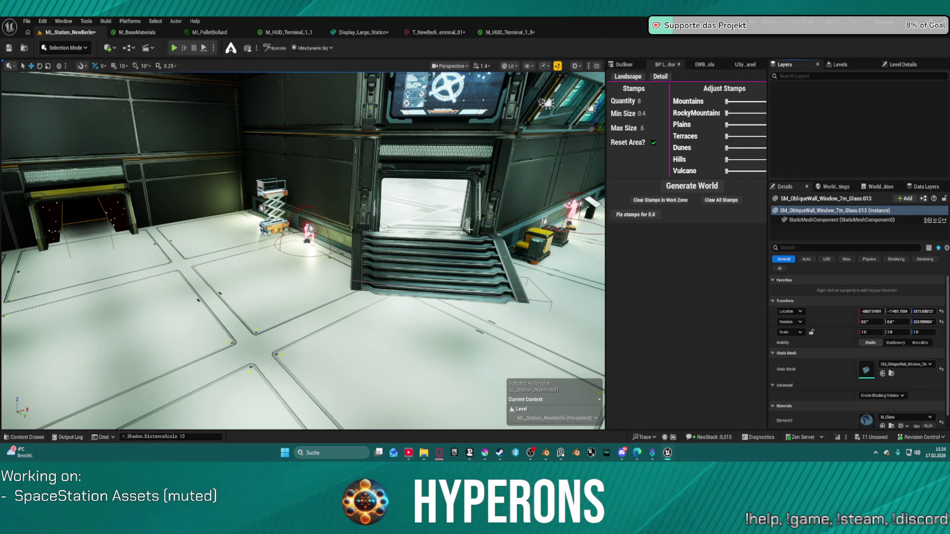
pyautogui.press('s')
pyautogui.click(334, 119)
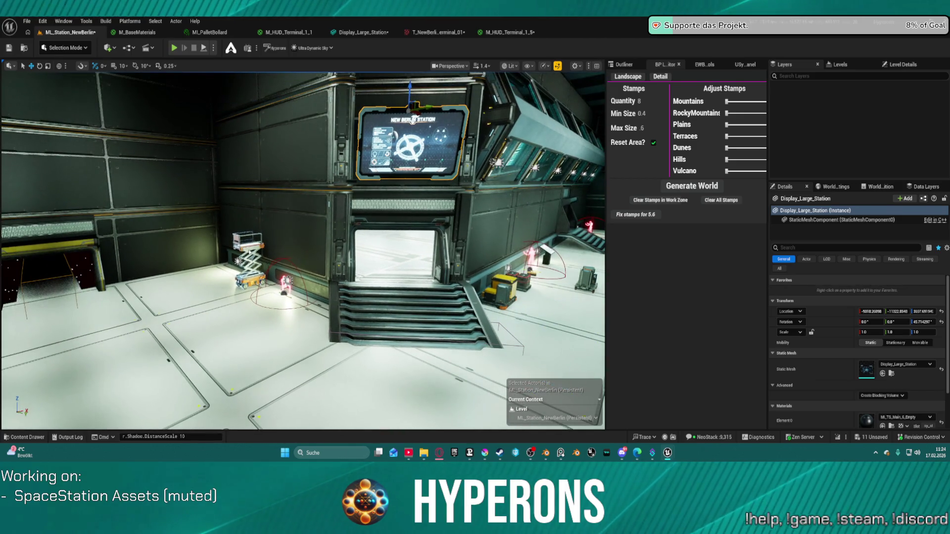
pyautogui.keyDown('ctrl'); pyautogui.click(272, 272); pyautogui.keyUp('ctrl')
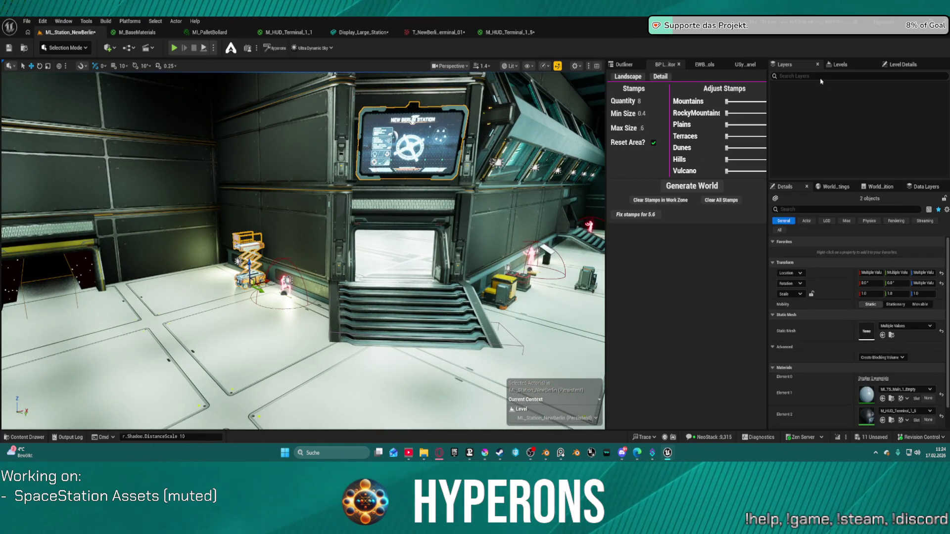
pyautogui.click(623, 68)
pyautogui.click(665, 64)
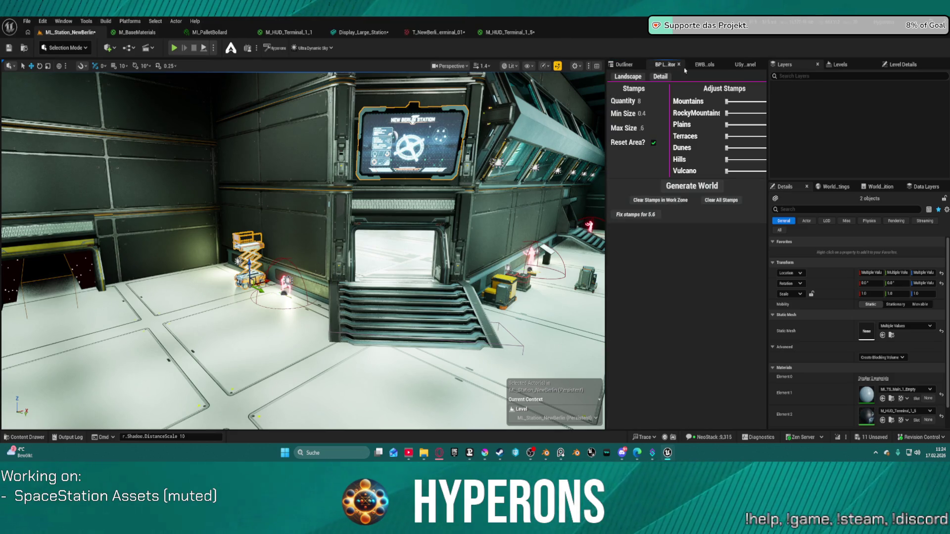
# Make SL_Station_MainHub01 current, toggle Persistent Level visibility to compare props, and select the scissor lift
pyautogui.click(852, 64)
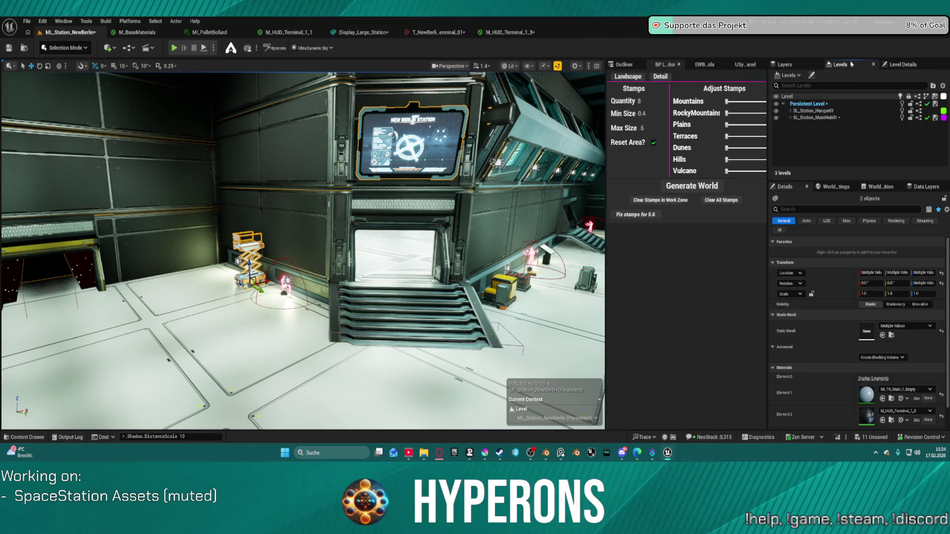
pyautogui.doubleClick(814, 118)
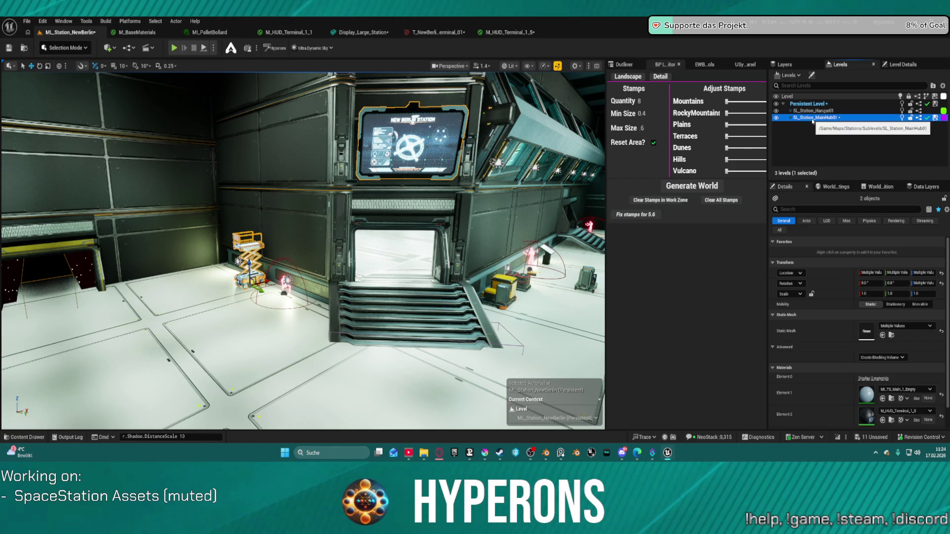
pyautogui.click(776, 104)
pyautogui.click(777, 105)
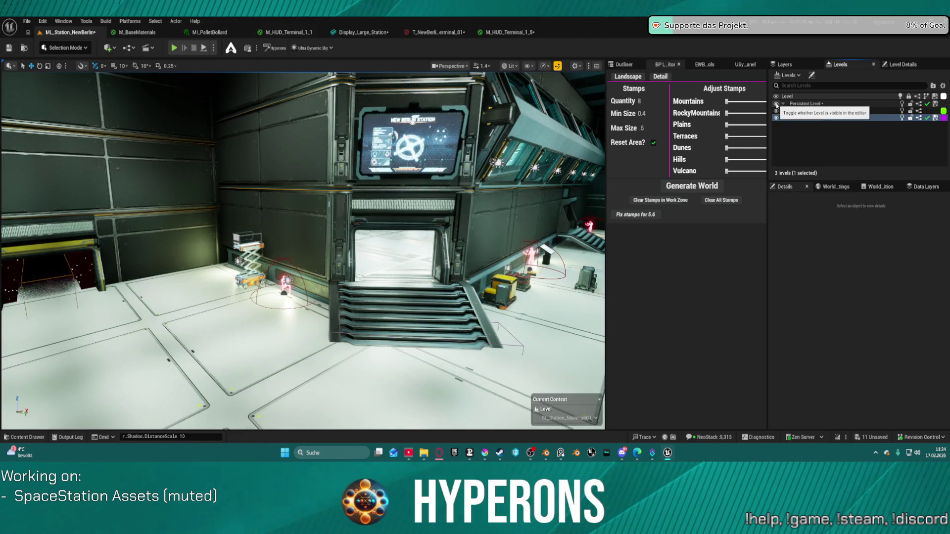
pyautogui.click(776, 105)
pyautogui.click(776, 105)
pyautogui.click(776, 104)
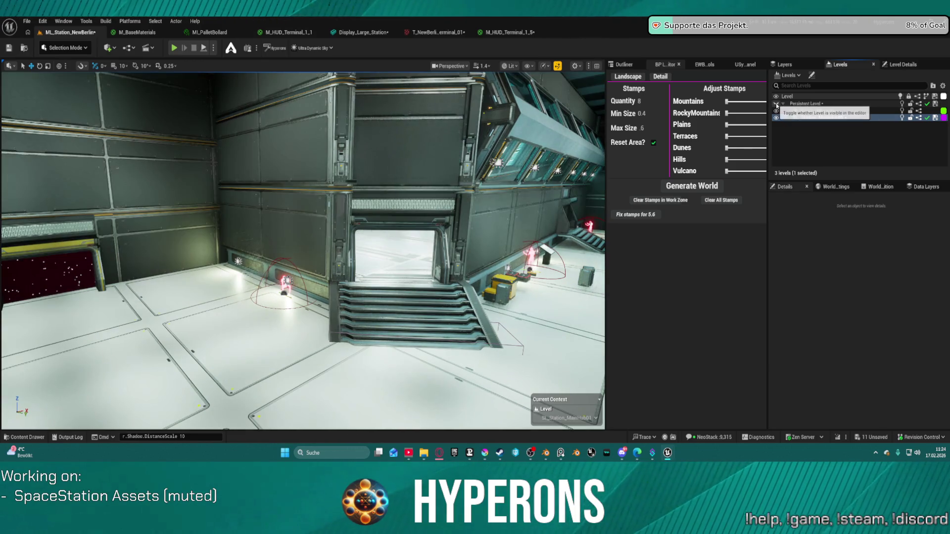
pyautogui.click(776, 104)
pyautogui.click(777, 104)
pyautogui.click(777, 104)
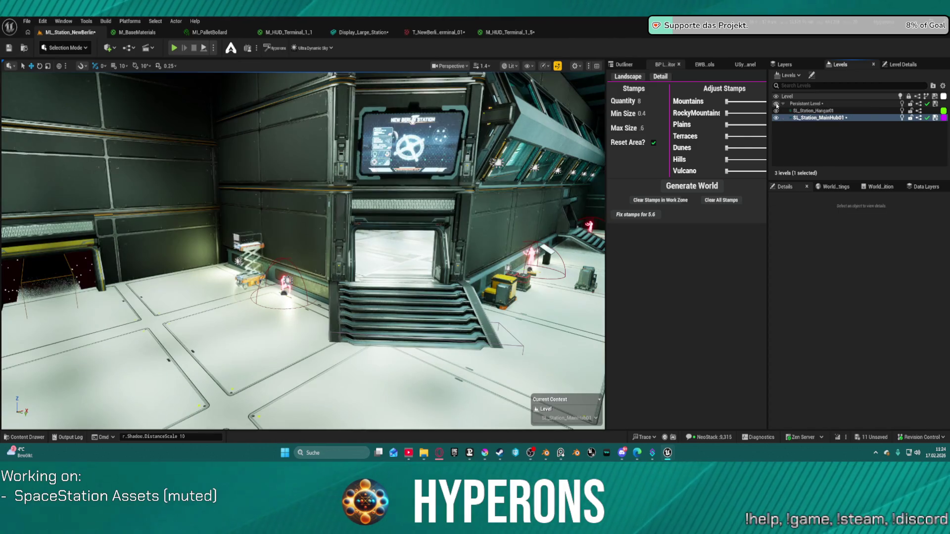
pyautogui.click(776, 104)
pyautogui.click(777, 104)
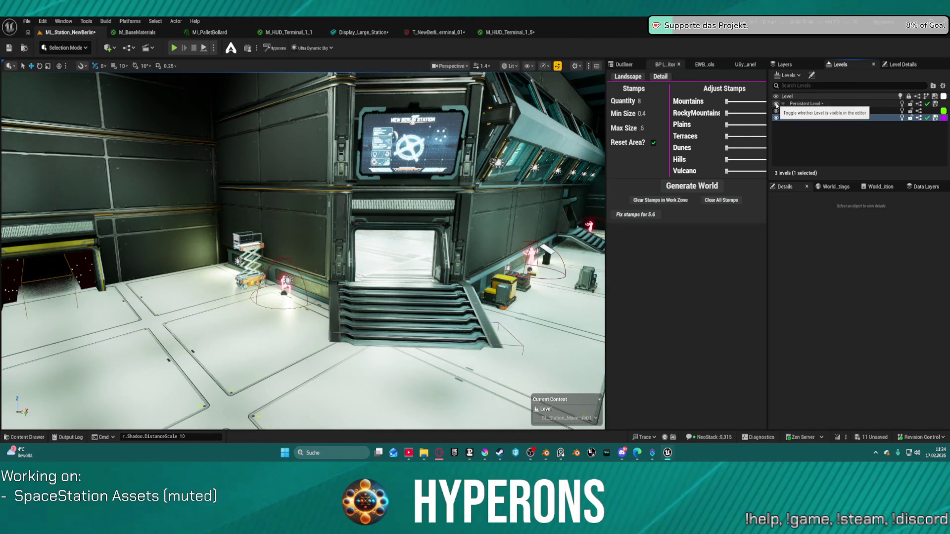
pyautogui.click(776, 105)
pyautogui.click(776, 105)
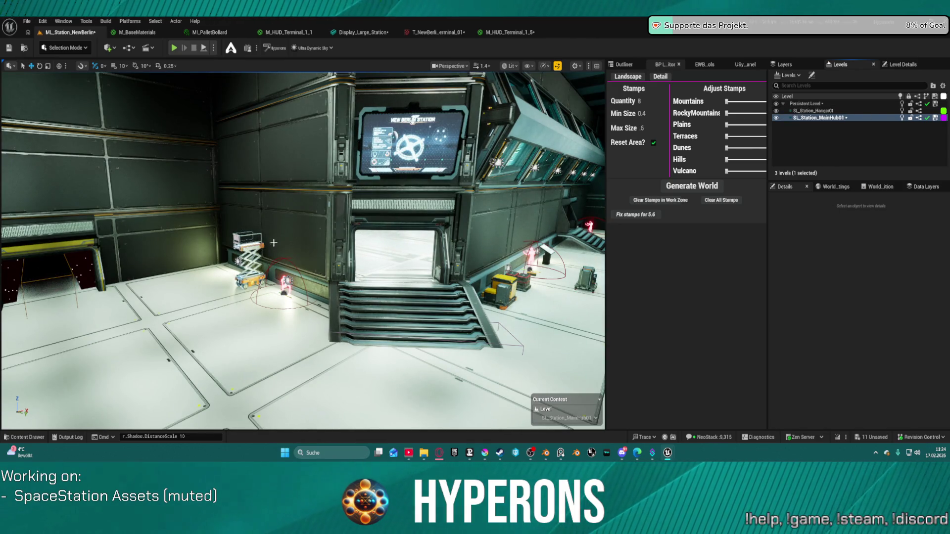
pyautogui.click(249, 260)
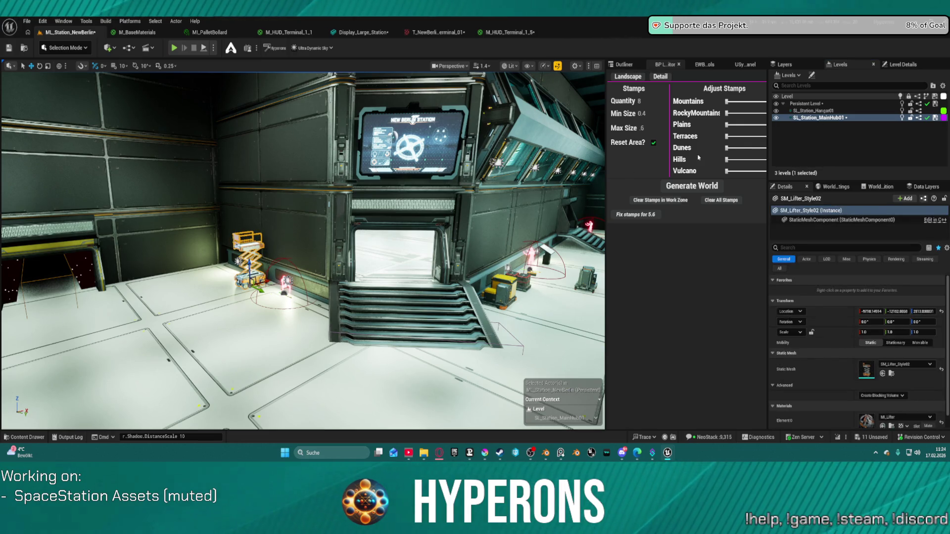
pyautogui.rightClick(815, 120)
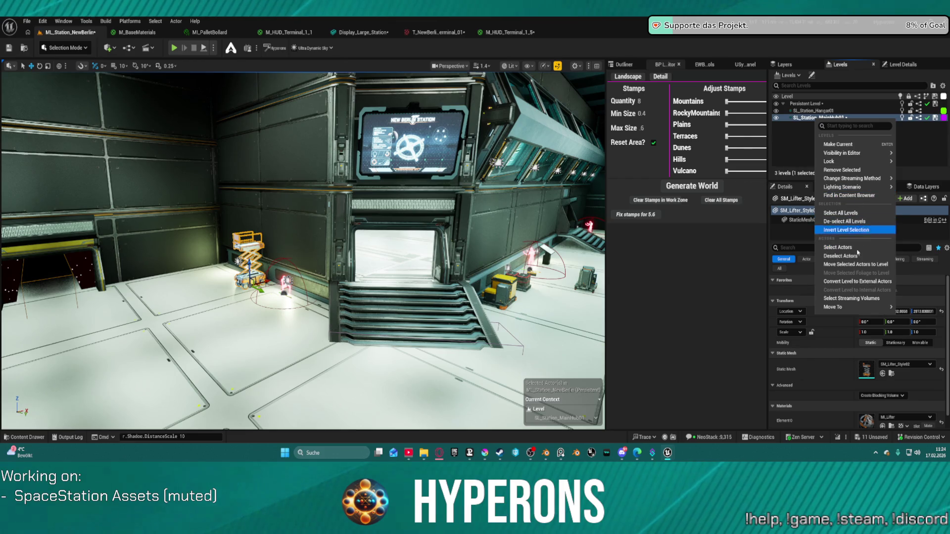
# Move the scissor lift into SL_Station_MainHub01
pyautogui.click(859, 265)
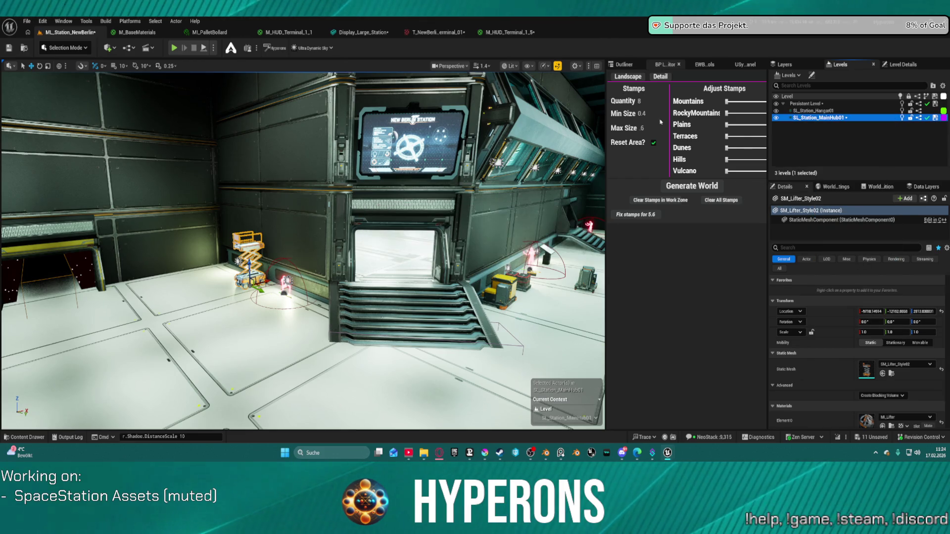
pyautogui.moveTo(347, 247)
pyautogui.mouseDown()
pyautogui.moveTo(297, 232)
pyautogui.moveTo(317, 227)
pyautogui.moveTo(292, 240)
pyautogui.moveTo(316, 233)
pyautogui.mouseUp()
pyautogui.moveTo(303, 247); pyautogui.dragTo(303, 213)
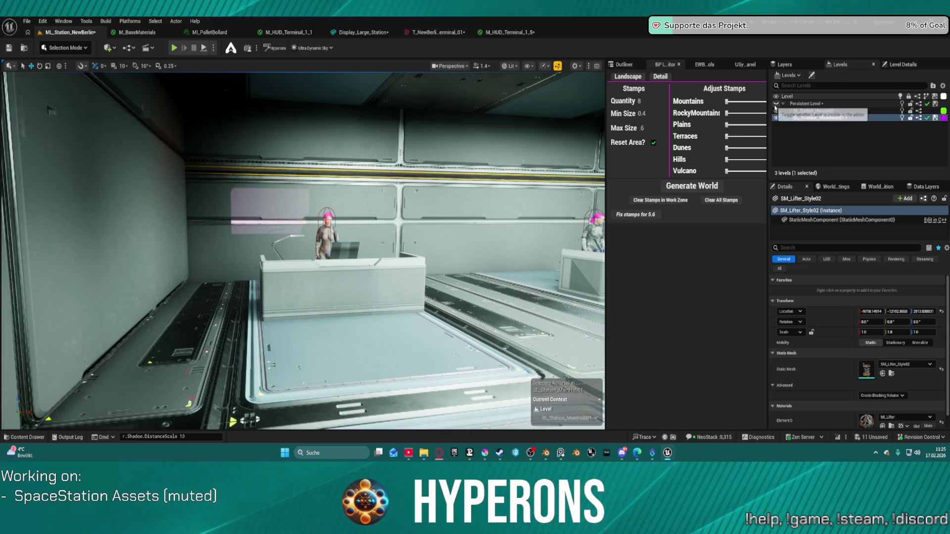
# Move the white terminal box into SL_Station_MainHub01
pyautogui.click(265, 238)
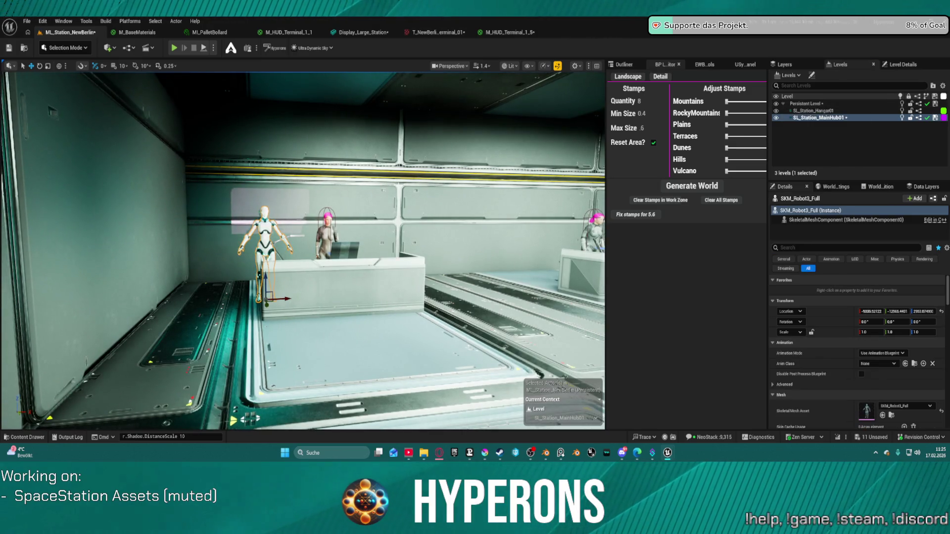
pyautogui.press('Escape')
pyautogui.moveTo(369, 219); pyautogui.dragTo(358, 258)
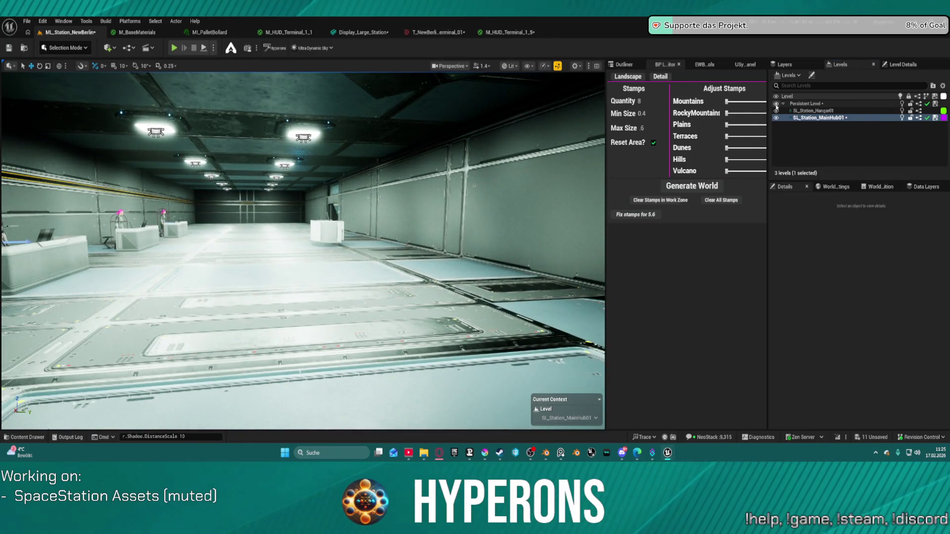
pyautogui.click(329, 232)
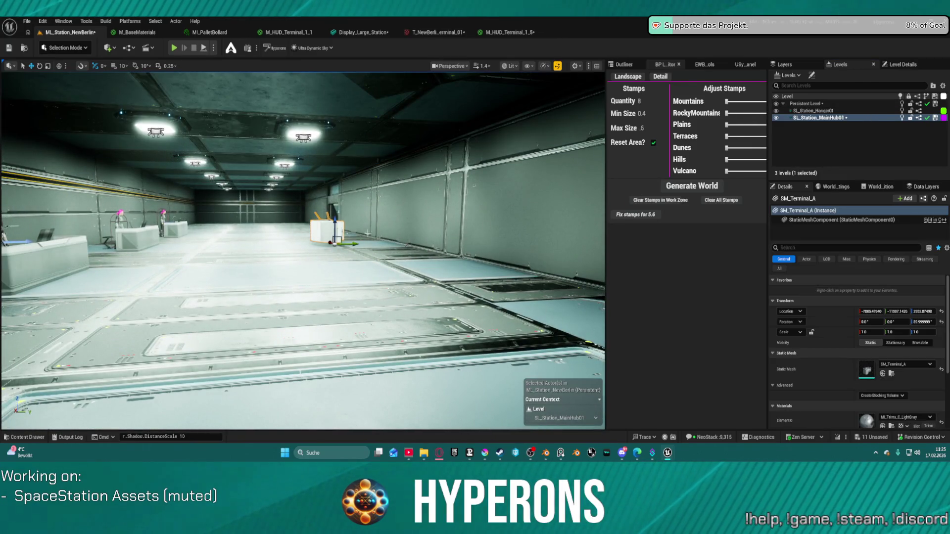
pyautogui.rightClick(811, 119)
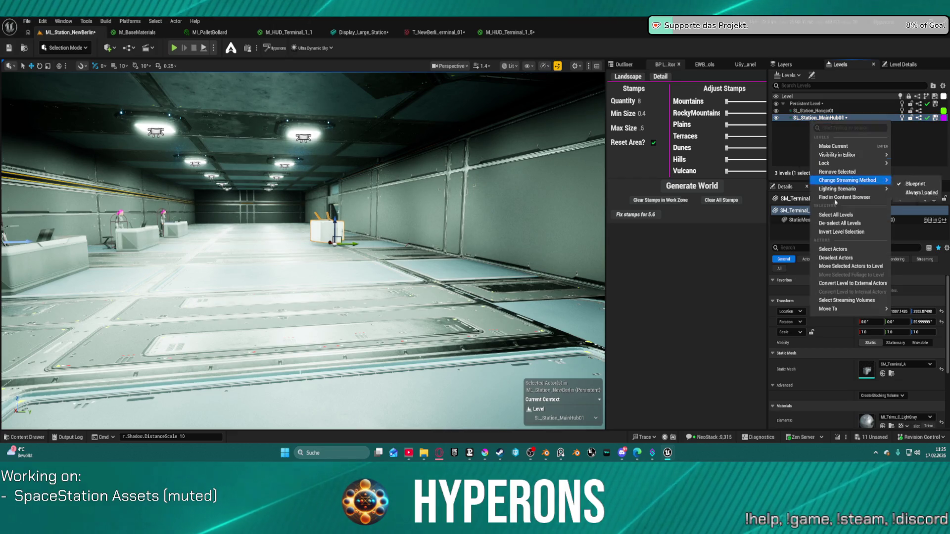
pyautogui.click(851, 266)
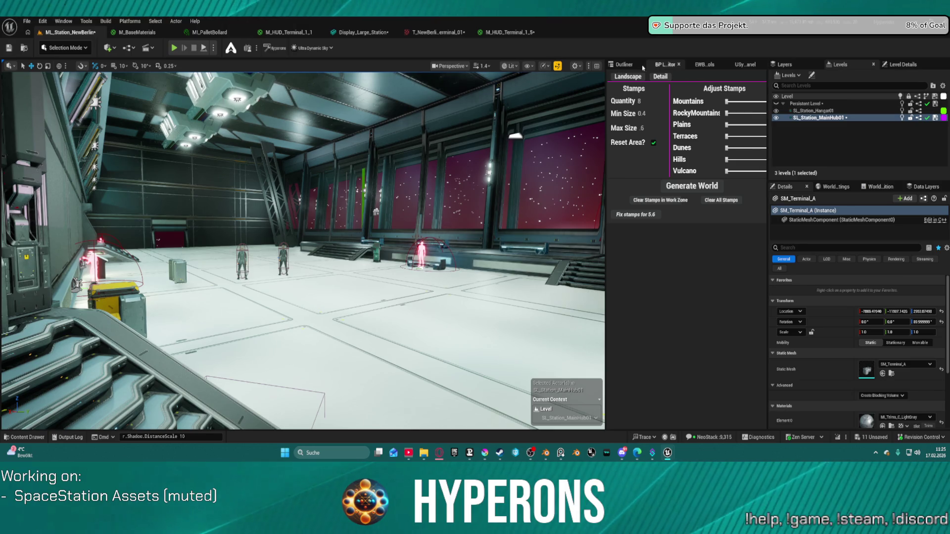
# Select BP_Star and both of its DirectionalLight components in the 'star'-filtered Outliner
pyautogui.click(625, 65)
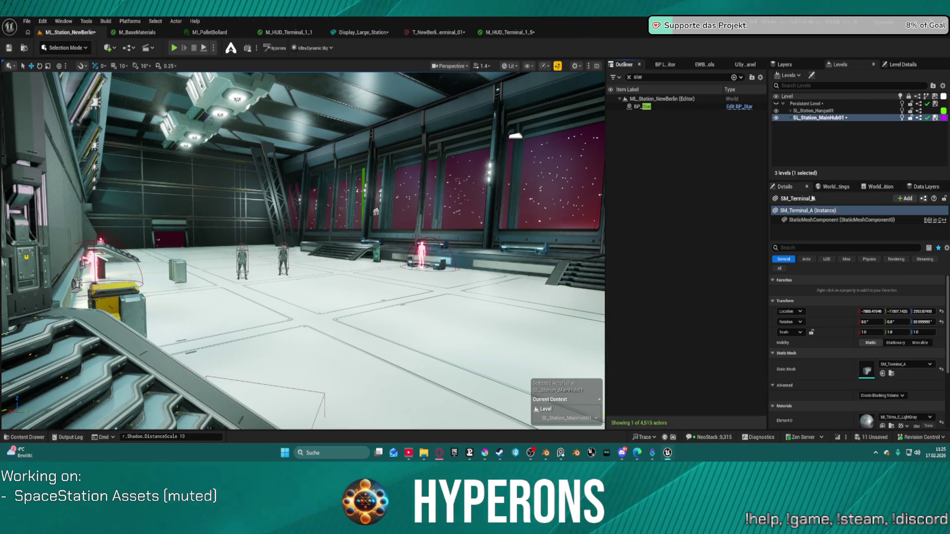
pyautogui.click(667, 107)
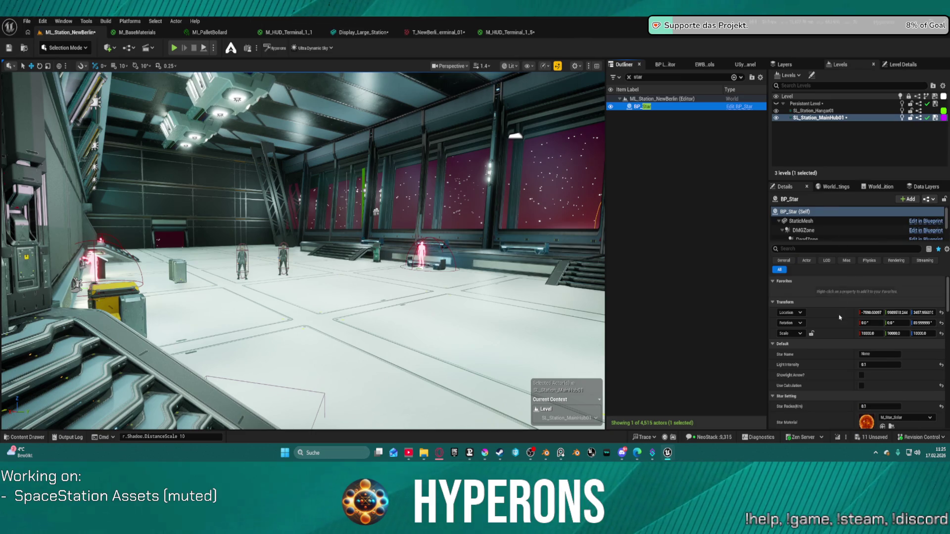
pyautogui.scroll(-3, 843, 290)
pyautogui.scroll(-3, 826, 227)
pyautogui.click(822, 231)
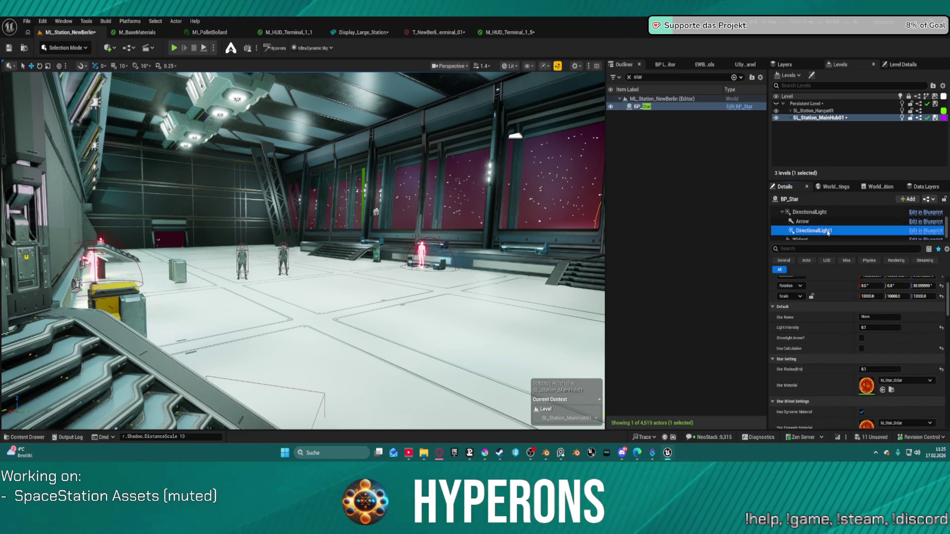
pyautogui.keyDown('ctrl'); pyautogui.click(828, 213); pyautogui.keyUp('ctrl')
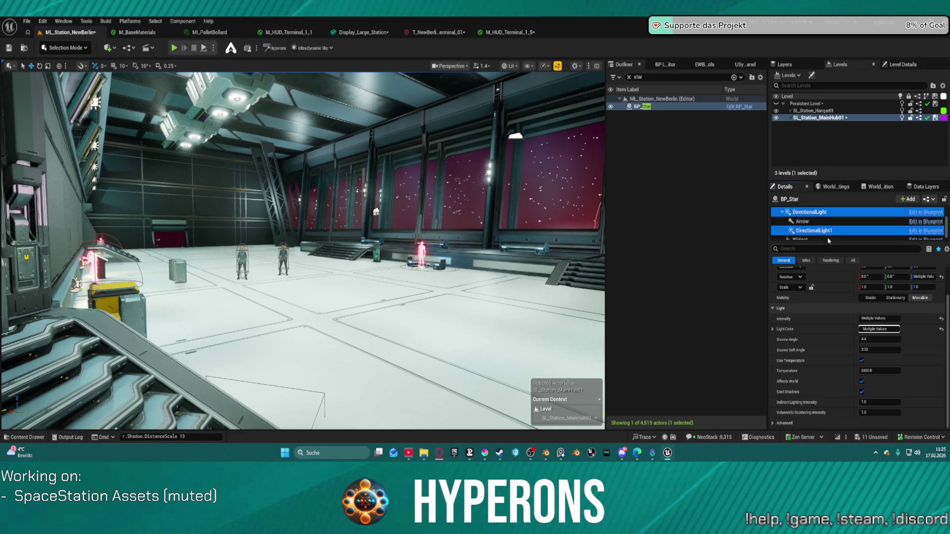
pyautogui.click(841, 249)
pyautogui.write('a')
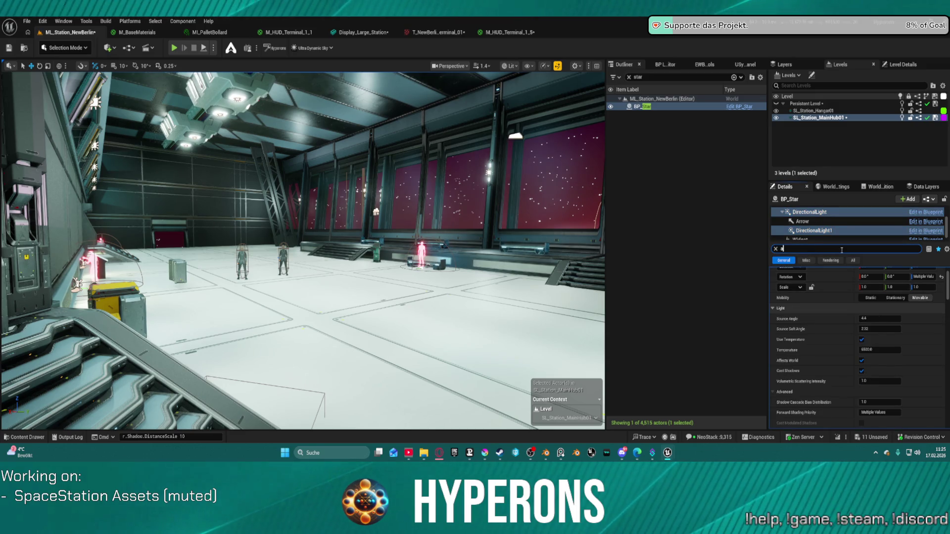
# Take the star lights off lighting channel 0 and put them on channel 2
pyautogui.click(862, 361)
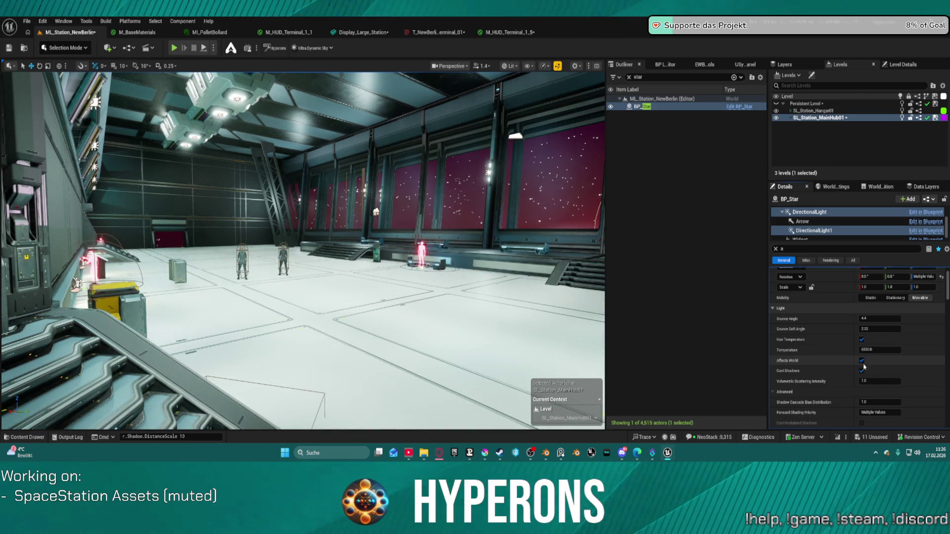
pyautogui.scroll(-10, 868, 366)
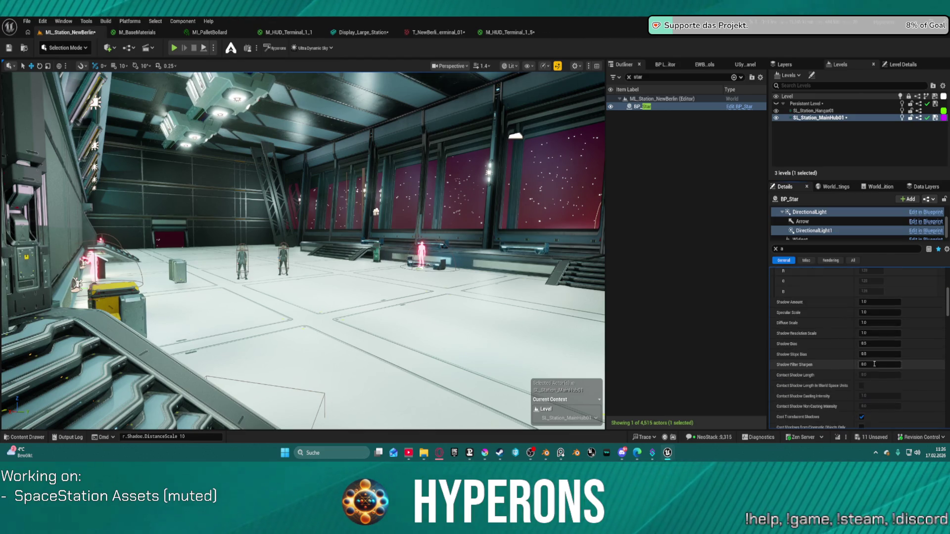
pyautogui.scroll(-5, 874, 366)
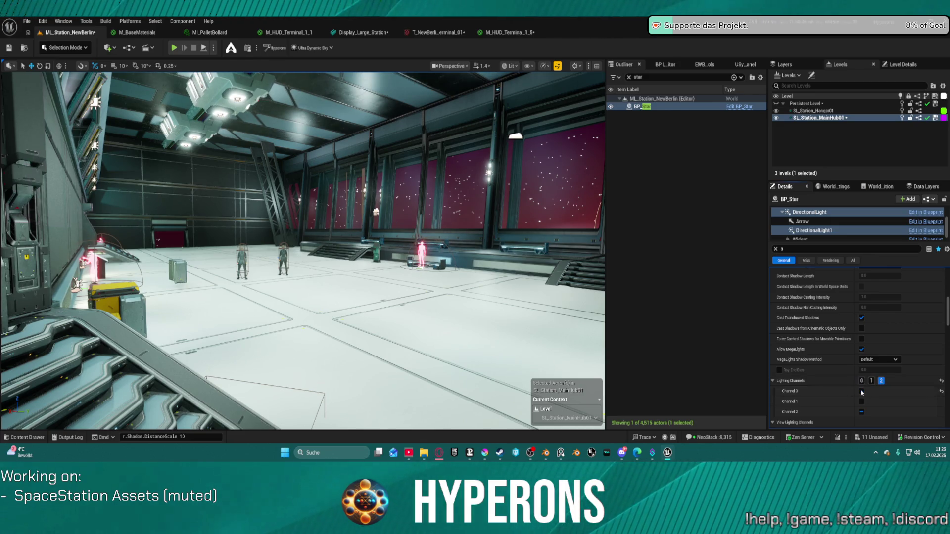
pyautogui.click(861, 391)
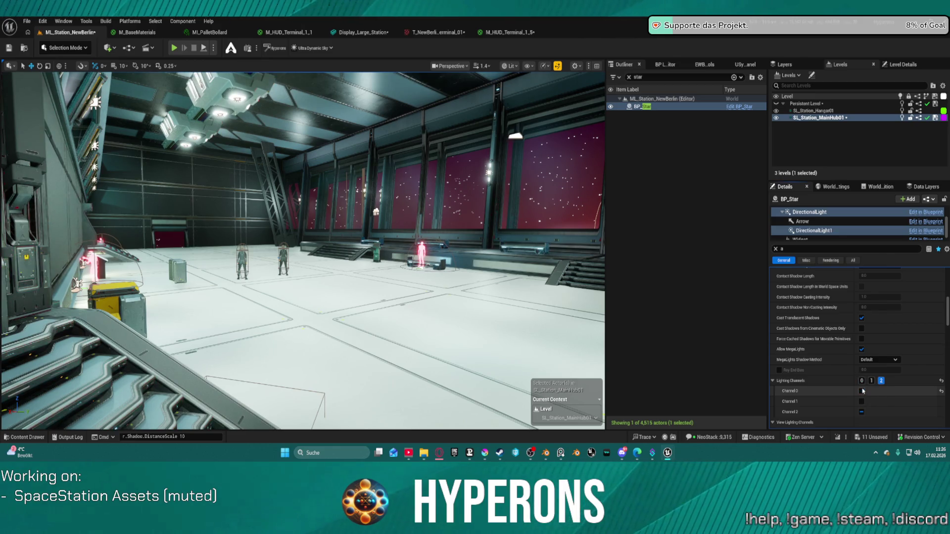
pyautogui.click(862, 391)
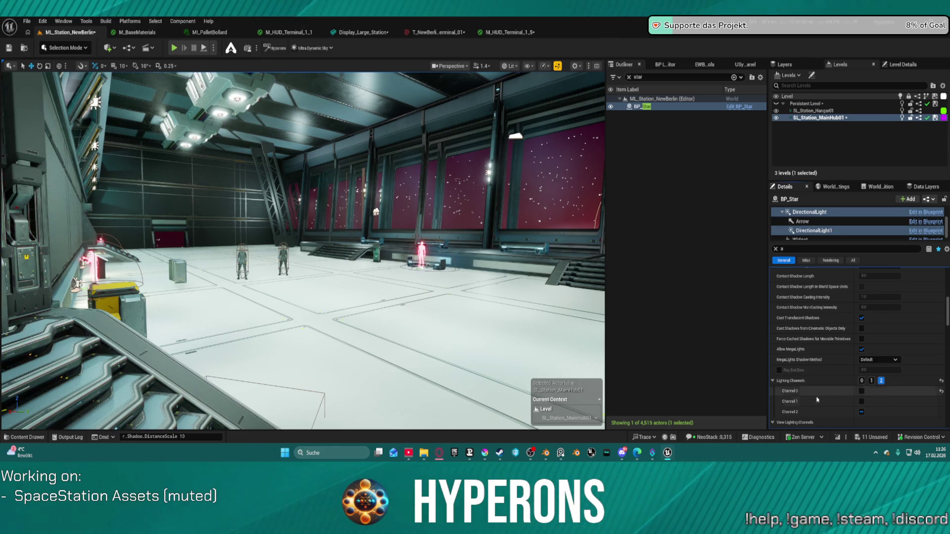
pyautogui.click(861, 412)
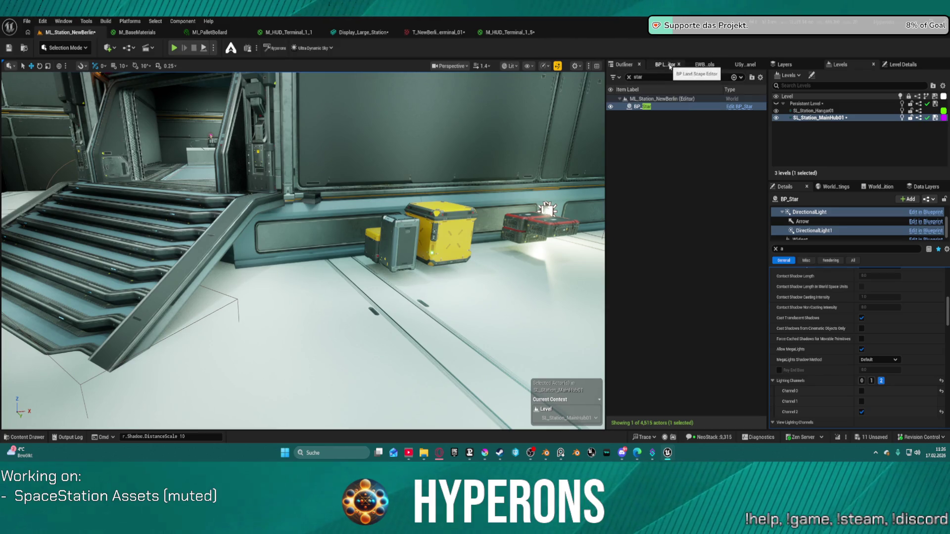
# Delete the navigation modifier volume and show the persistent level again
pyautogui.click(235, 301)
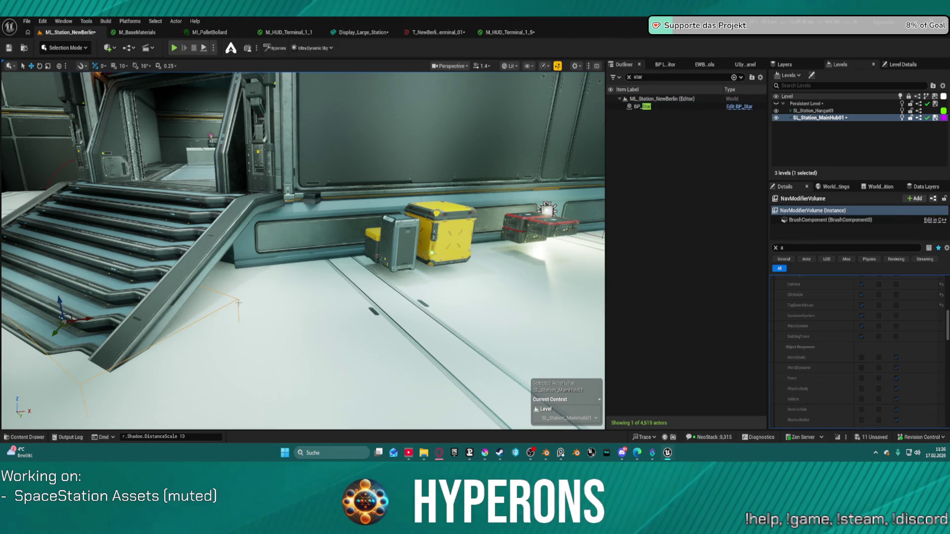
pyautogui.press('Delete')
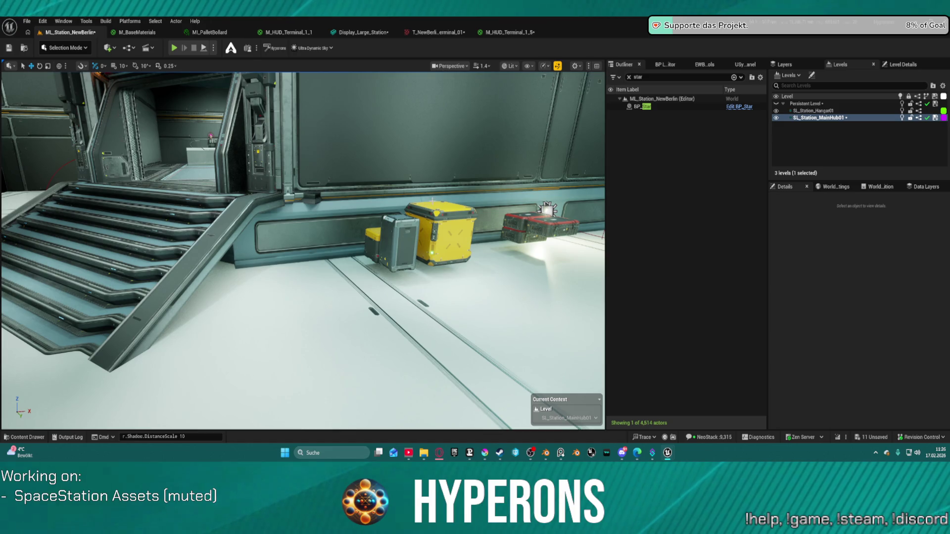
pyautogui.click(775, 104)
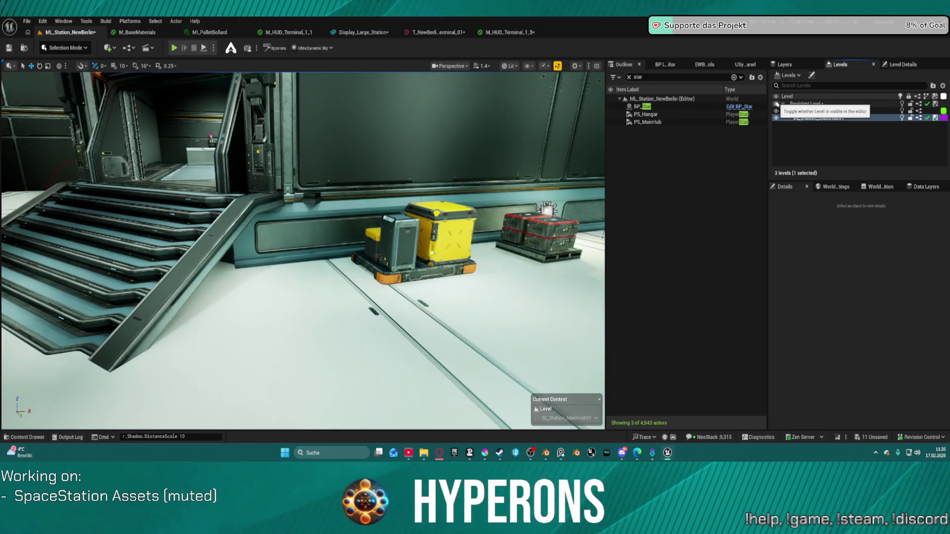
# Move the red-crate and yellow-crate pallets into SL_Station_MainHub01 and verify
pyautogui.click(548, 258)
pyautogui.keyDown('ctrl'); pyautogui.click(424, 271); pyautogui.keyUp('ctrl')
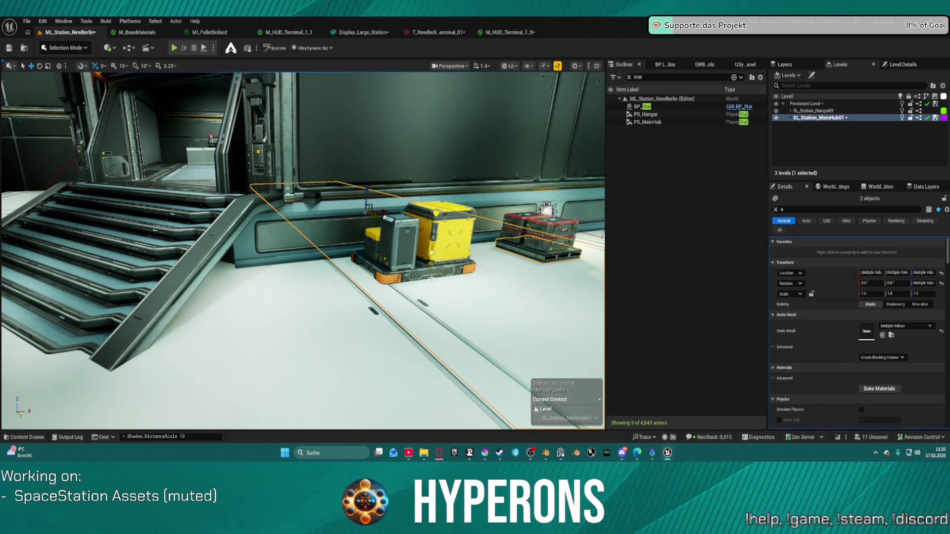
pyautogui.click(434, 270)
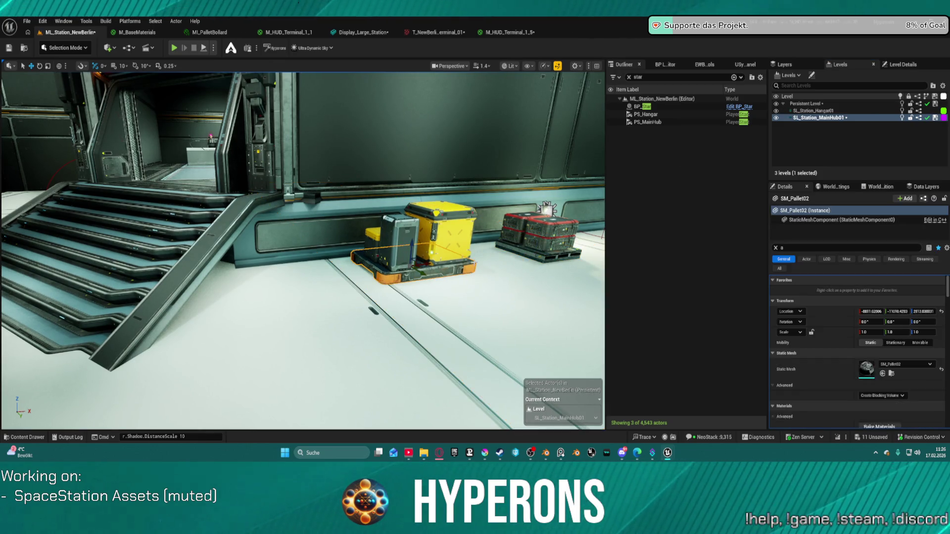
pyautogui.keyDown('ctrl'); pyautogui.click(560, 251); pyautogui.keyUp('ctrl')
pyautogui.rightClick(808, 118)
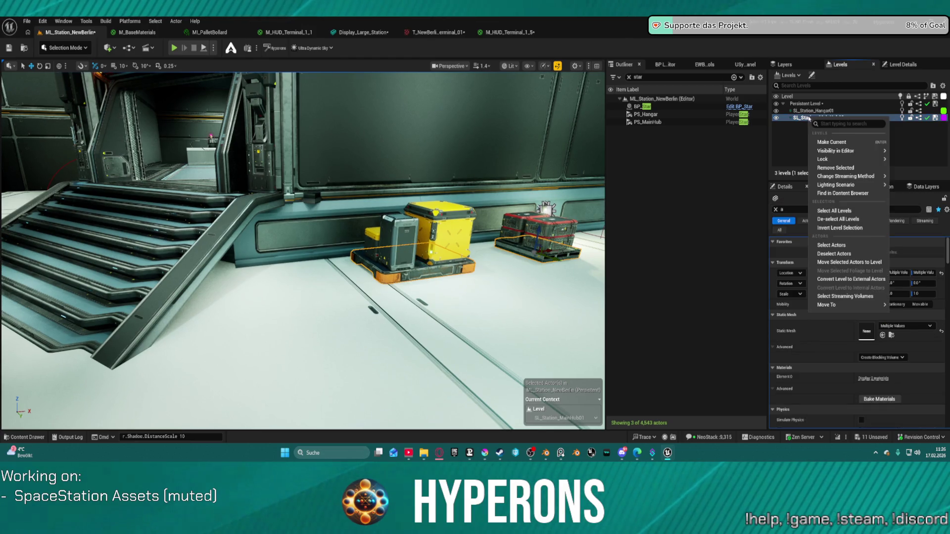
pyautogui.click(839, 262)
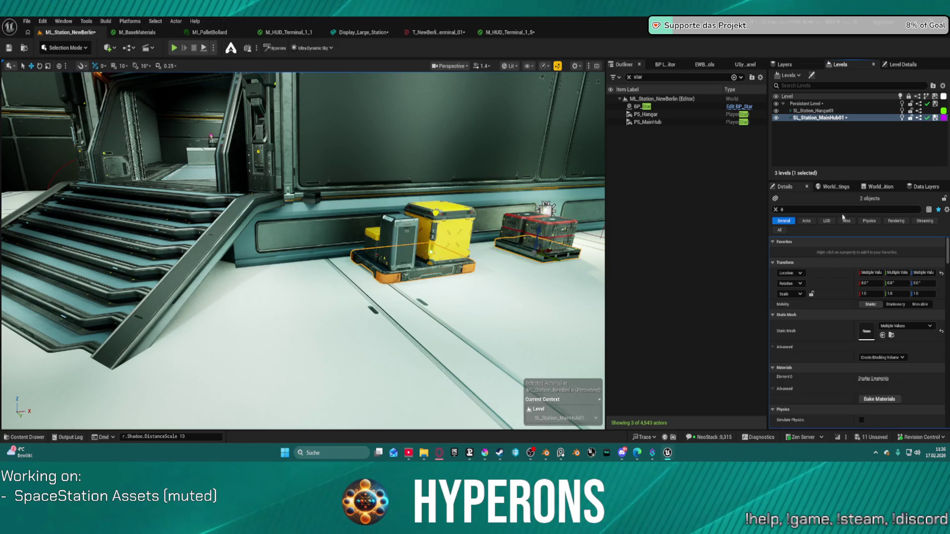
pyautogui.click(777, 104)
pyautogui.click(779, 104)
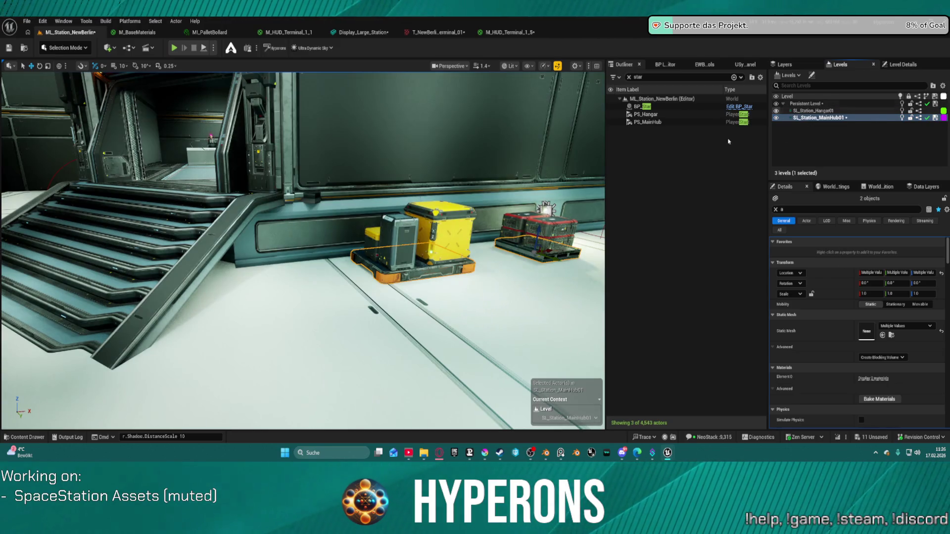
# Move the closed ammunition crate into SL_Station_MainHub01
pyautogui.click(550, 235)
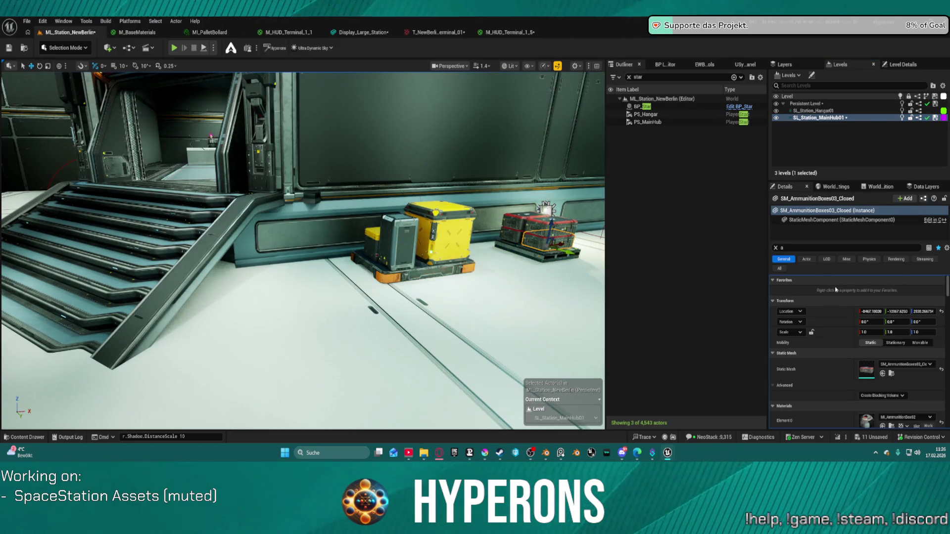
pyautogui.rightClick(806, 119)
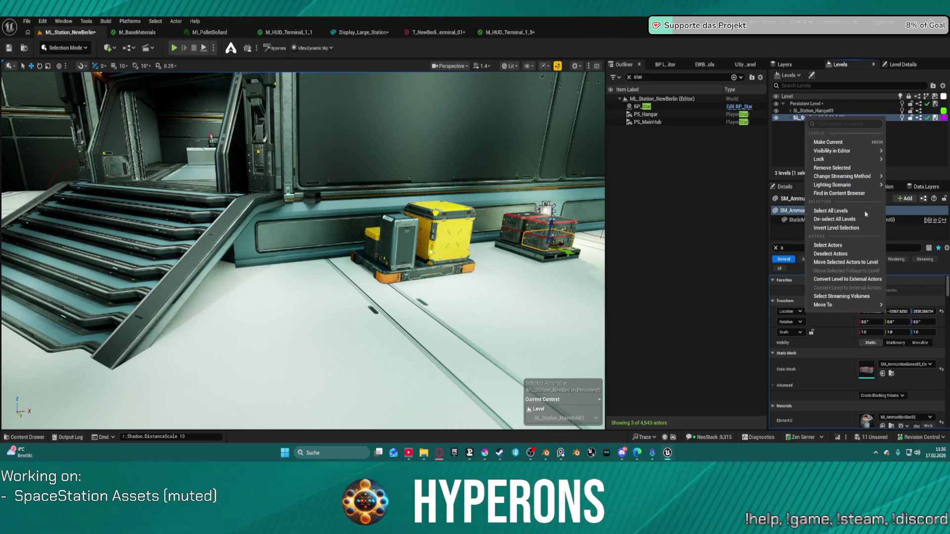
pyautogui.click(861, 263)
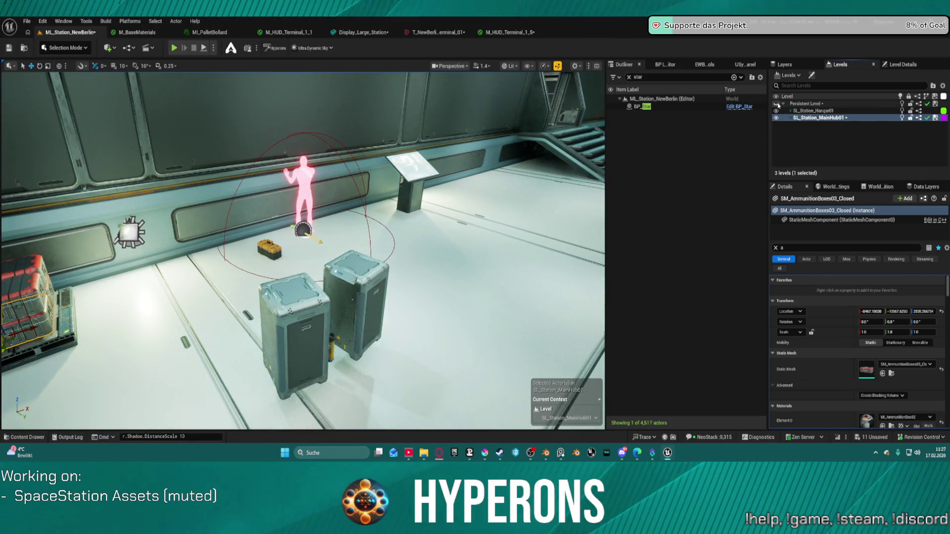
# Move the cart and its blue box into SL_Station_MainHub01, checking visibility
pyautogui.click(326, 390)
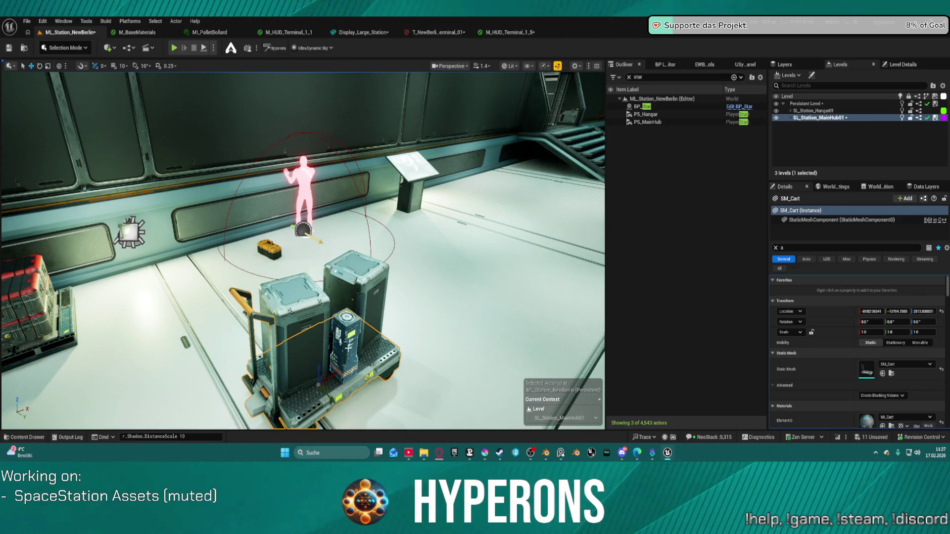
pyautogui.keyDown('ctrl'); pyautogui.click(356, 338); pyautogui.keyUp('ctrl')
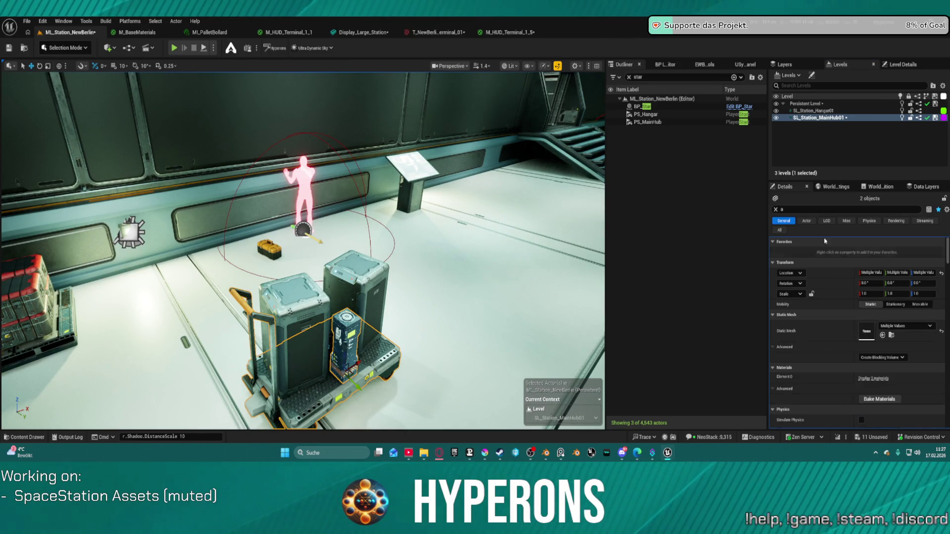
pyautogui.rightClick(805, 120)
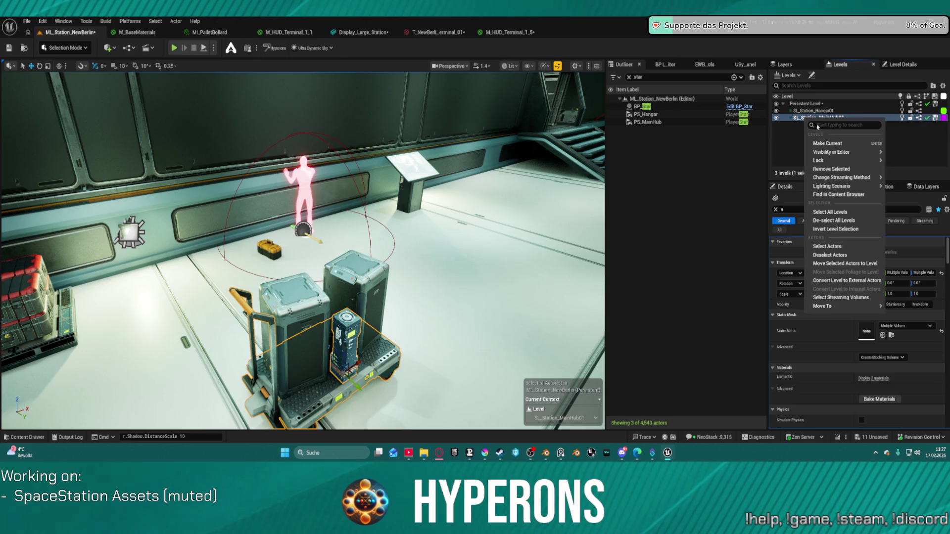
pyautogui.click(859, 265)
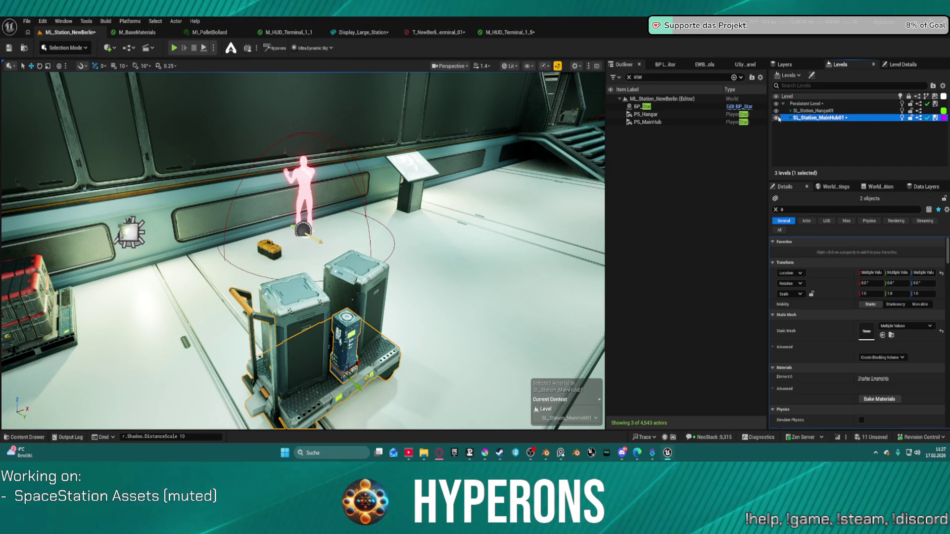
pyautogui.click(776, 118)
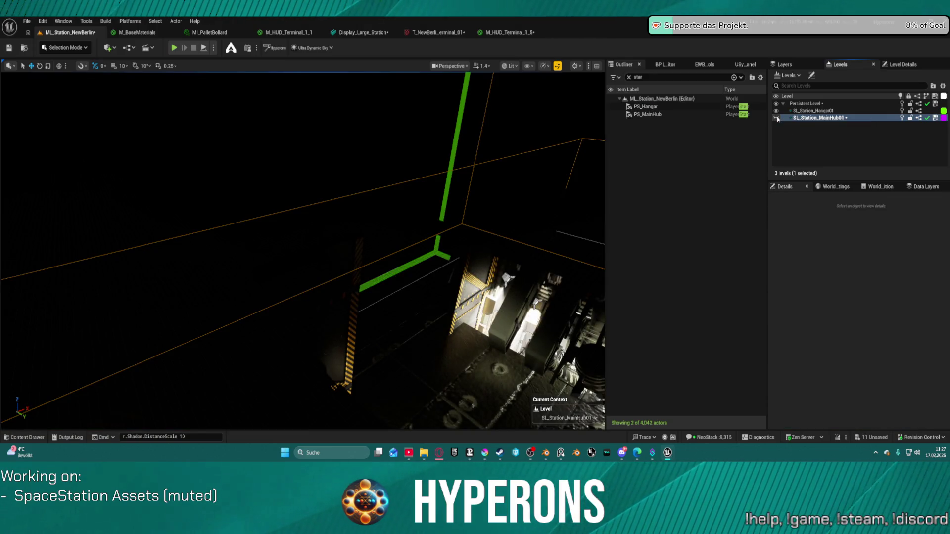
pyautogui.click(777, 105)
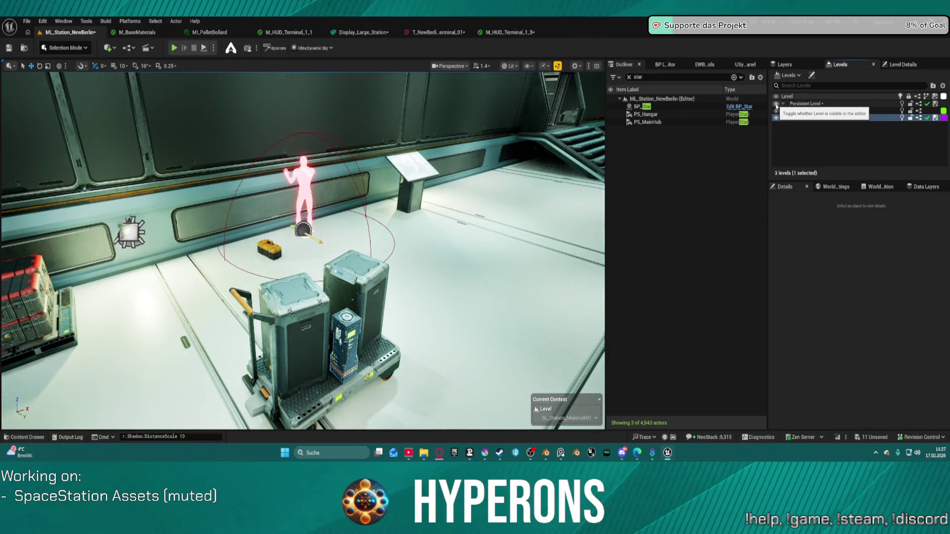
pyautogui.click(777, 104)
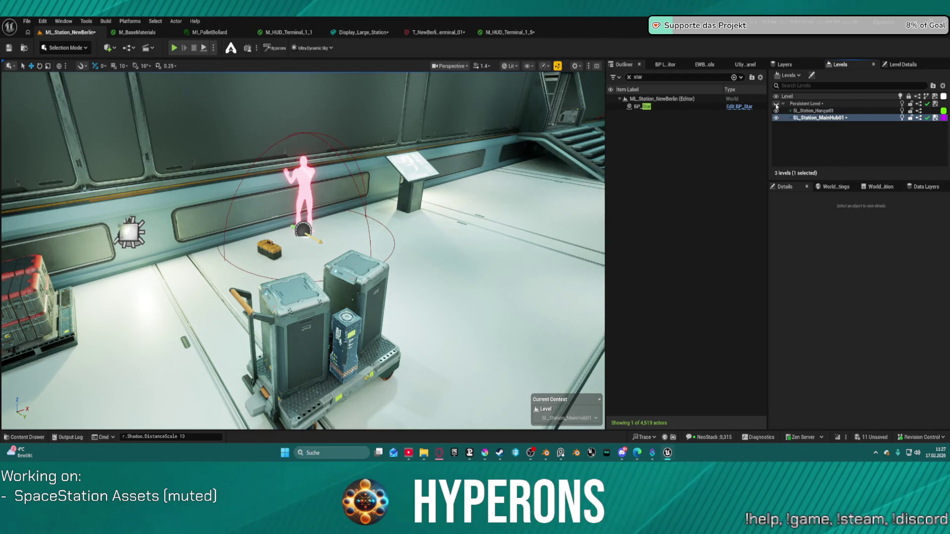
# Move the orange bollard into SL_Station_MainHub01
pyautogui.moveTo(587, 167); pyautogui.dragTo(514, 175)
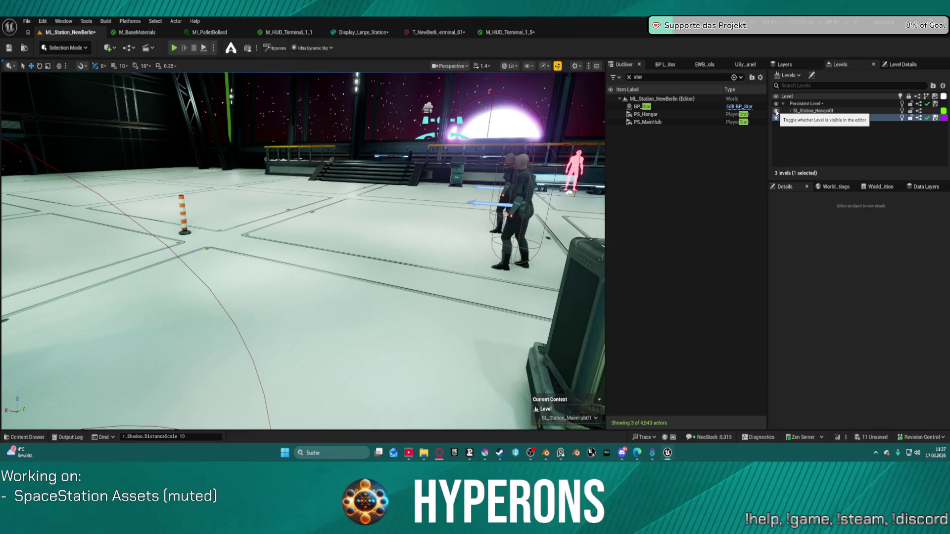
pyautogui.click(775, 111)
pyautogui.click(776, 111)
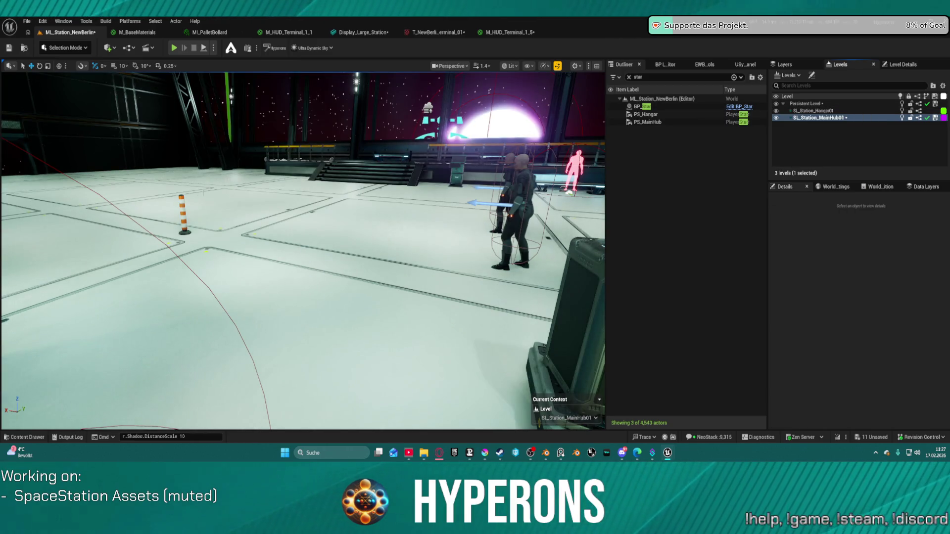
pyautogui.click(182, 213)
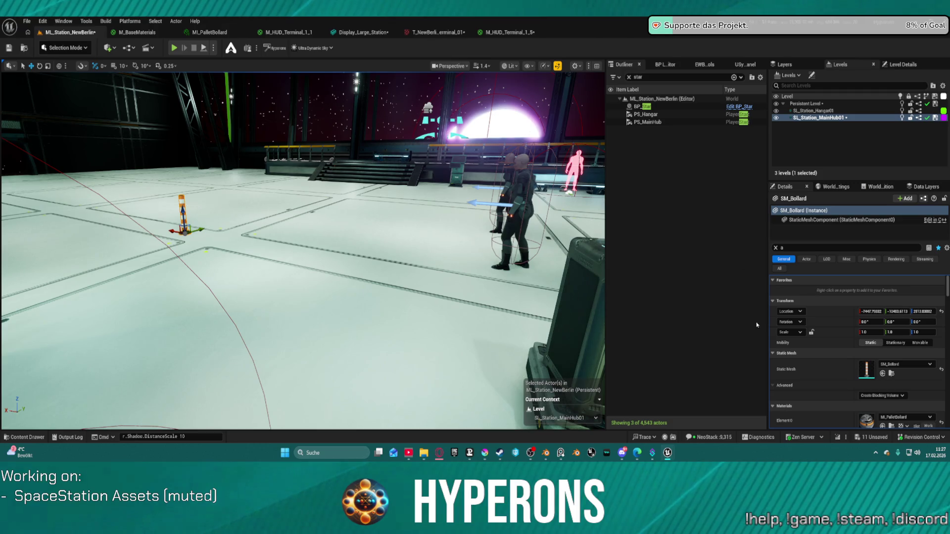
pyautogui.rightClick(809, 118)
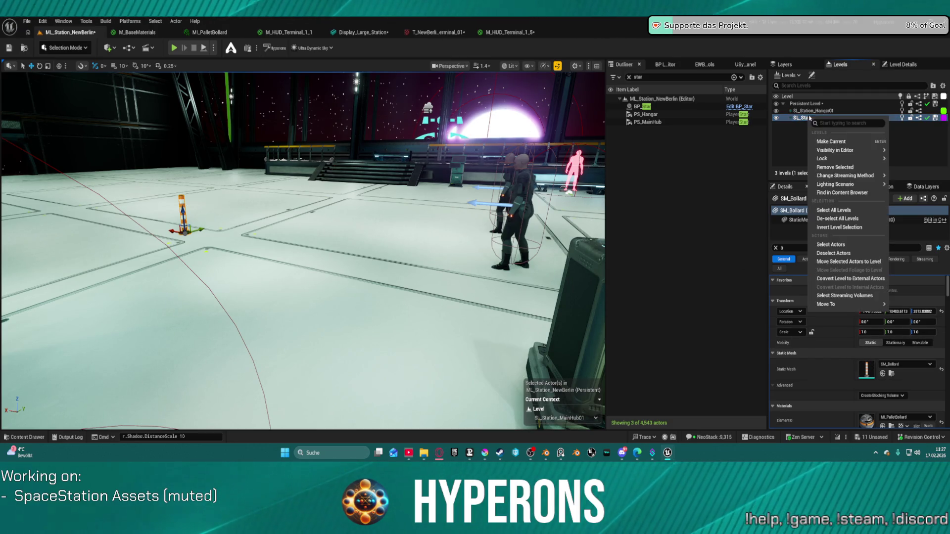
pyautogui.click(872, 262)
pyautogui.press('f')
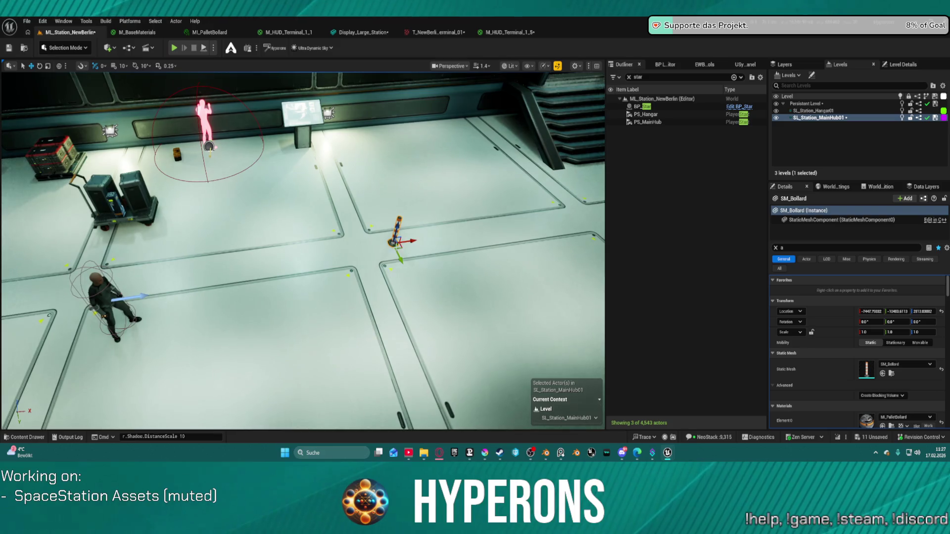
# Reposition the bollard near the wall and slide the wall terminal further right
pyautogui.moveTo(338, 222)
pyautogui.mouseDown()
pyautogui.moveTo(250, 165)
pyautogui.moveTo(165, 172)
pyautogui.mouseUp()
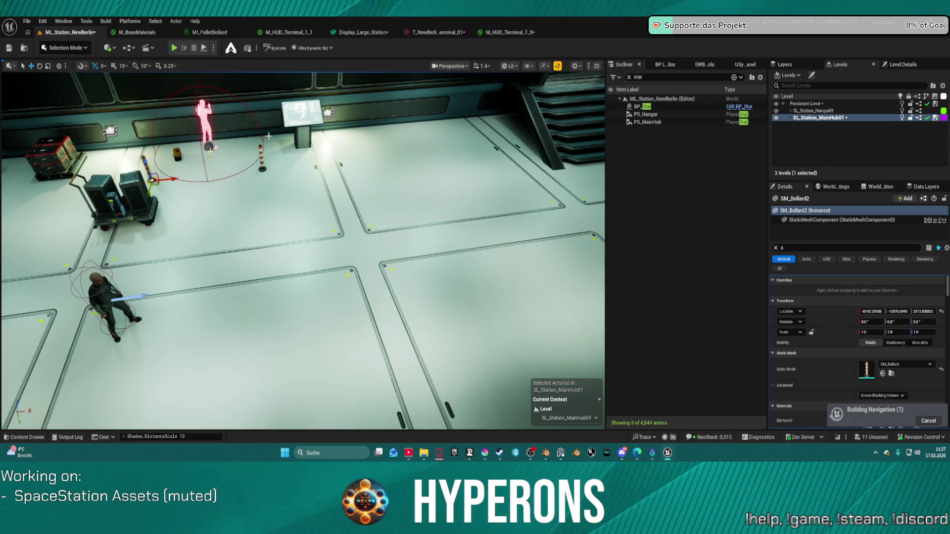
pyautogui.click(301, 117)
pyautogui.moveTo(303, 143)
pyautogui.mouseDown()
pyautogui.moveTo(455, 127)
pyautogui.moveTo(445, 129)
pyautogui.mouseUp()
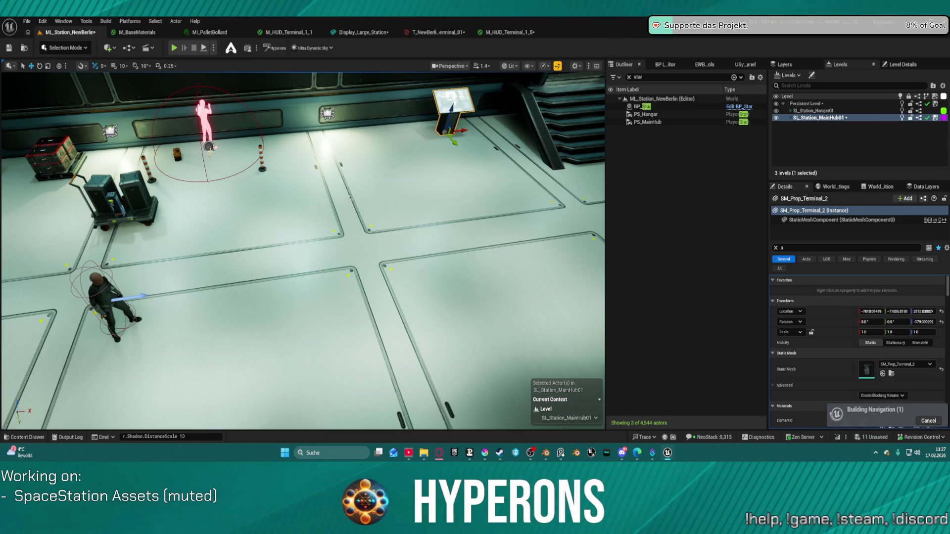
pyautogui.moveTo(350, 198)
pyautogui.mouseDown()
pyautogui.moveTo(326, 223)
pyautogui.moveTo(384, 156)
pyautogui.mouseUp()
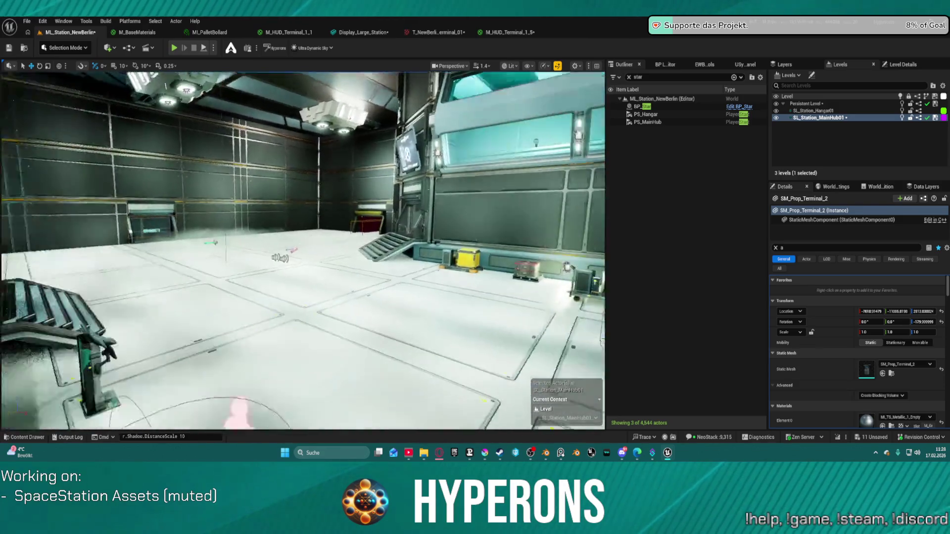
pyautogui.press('a')
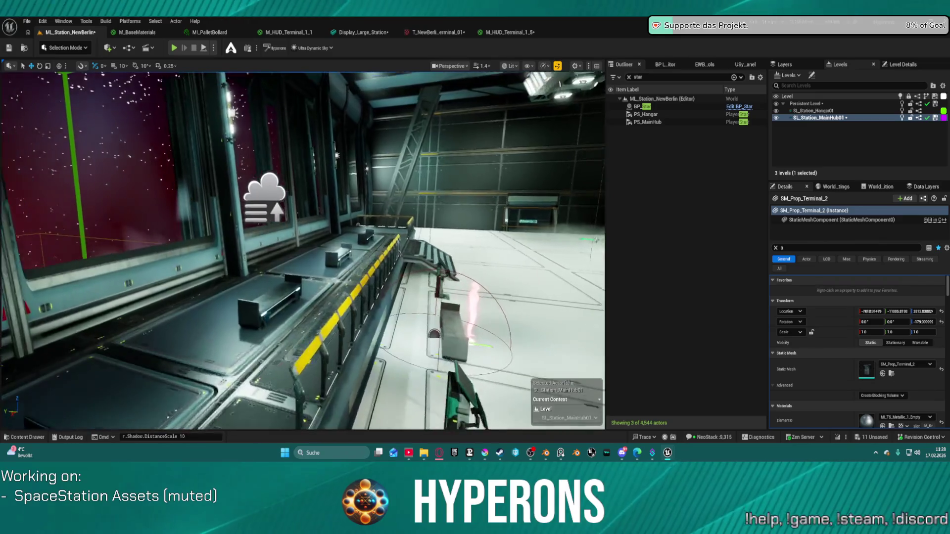
pyautogui.press('a')
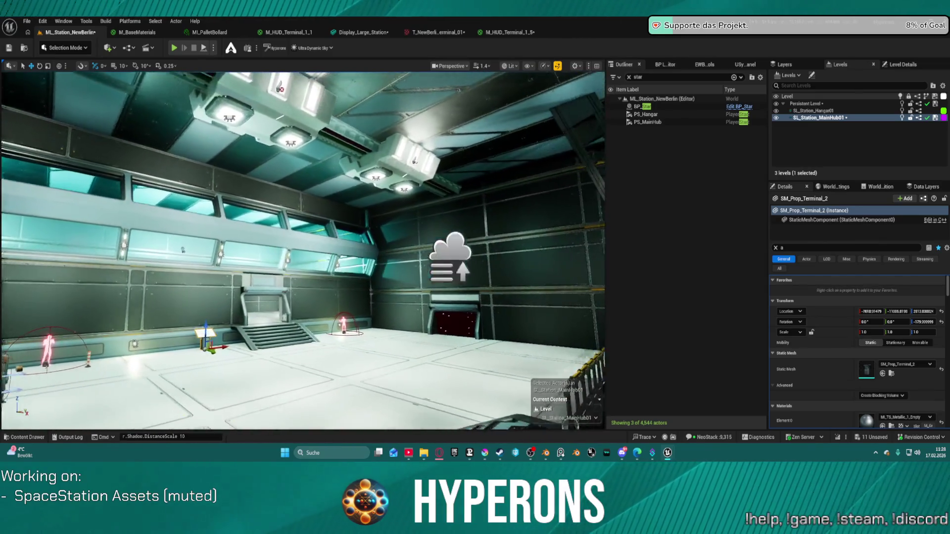
pyautogui.press('a')
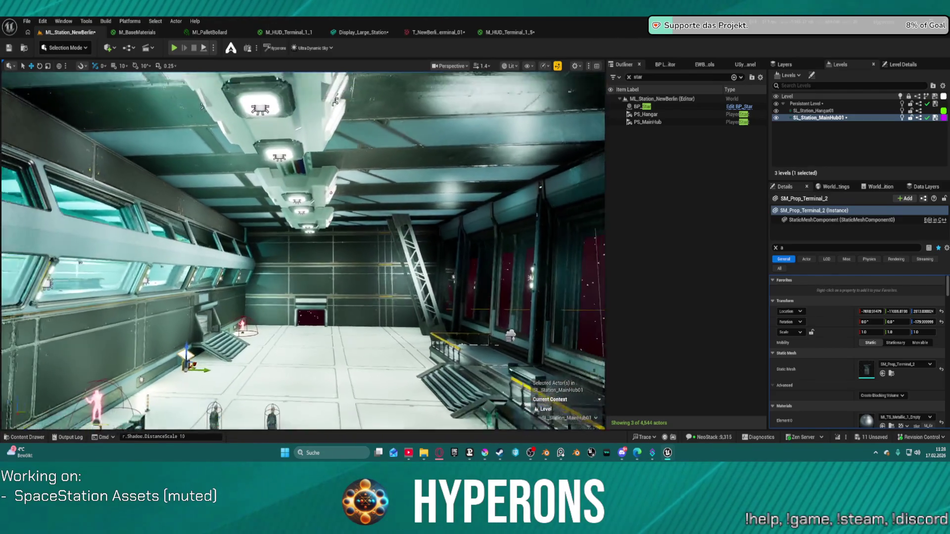
pyautogui.press('a')
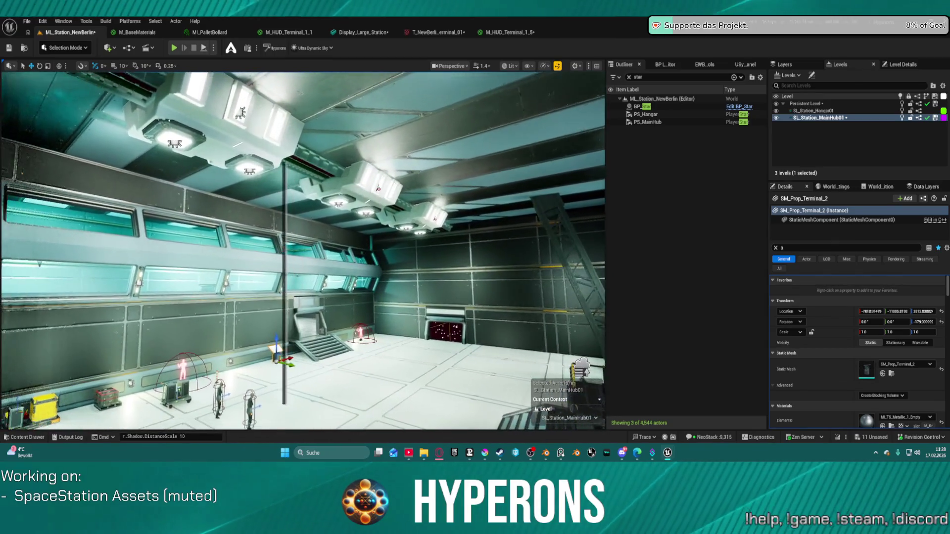
pyautogui.press('a')
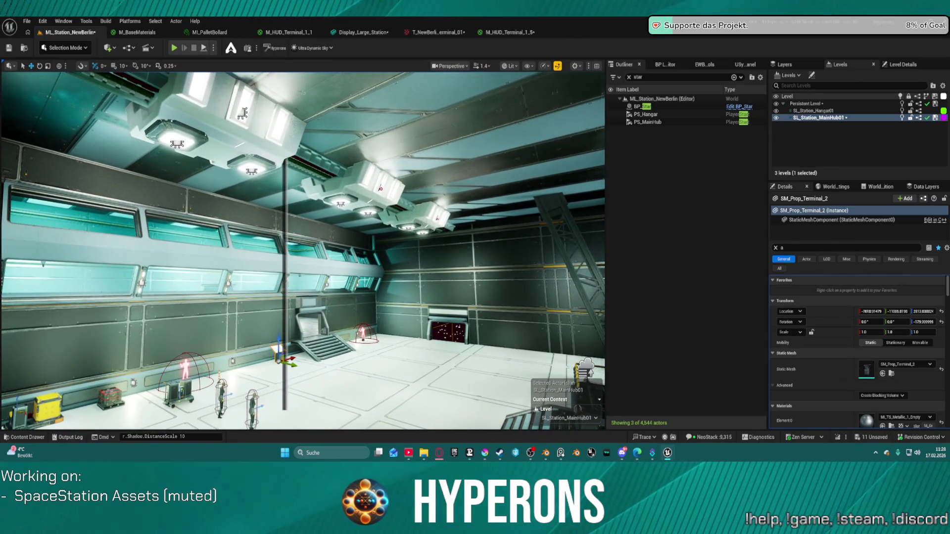